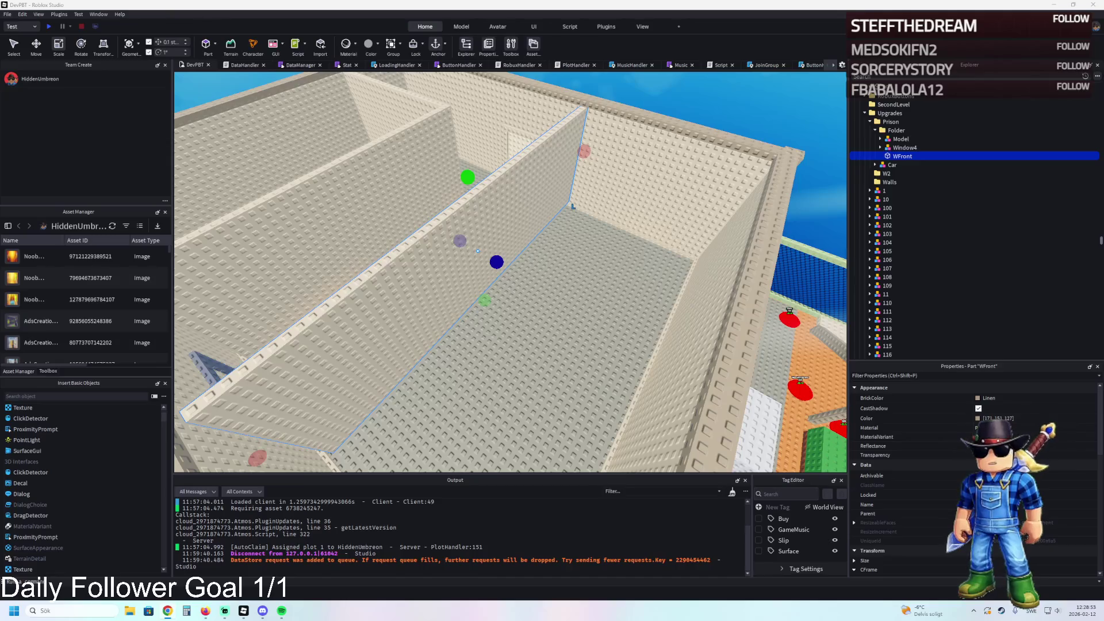
Step: Fly the camera across the plot, down the prison cell corridor, and over the walled room
{"action": "key", "text": "d"}
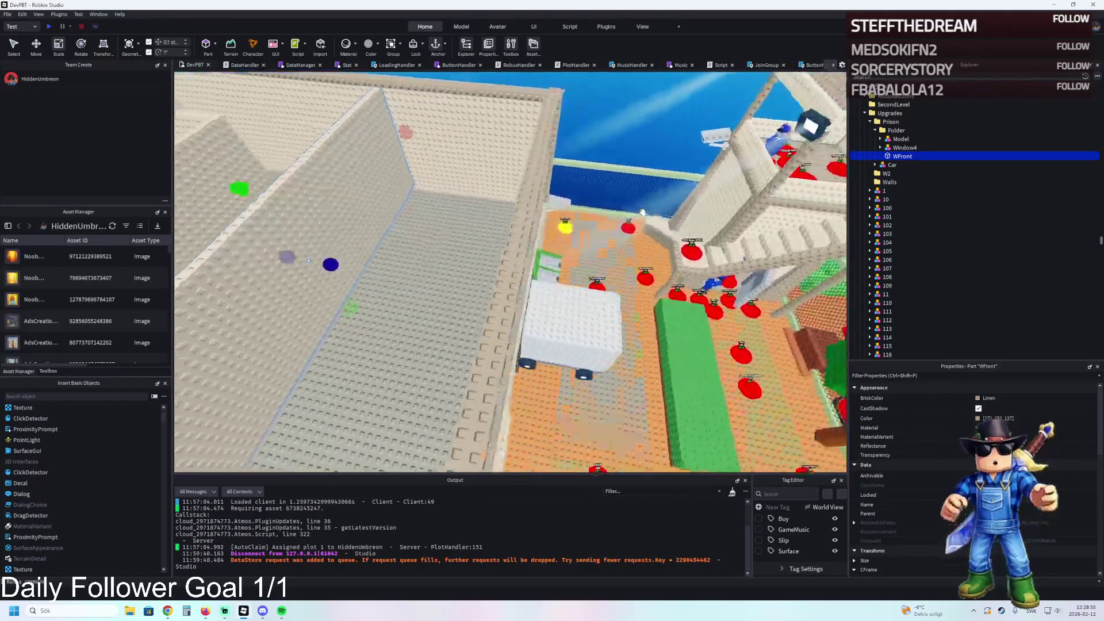
{"action": "key", "text": "d"}
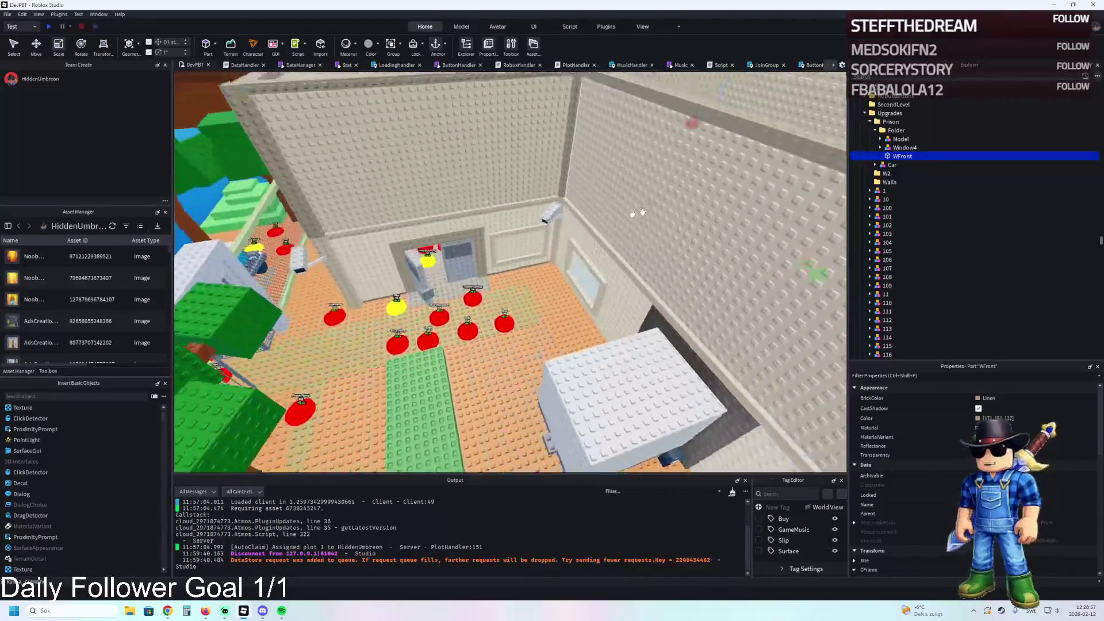
{"action": "key", "text": "w"}
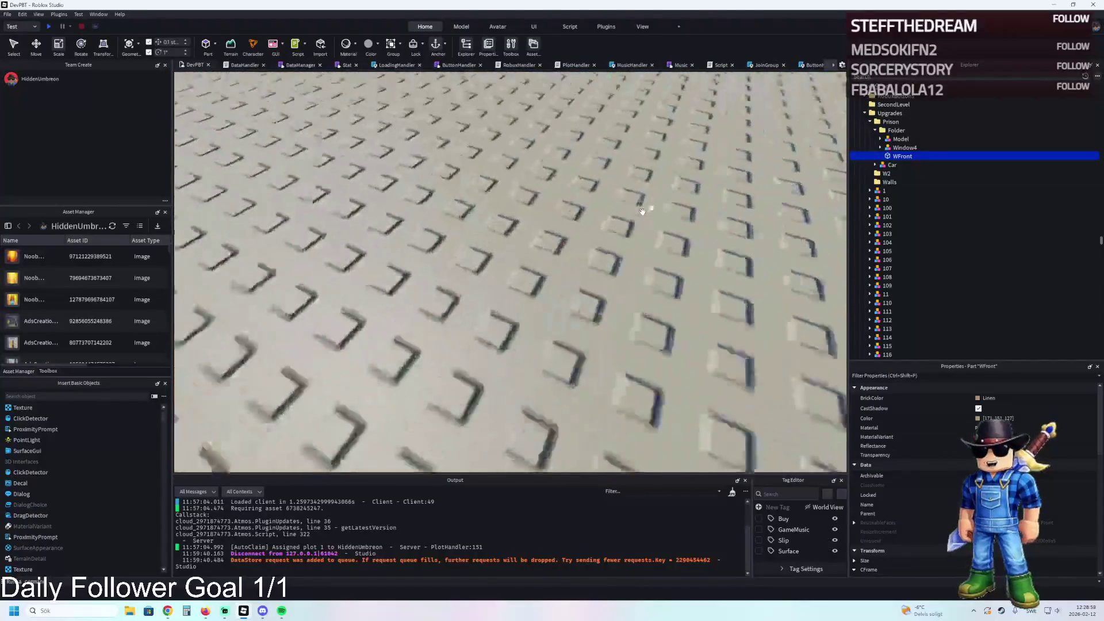
{"action": "key", "text": "w"}
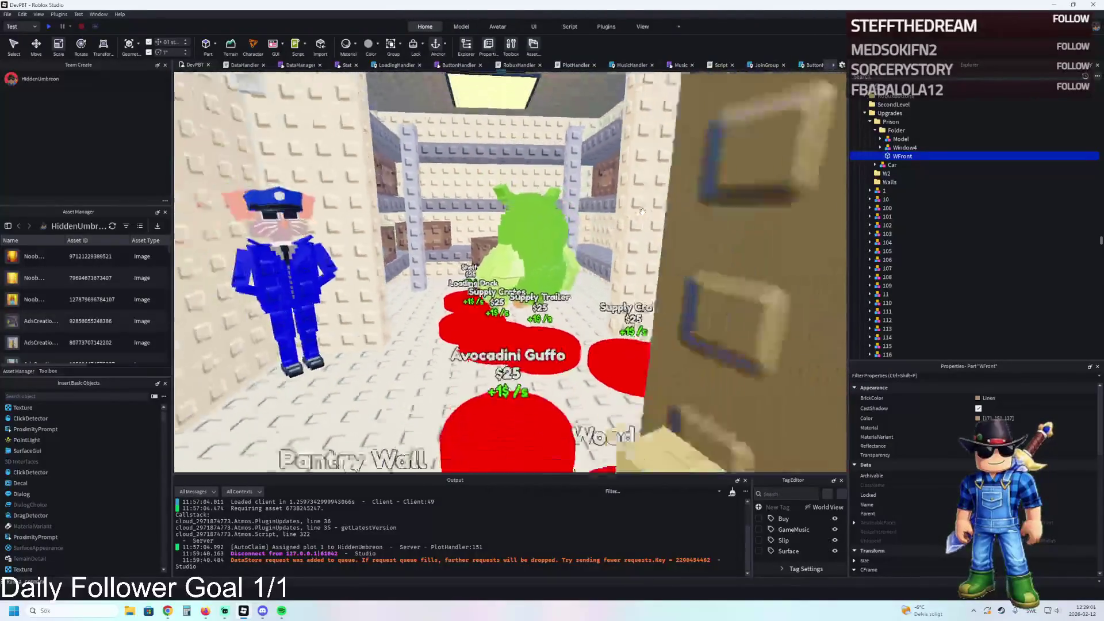
{"action": "key", "text": "s"}
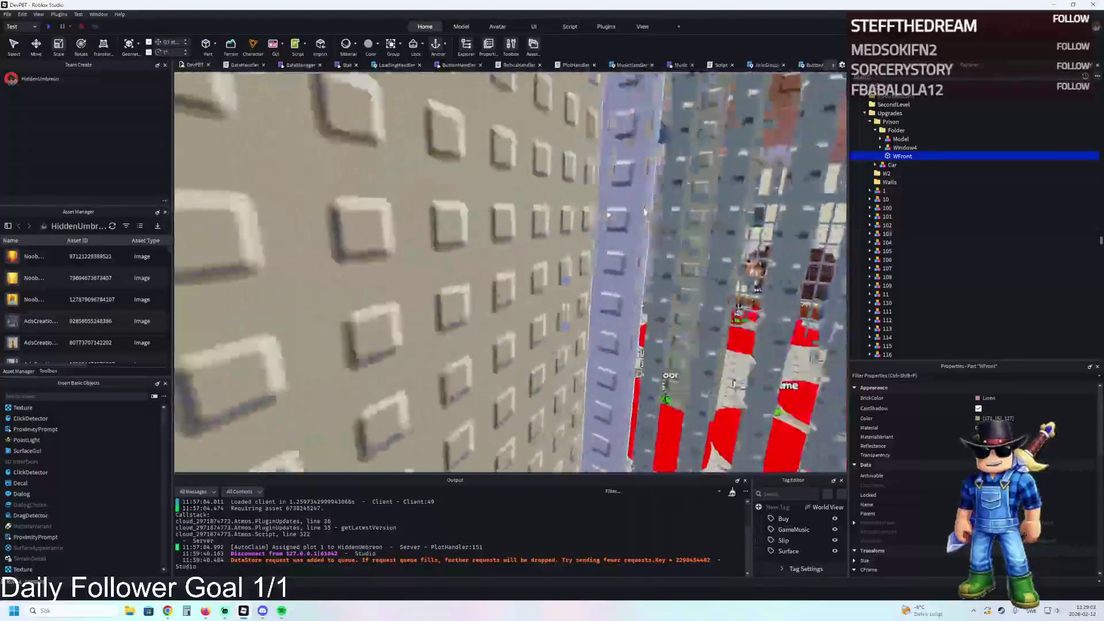
{"action": "key", "text": "w"}
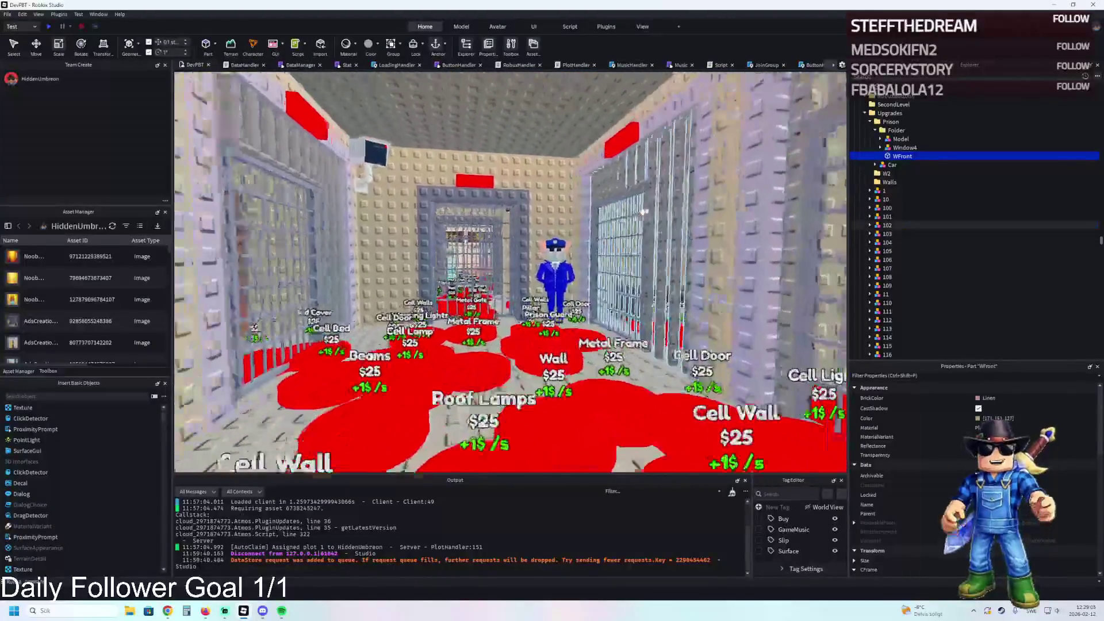
{"action": "key", "text": "w"}
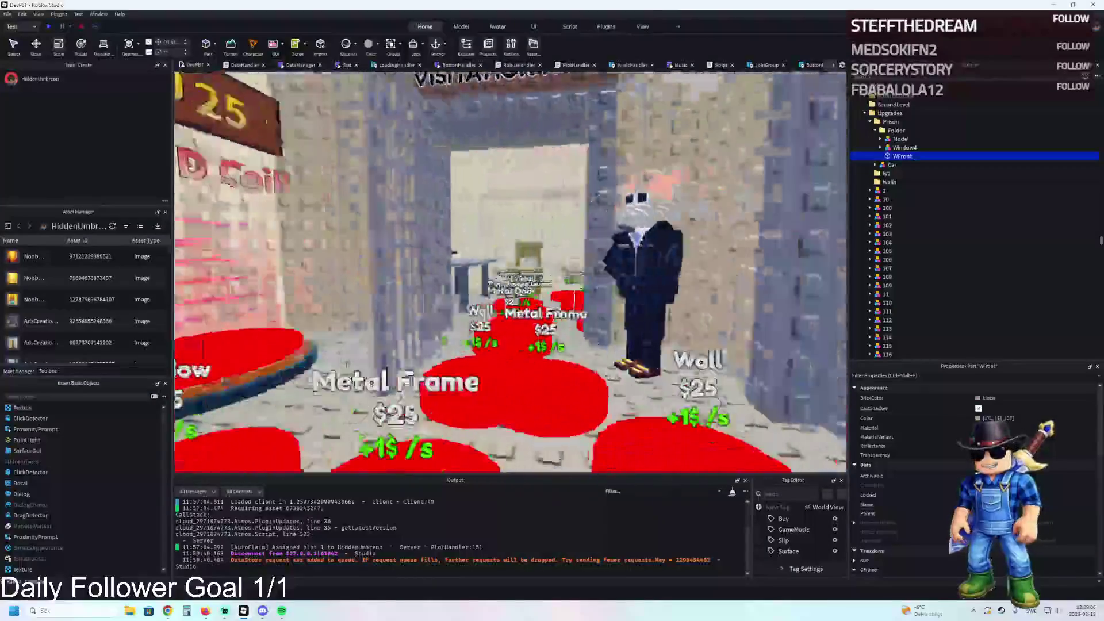
{"action": "key", "text": "s"}
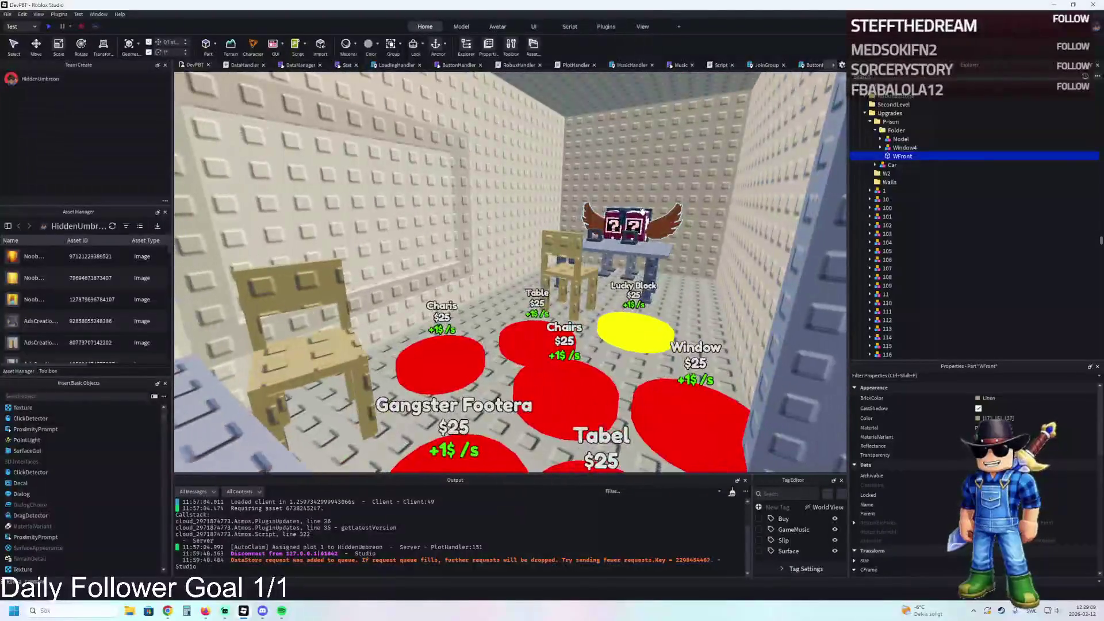
{"action": "key", "text": "w"}
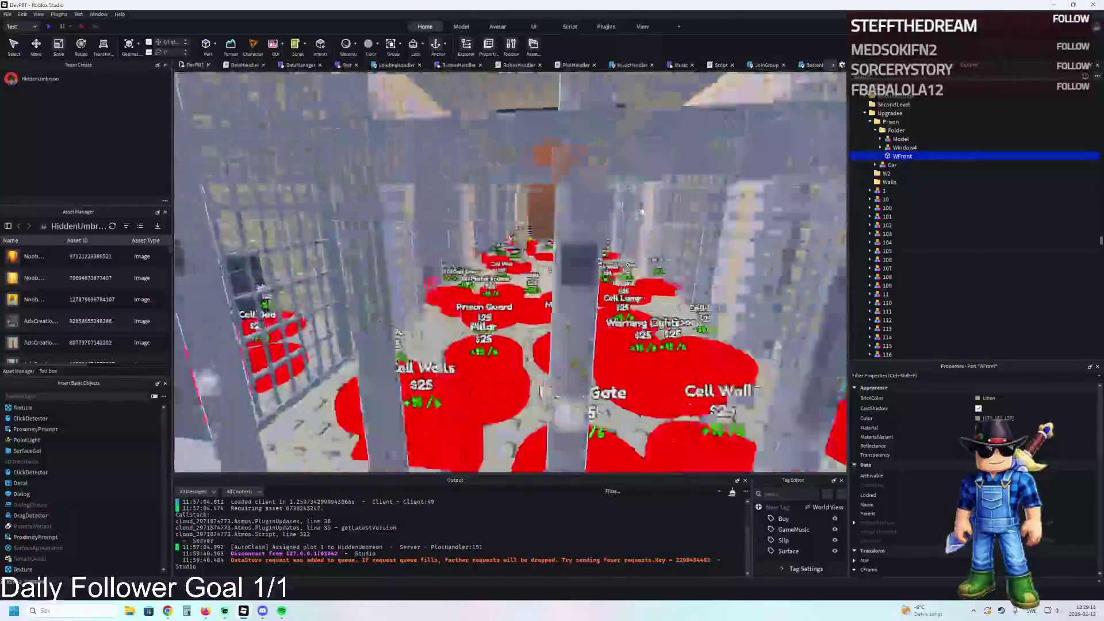
{"action": "key", "text": "w"}
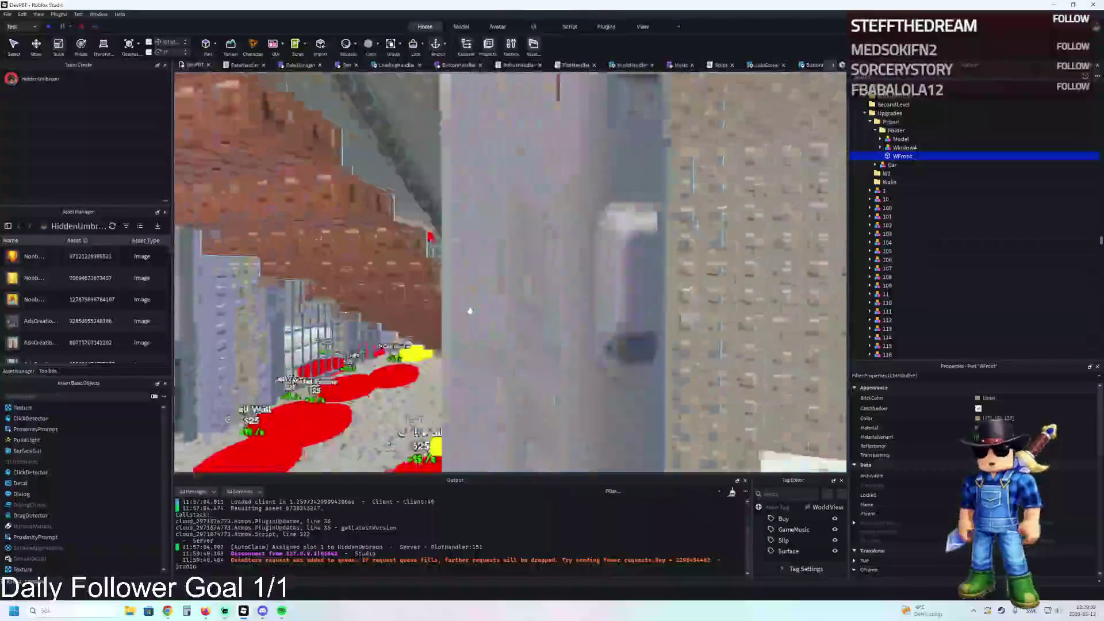
{"action": "key", "text": "w"}
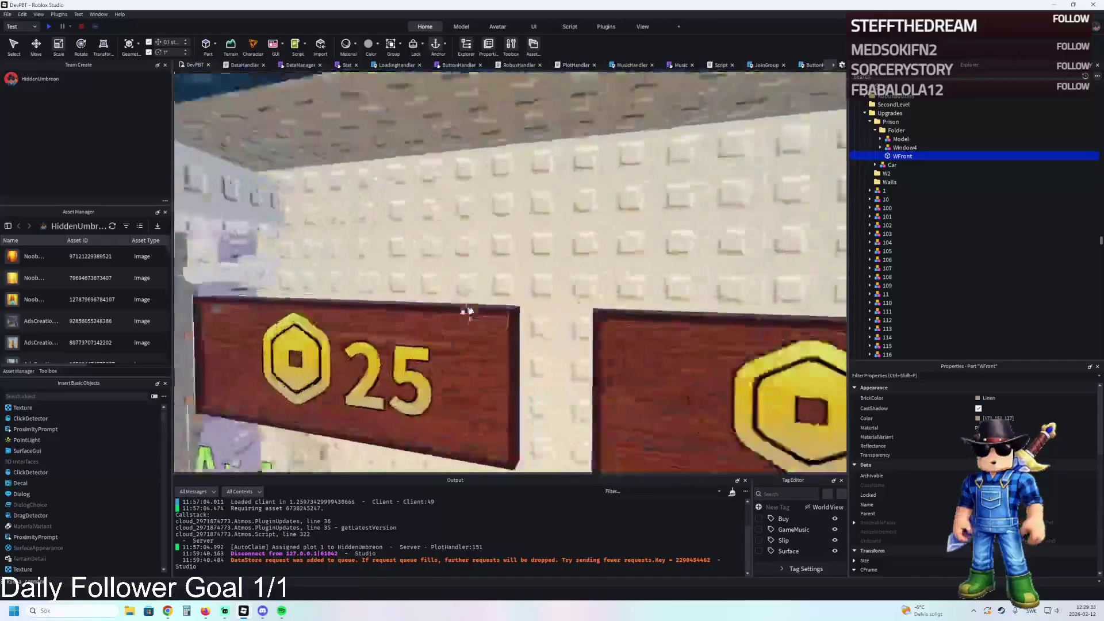
{"action": "key", "text": "e"}
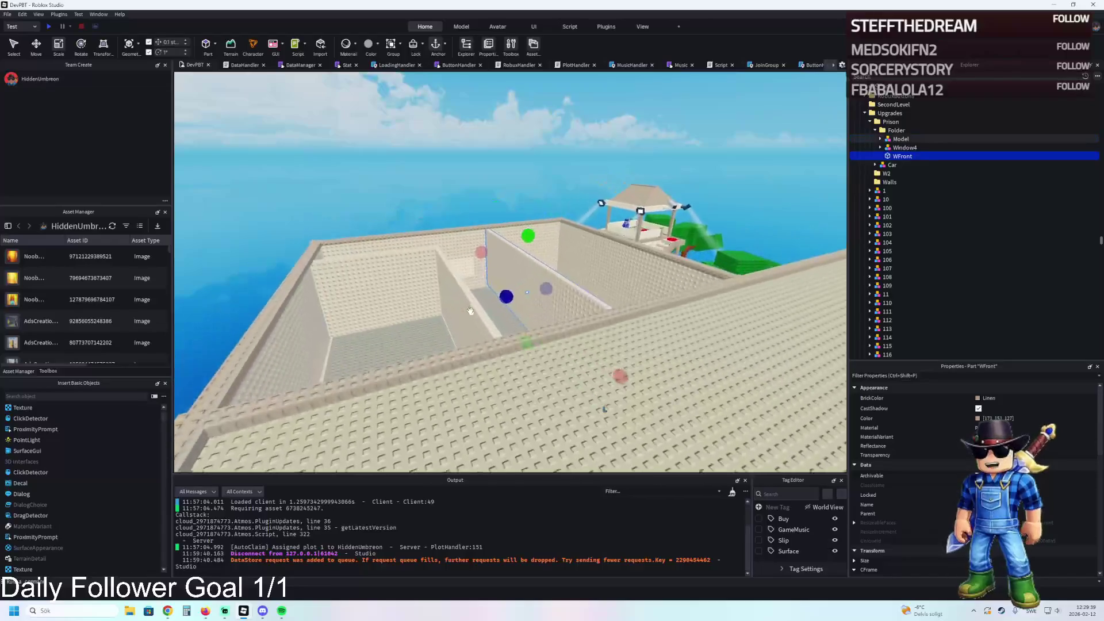
{"action": "key", "text": "w"}
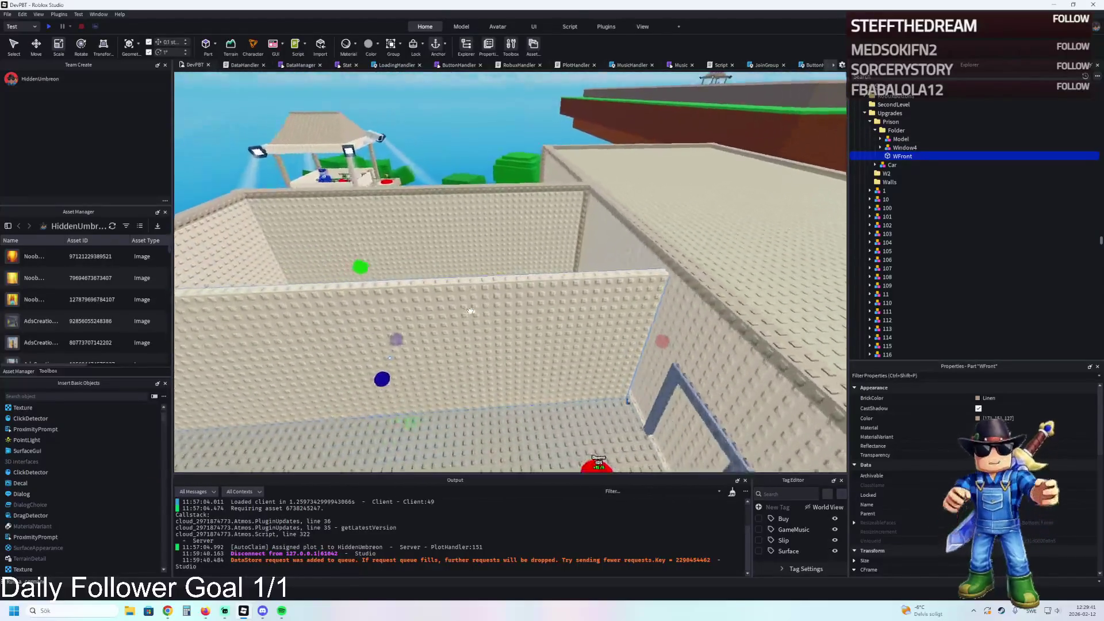
{"action": "key", "text": "w"}
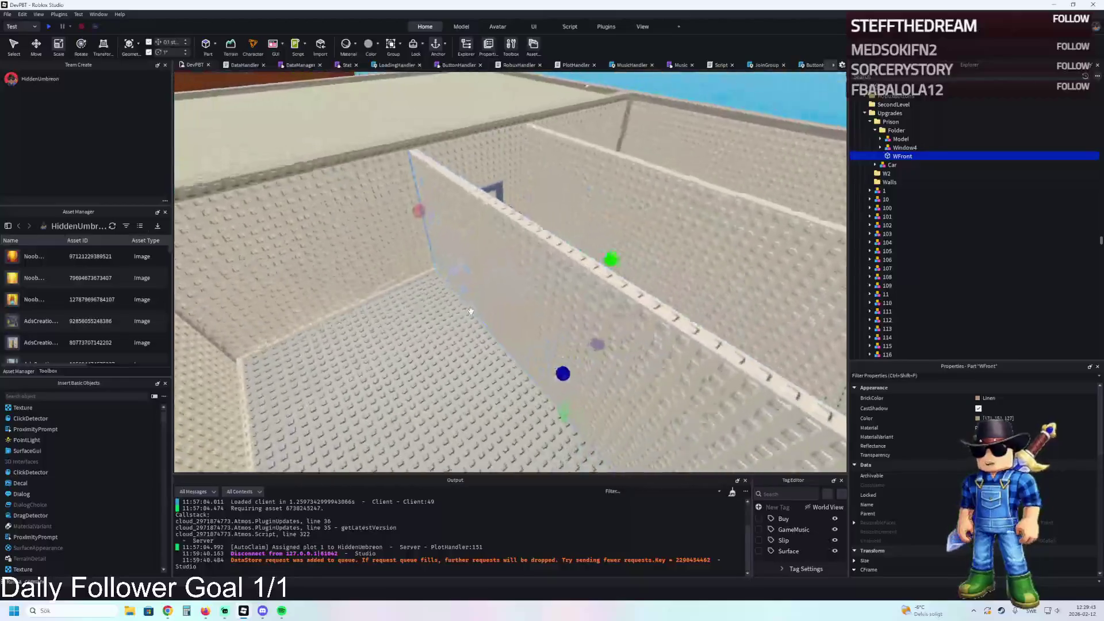
{"action": "key", "text": "s"}
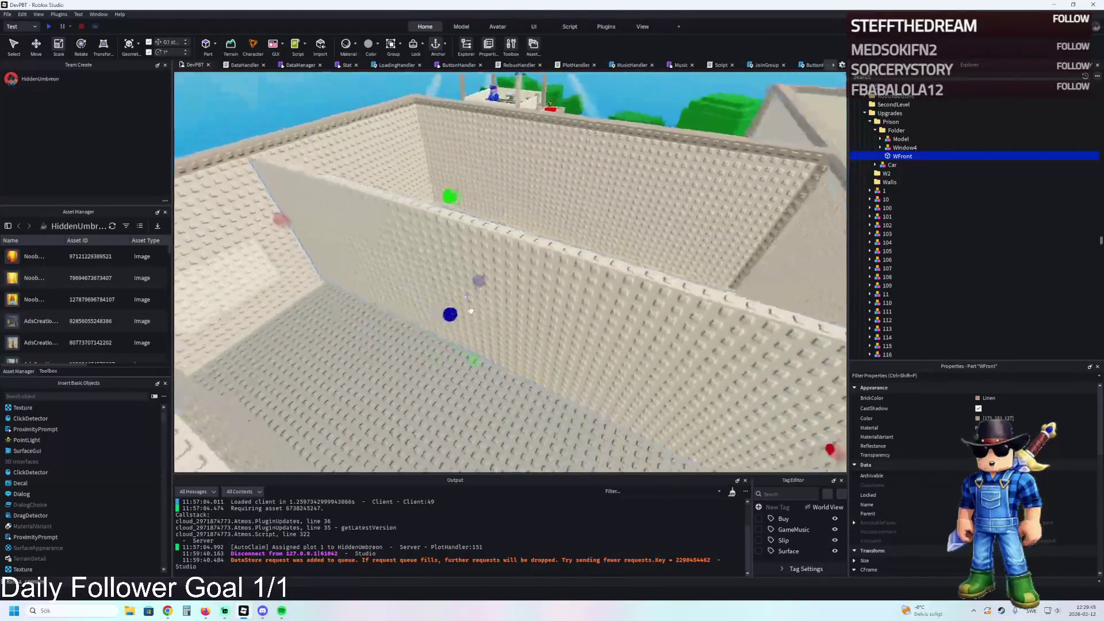
{"action": "key", "text": "s"}
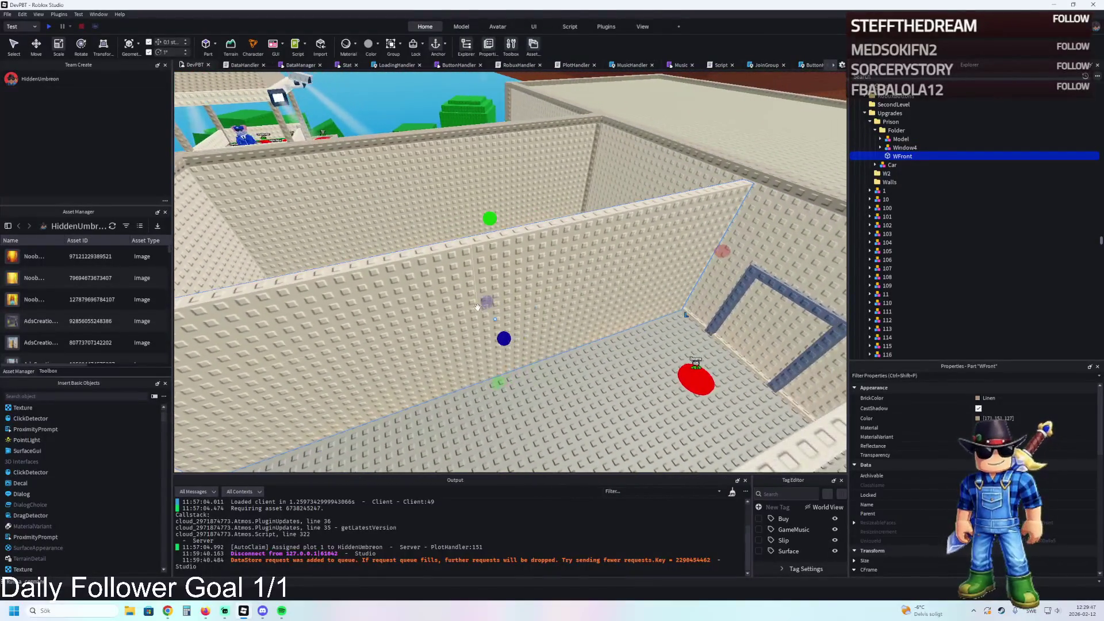
{"action": "key", "text": "w"}
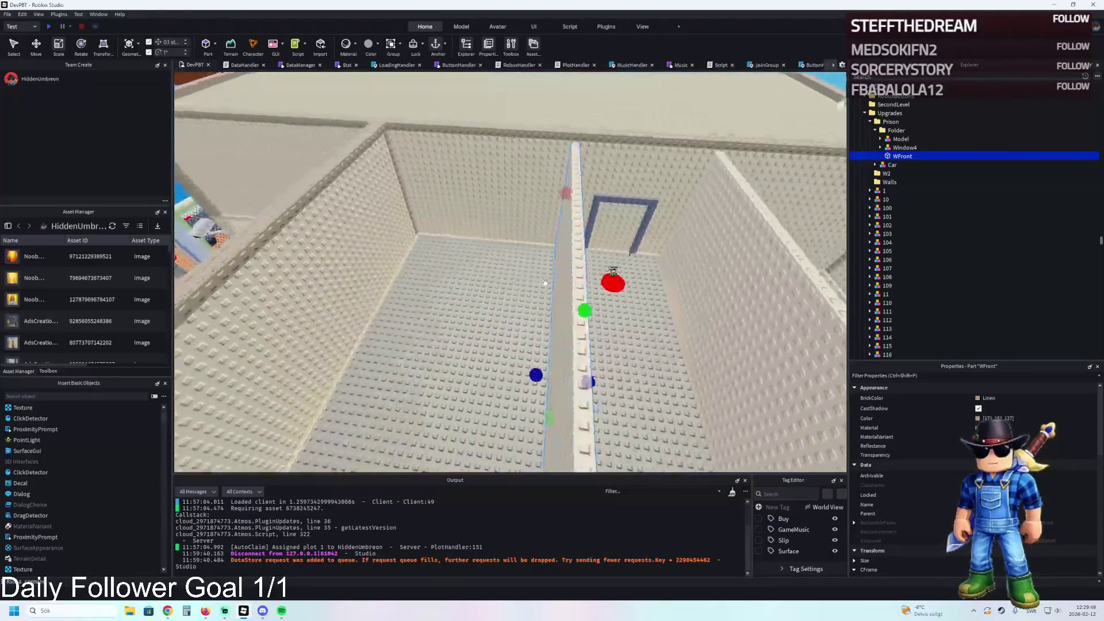
{"action": "key", "text": "a"}
{"action": "key", "text": "a"}
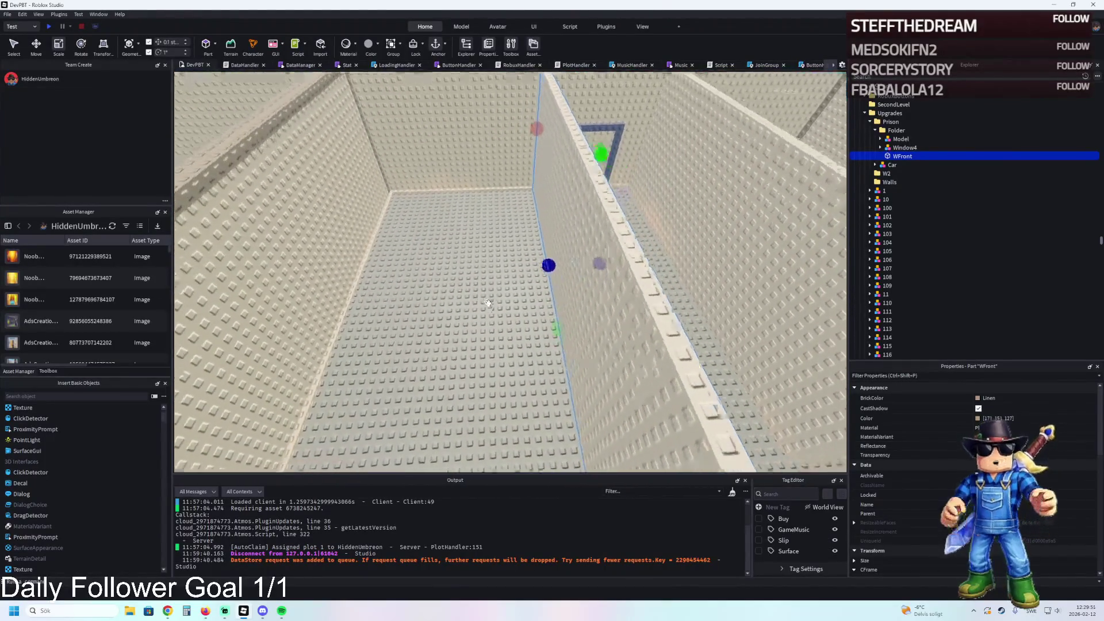
{"action": "key", "text": "d"}
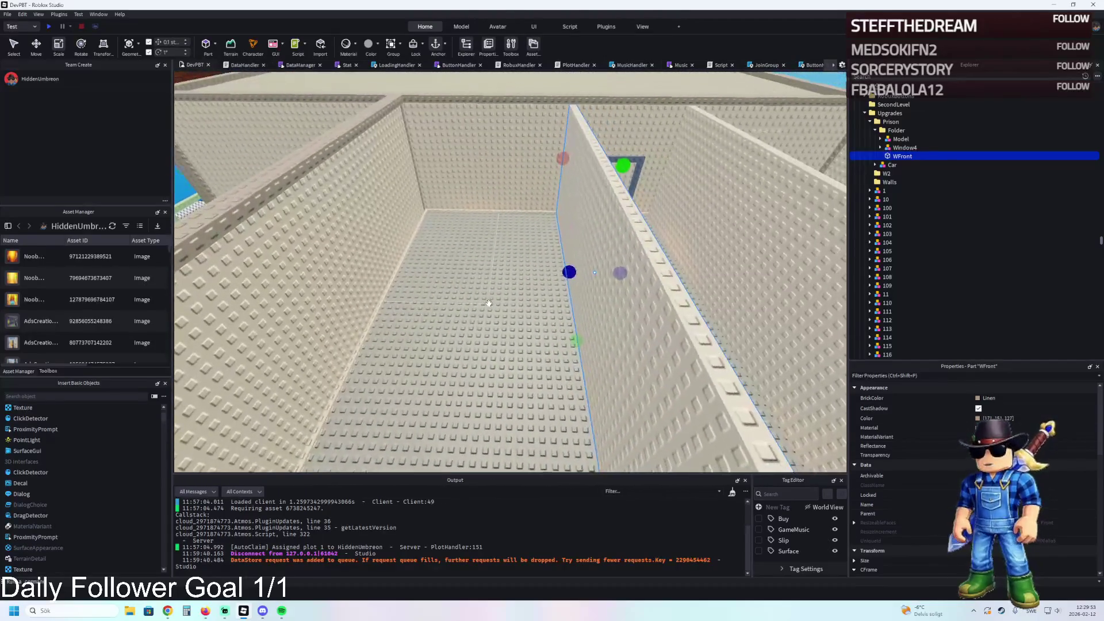
{"action": "key", "text": "d"}
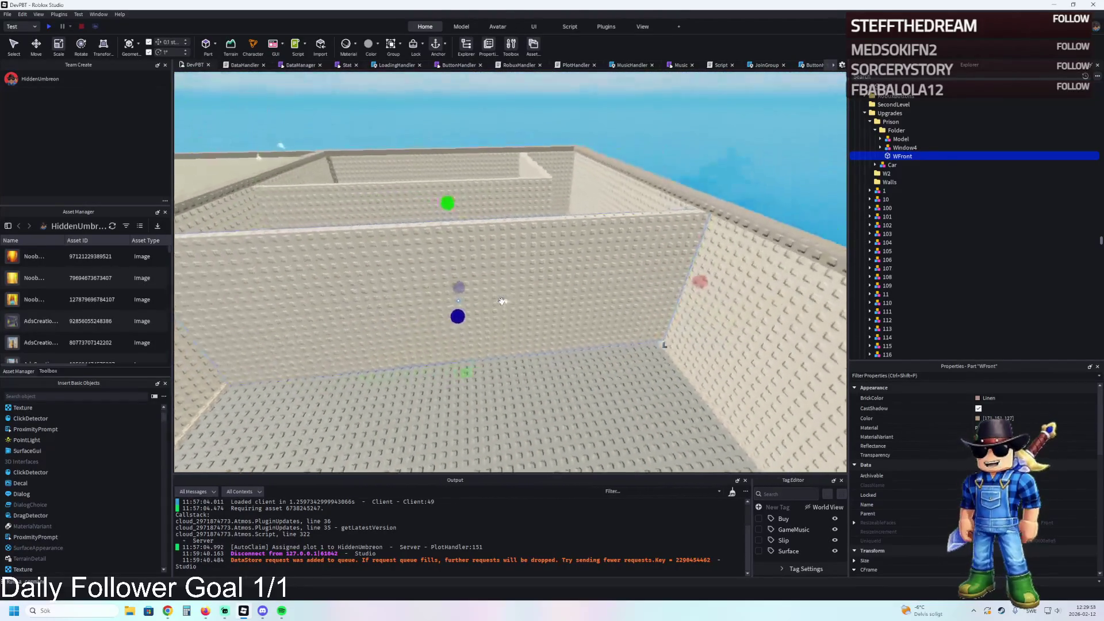
{"action": "key", "text": "d"}
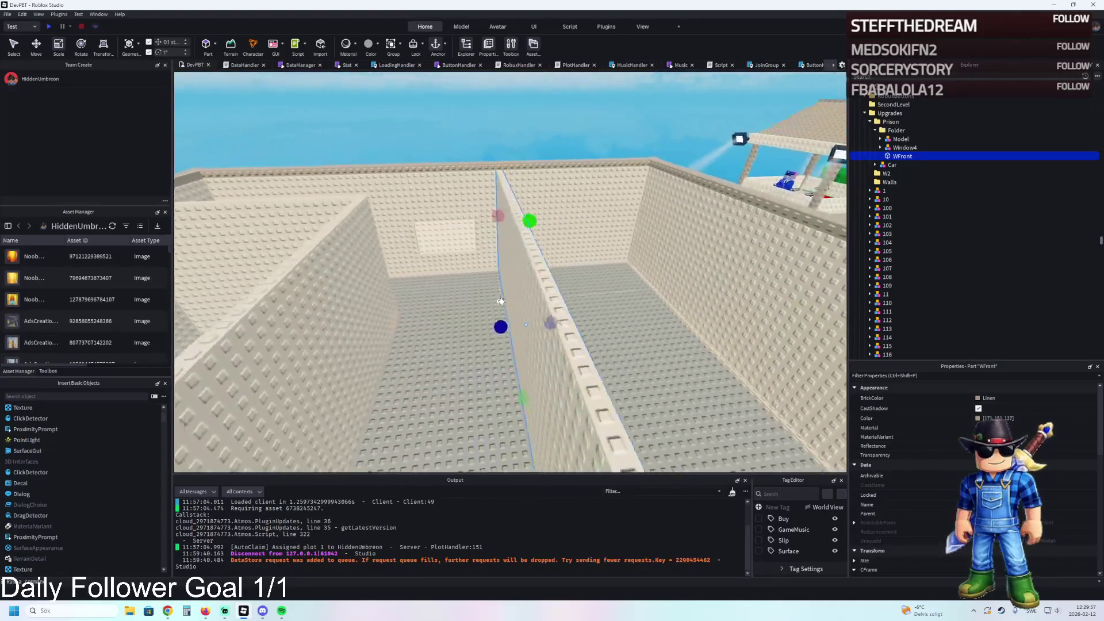
{"action": "key", "text": "d"}
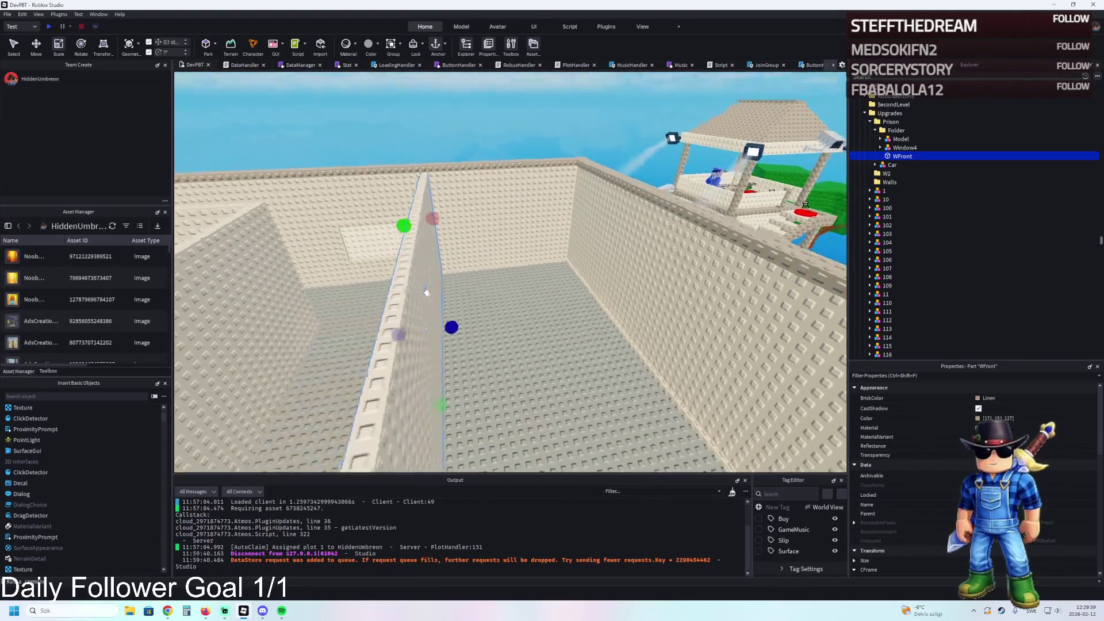
{"action": "key", "text": "d"}
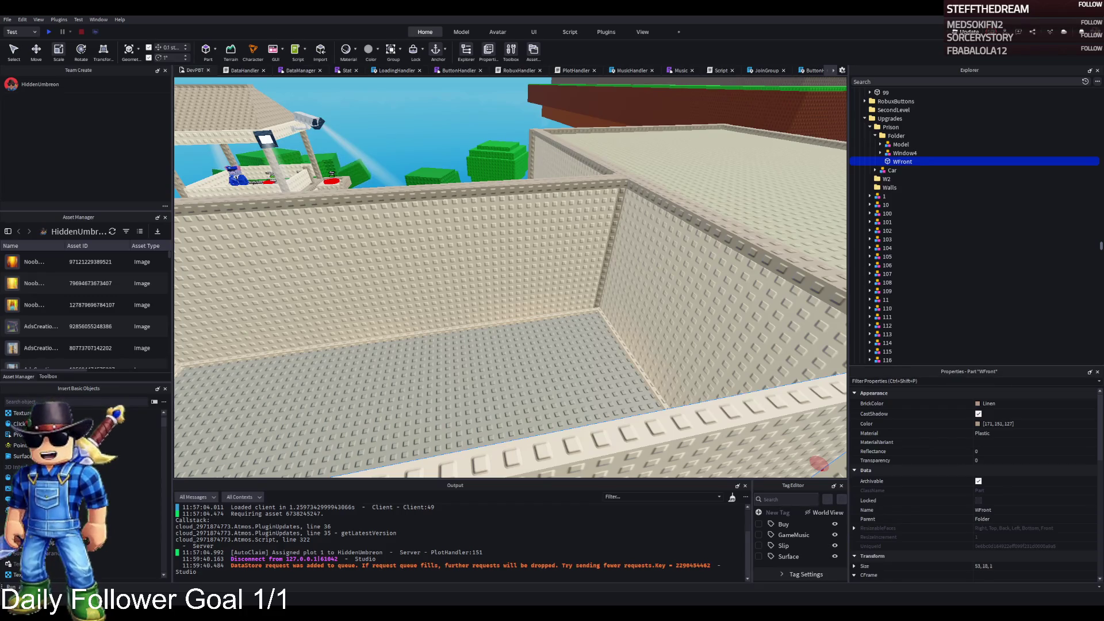
Step: Fly back over the walls and descend into the walled room facing the WFront wall
{"action": "key", "text": "w"}
{"action": "key", "text": "w"}
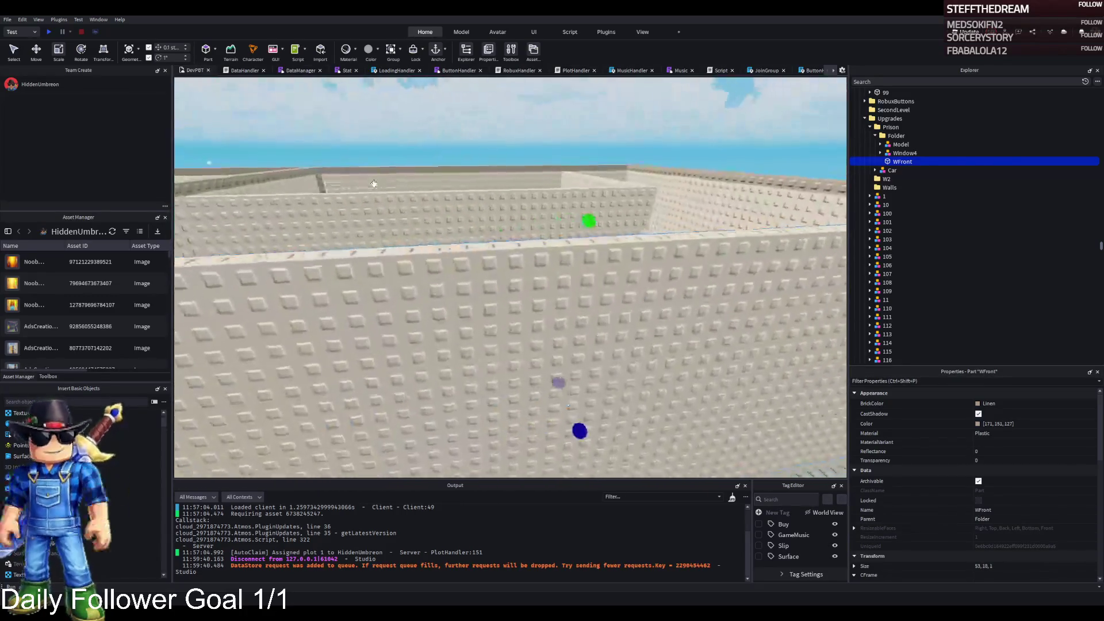
{"action": "key", "text": "w"}
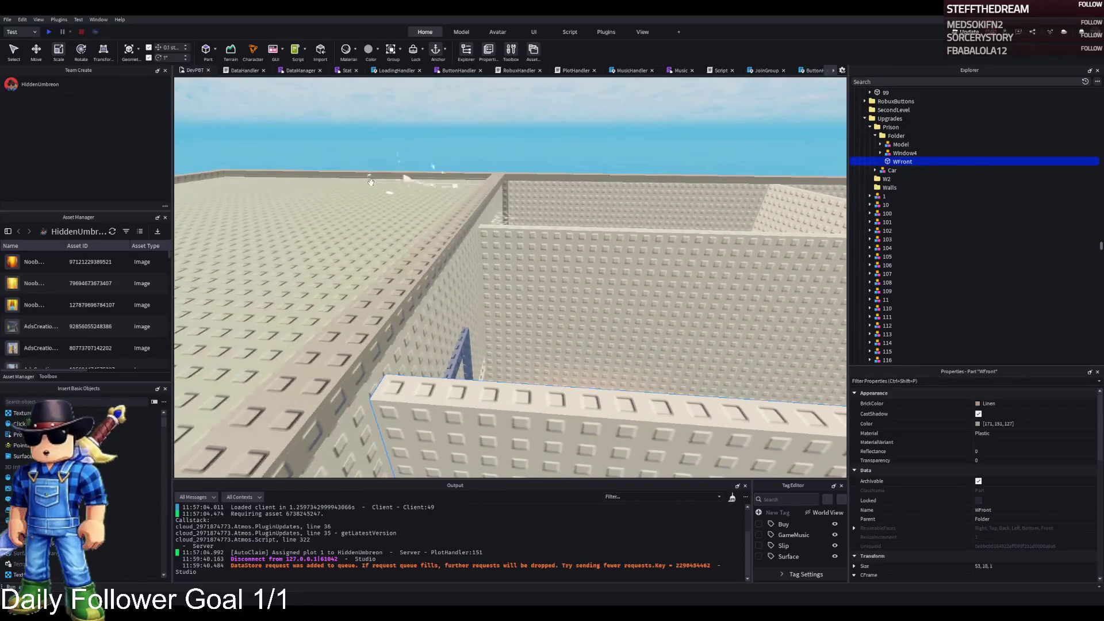
{"action": "key", "text": "w"}
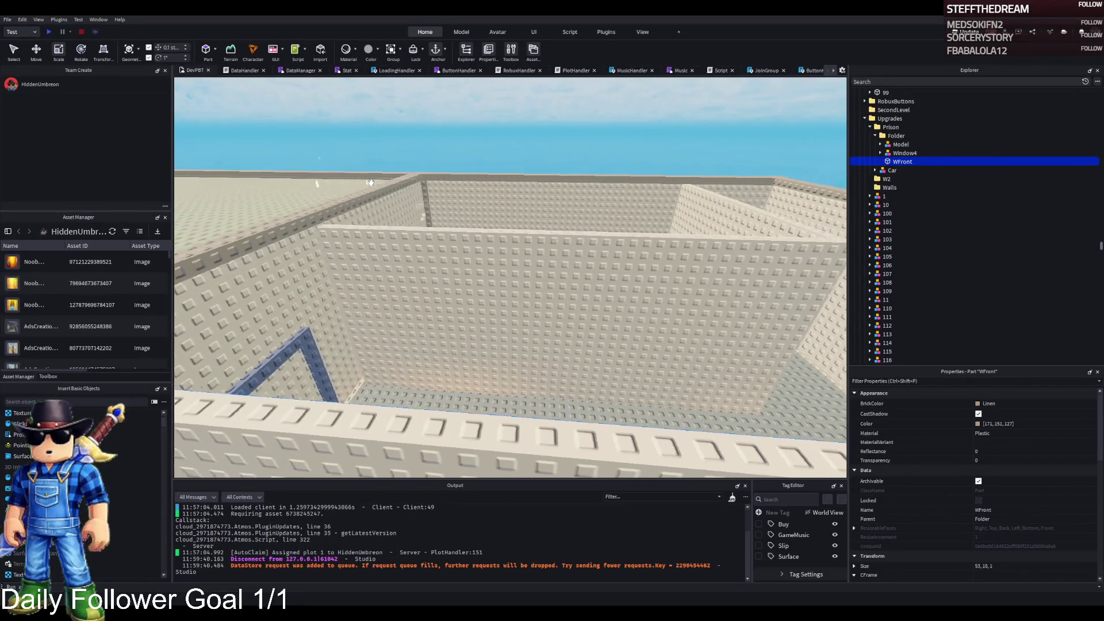
{"action": "key", "text": "d"}
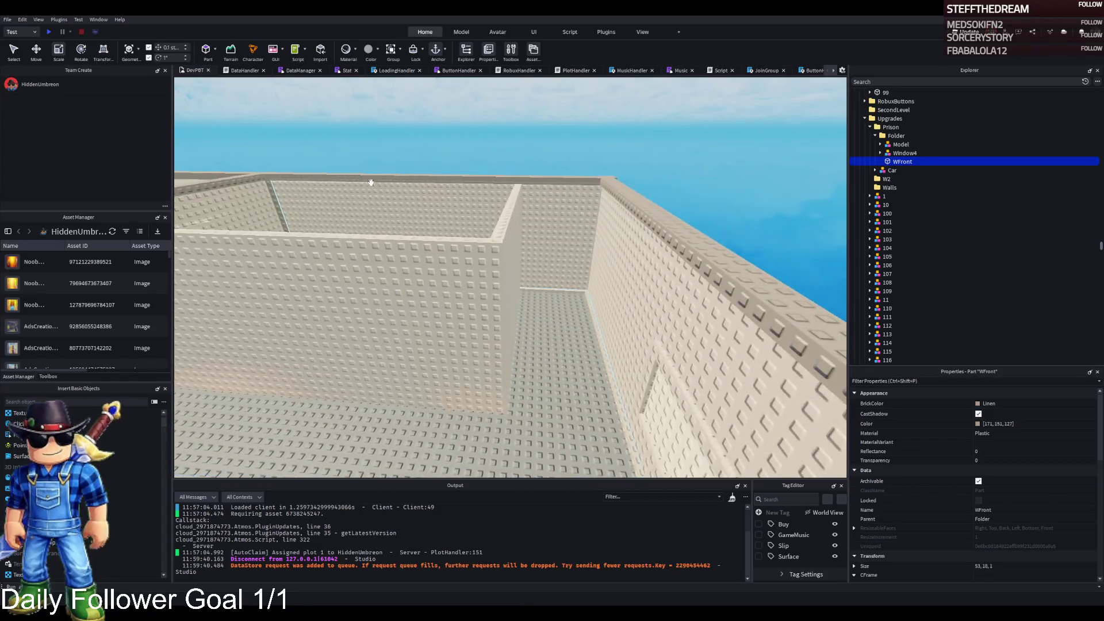
{"action": "key", "text": "a"}
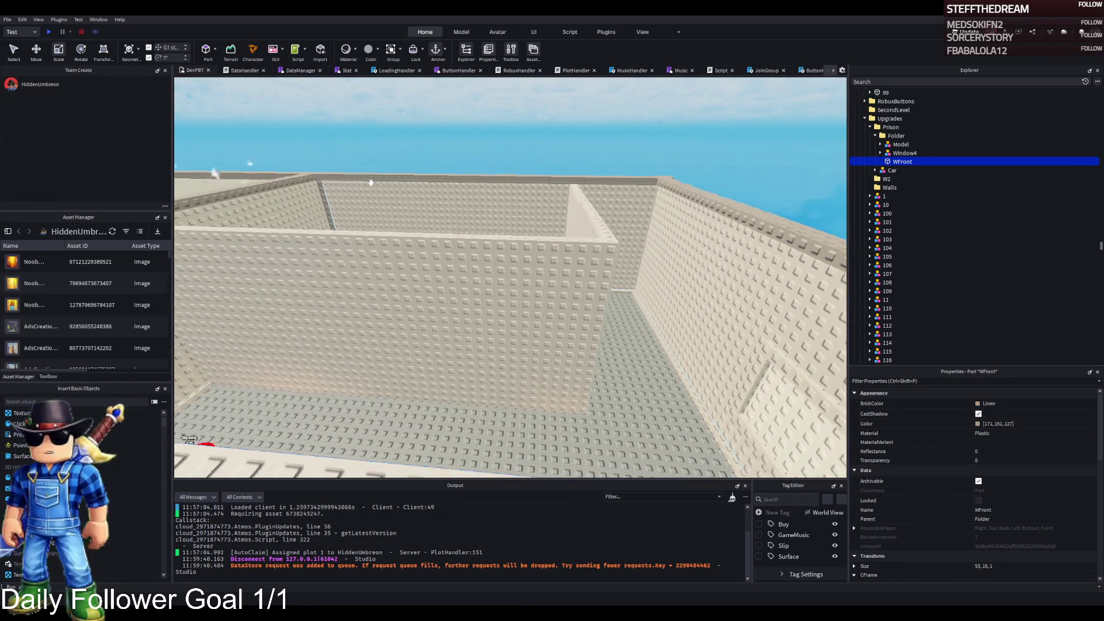
{"action": "key", "text": "w"}
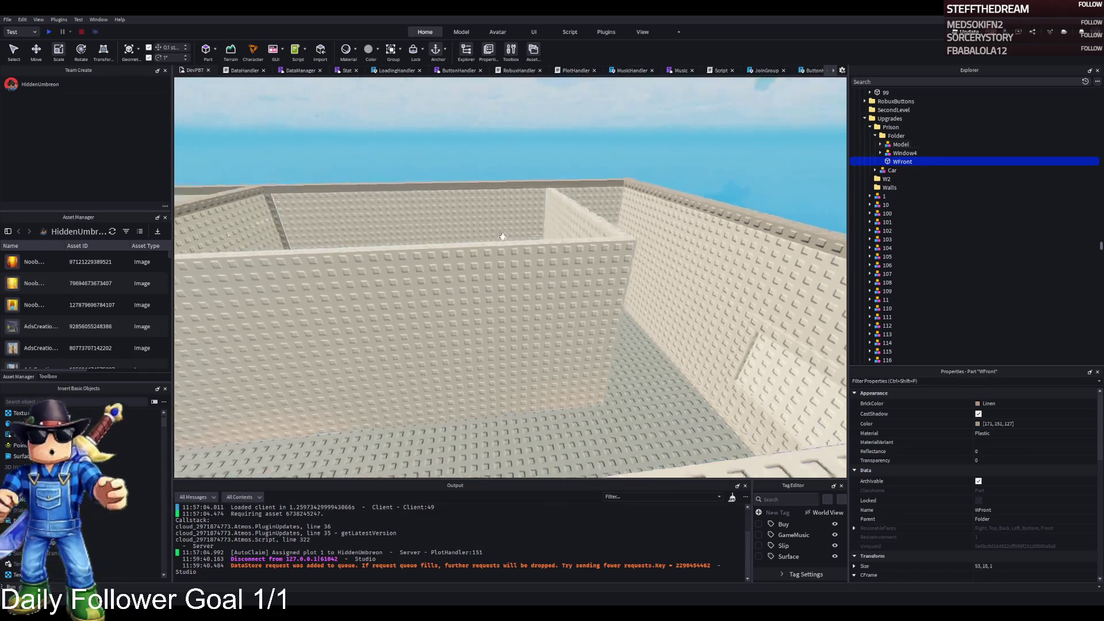
{"action": "key", "text": "w"}
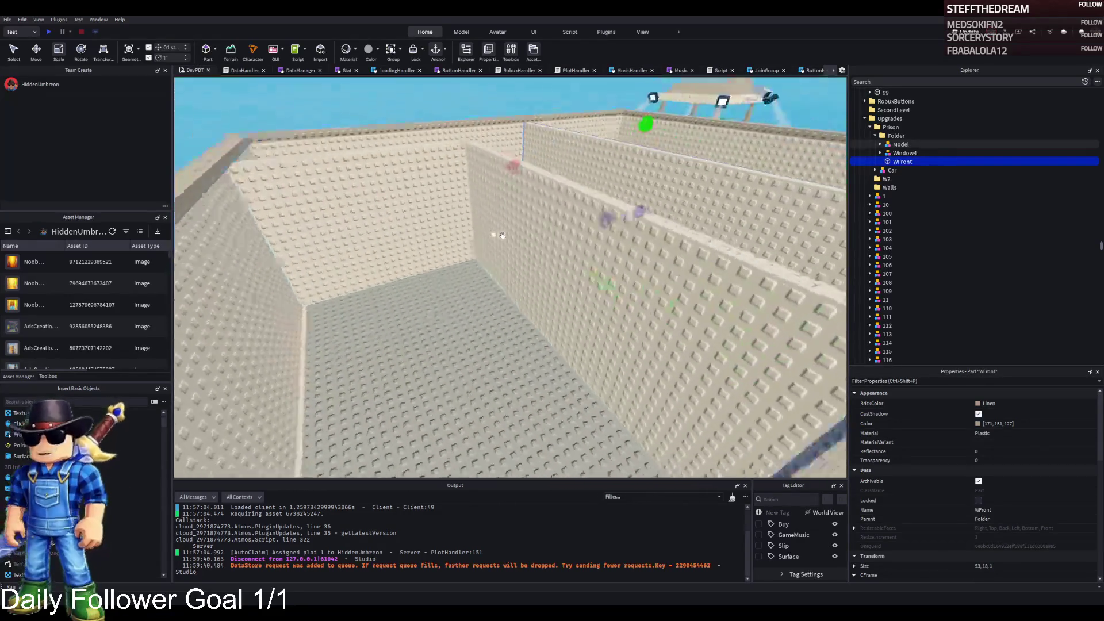
{"action": "key", "text": "s"}
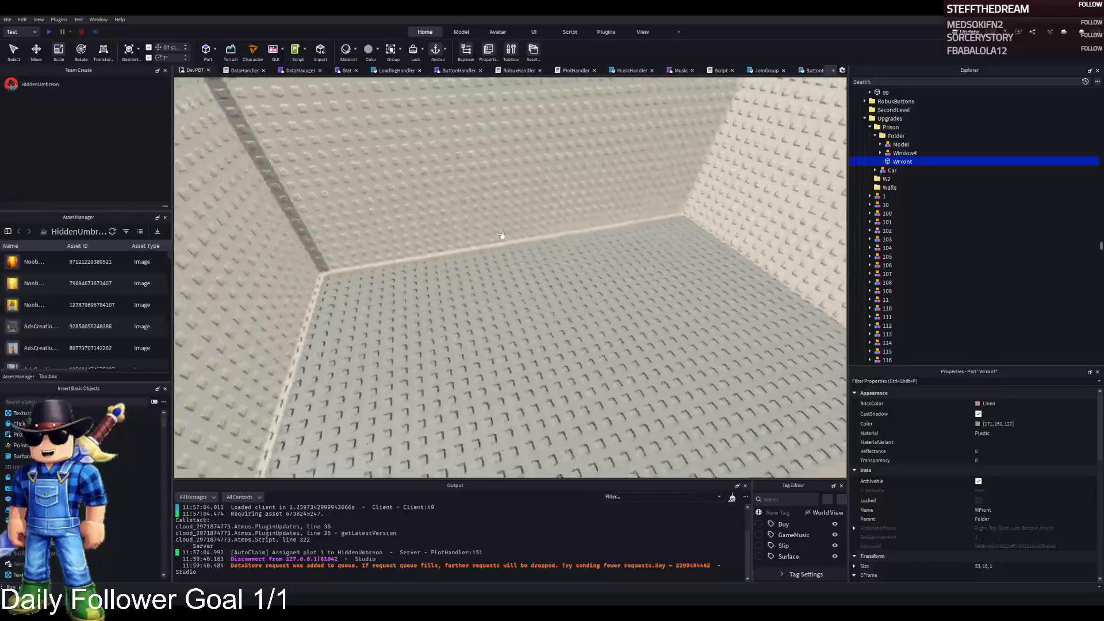
{"action": "key", "text": "s"}
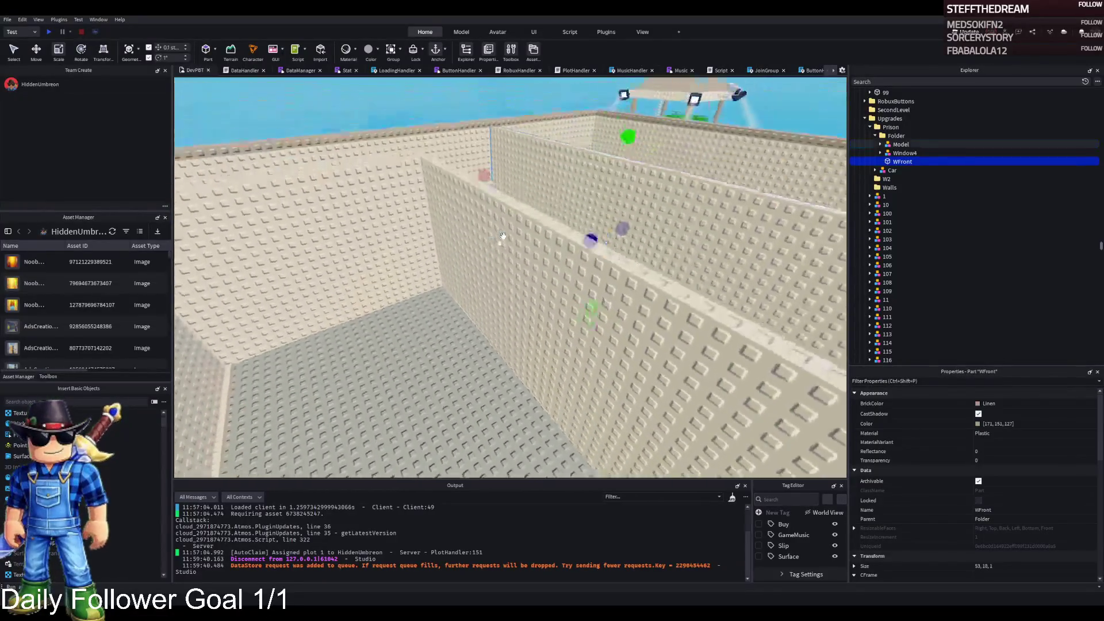
{"action": "key", "text": "Left"}
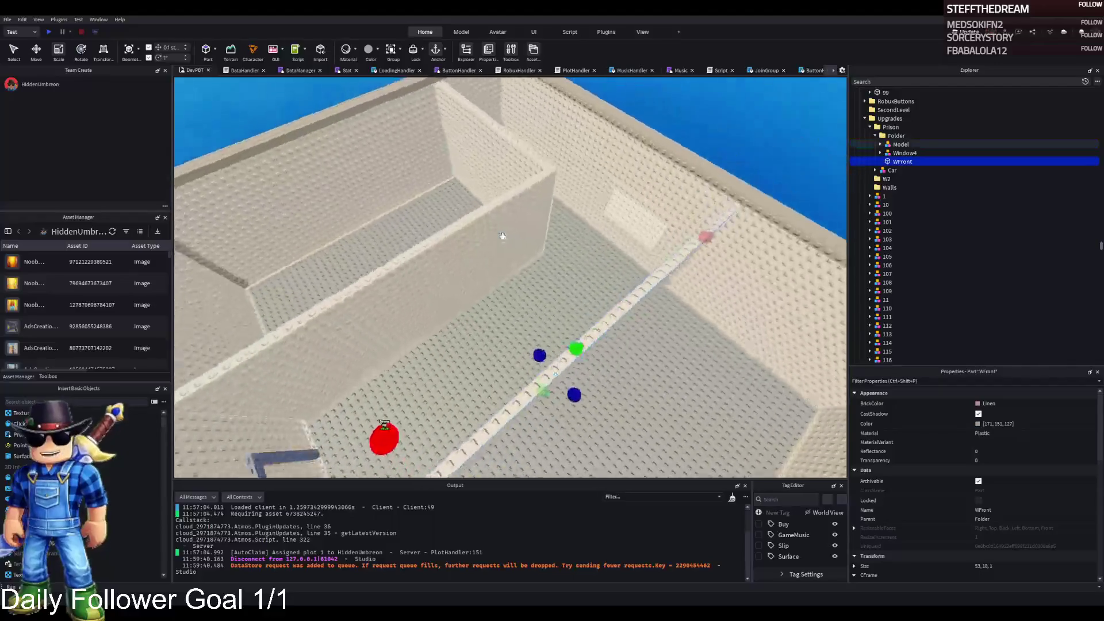
{"action": "key", "text": "s"}
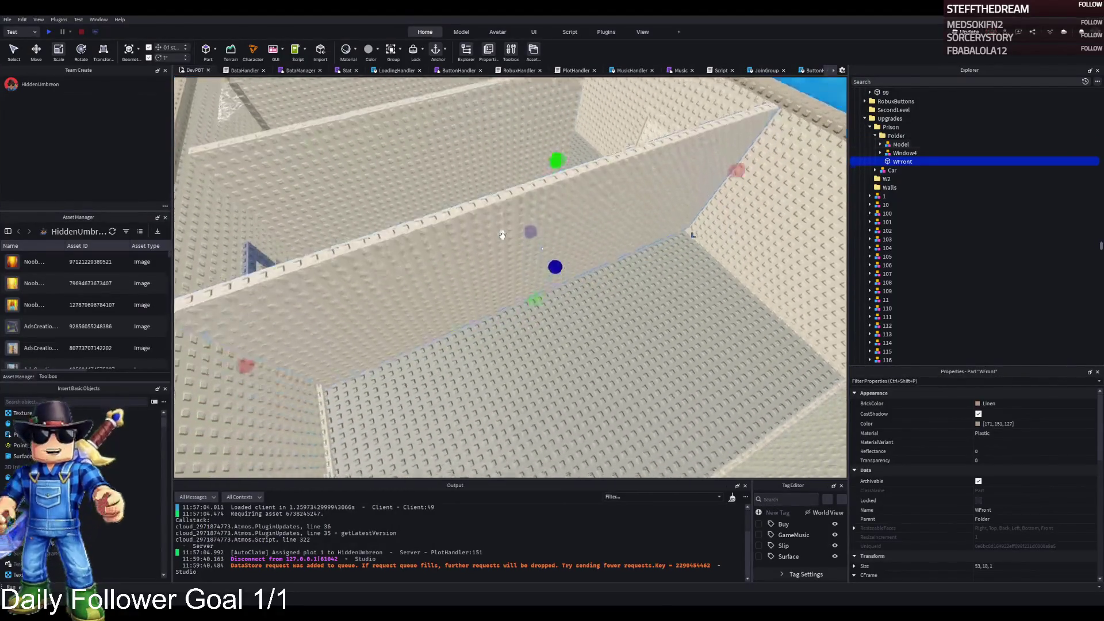
{"action": "key", "text": "w"}
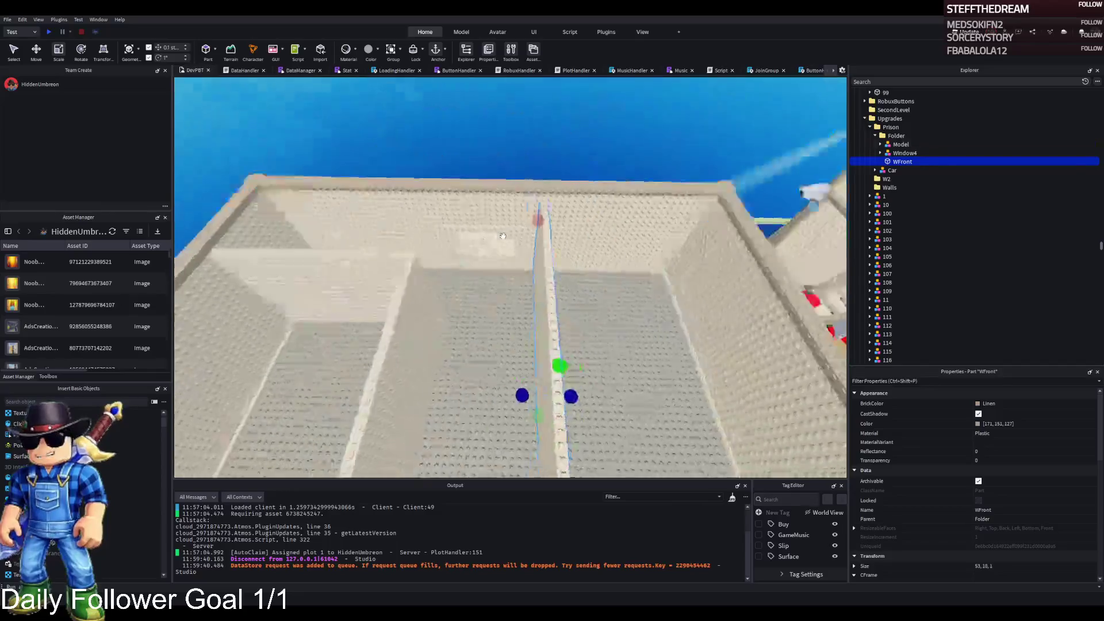
{"action": "key", "text": "w"}
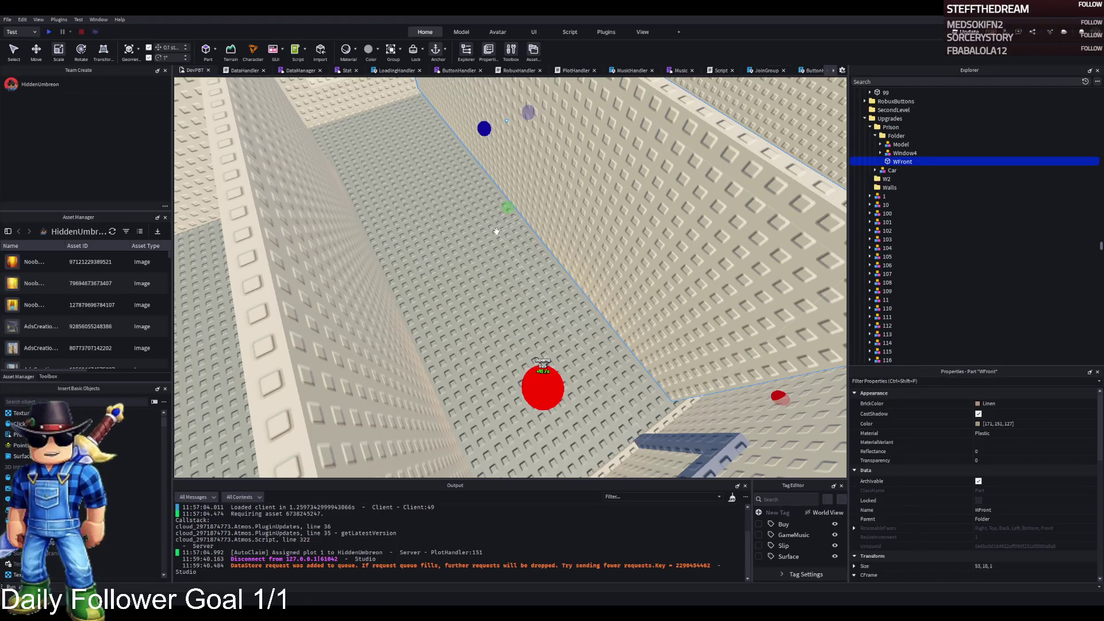
{"action": "key", "text": "f"}
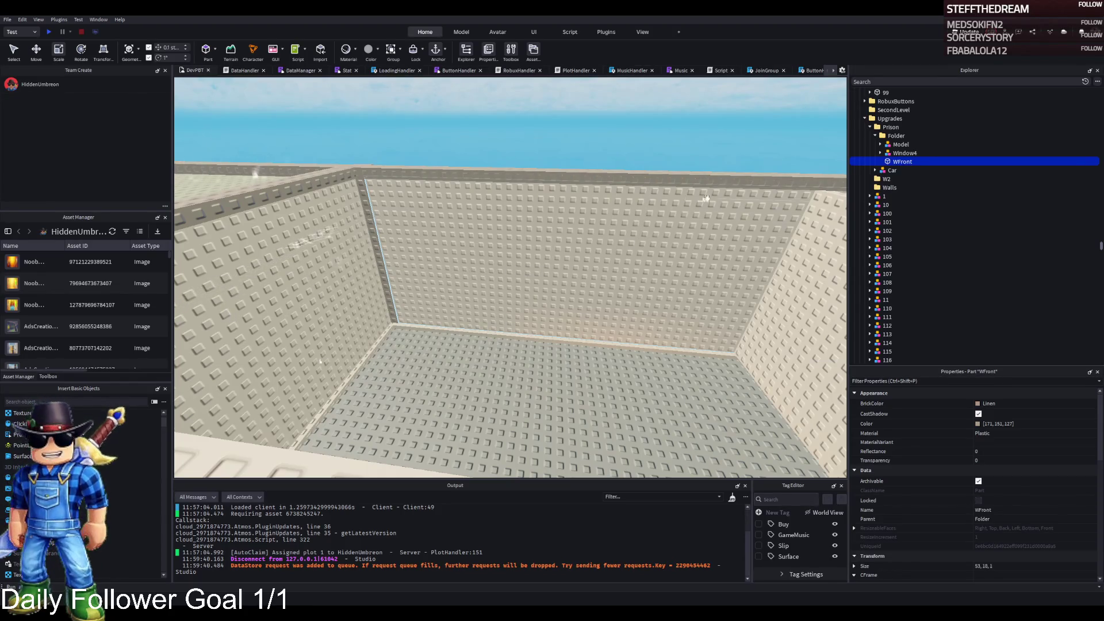
Step: Duplicate the WFront wall, move the copy into the room, and resize it to 12×4×1
{"action": "scroll", "coordinate": [649, 230], "scroll_direction": "up", "scroll_amount": 10}
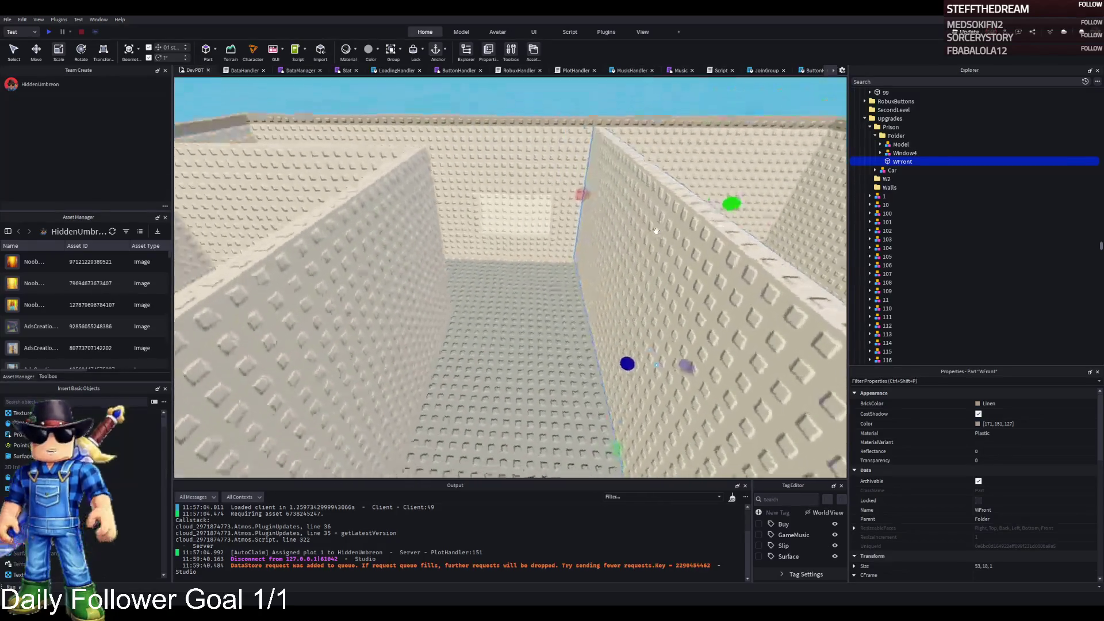
{"action": "scroll", "coordinate": [655, 230], "scroll_direction": "up", "scroll_amount": 5}
{"action": "key", "text": "ctrl+d"}
{"action": "key", "text": "ctrl+2"}
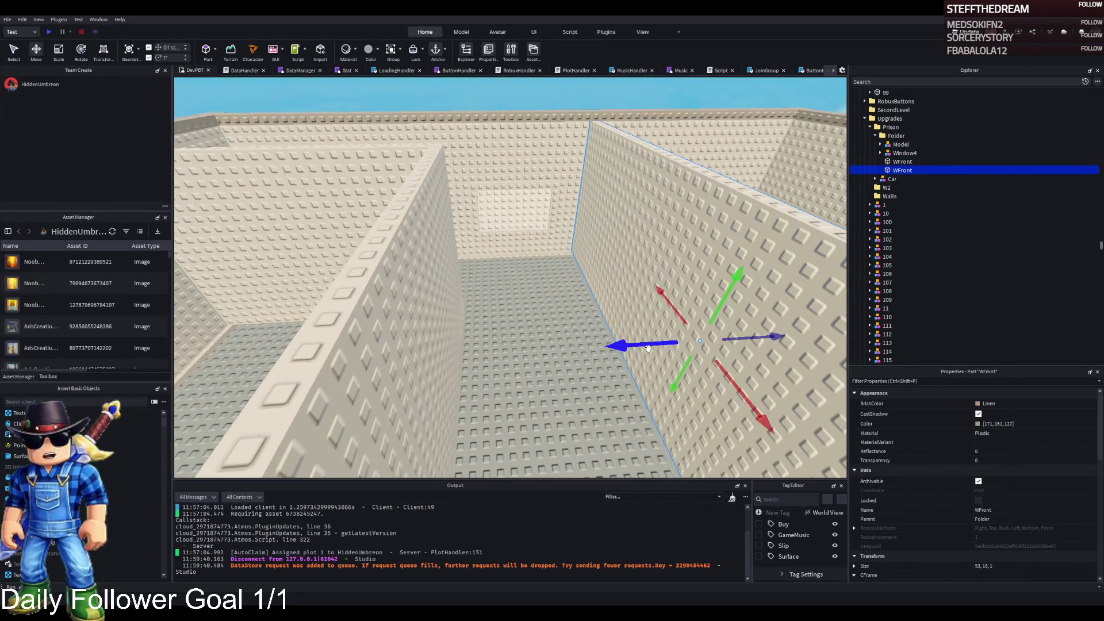
{"action": "mouse_move", "coordinate": [648, 347]}
{"action": "left_mouse_down"}
{"action": "mouse_move", "coordinate": [224, 365]}
{"action": "mouse_move", "coordinate": [509, 299]}
{"action": "left_mouse_up"}
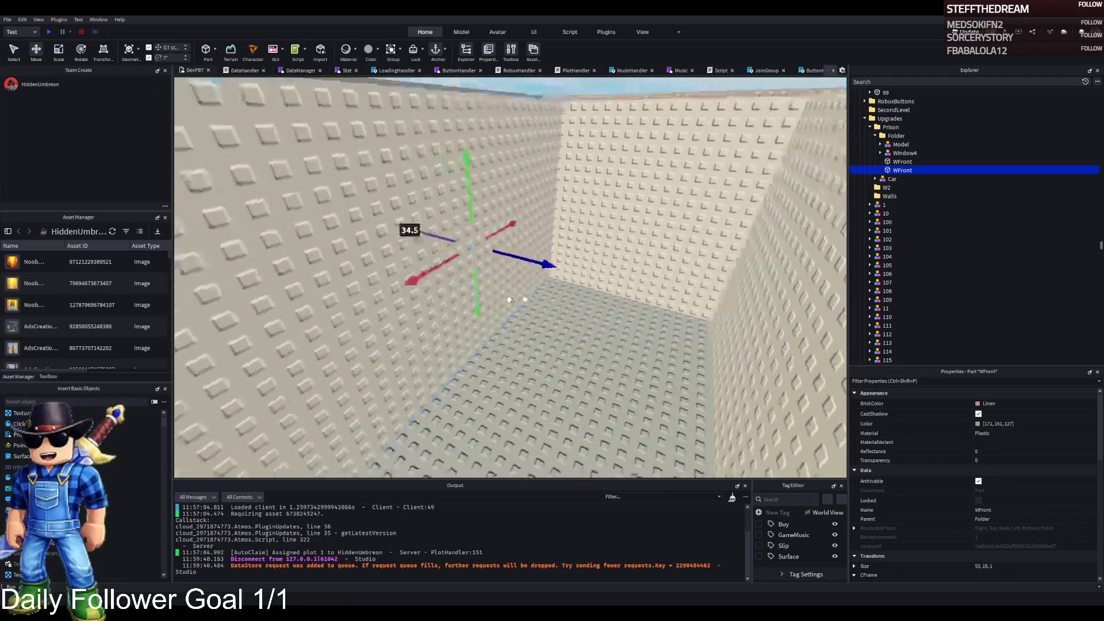
{"action": "key", "text": "ctrl+4"}
{"action": "left_click_drag", "start_coordinate": [647, 111], "coordinate": [624, 255]}
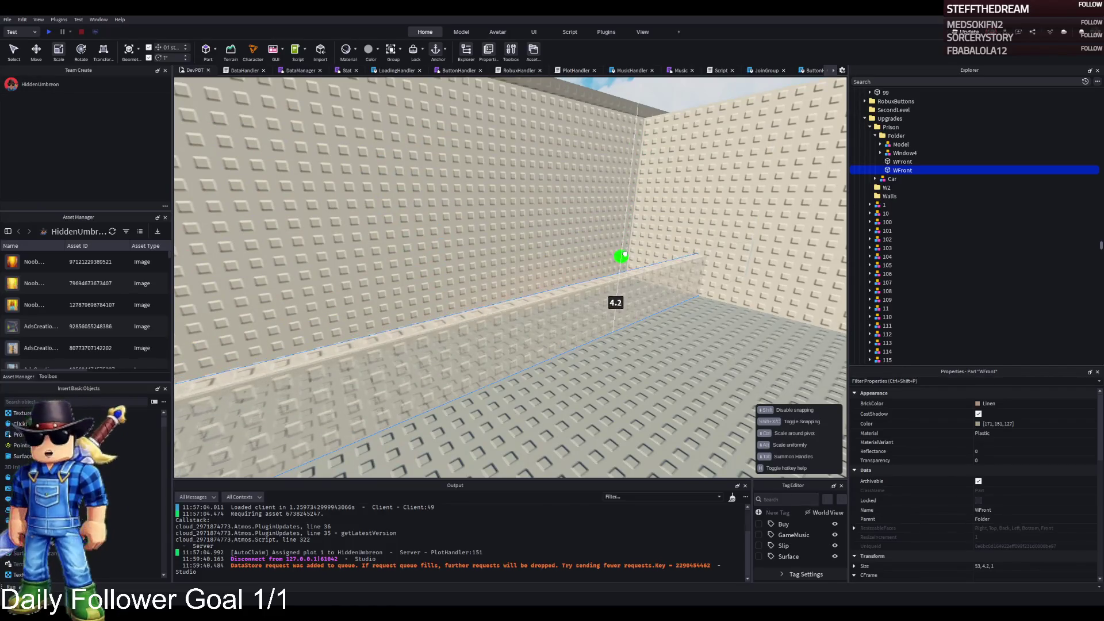
{"action": "left_click_drag", "start_coordinate": [752, 255], "coordinate": [551, 312]}
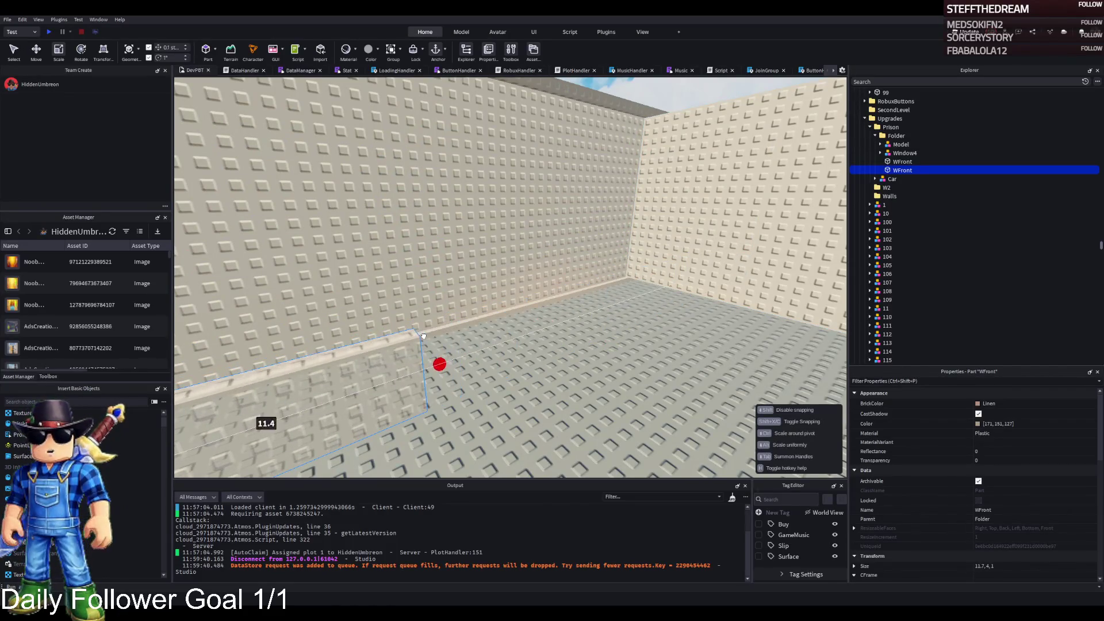
{"action": "key", "text": "f"}
{"action": "scroll", "coordinate": [423, 336], "scroll_direction": "down", "scroll_amount": 3}
{"action": "scroll", "coordinate": [698, 222], "scroll_direction": "up", "scroll_amount": 3}
{"action": "left_click_drag", "start_coordinate": [602, 183], "coordinate": [612, 178]}
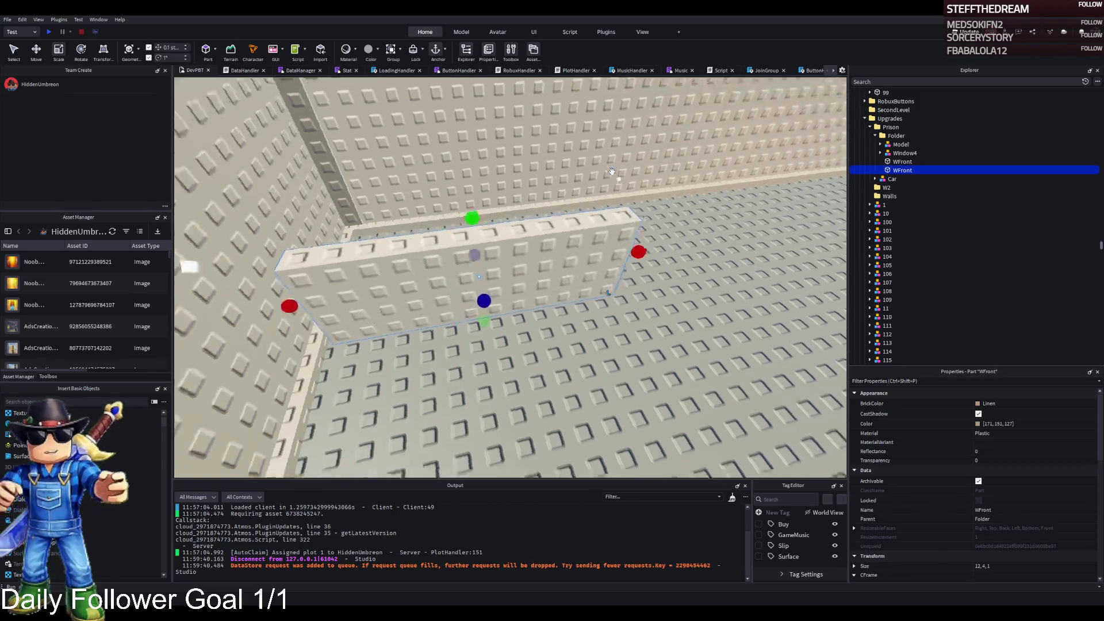
Step: Nudge the slab into place and duplicate it for the desk's second arm
{"action": "key", "text": "ctrl+2"}
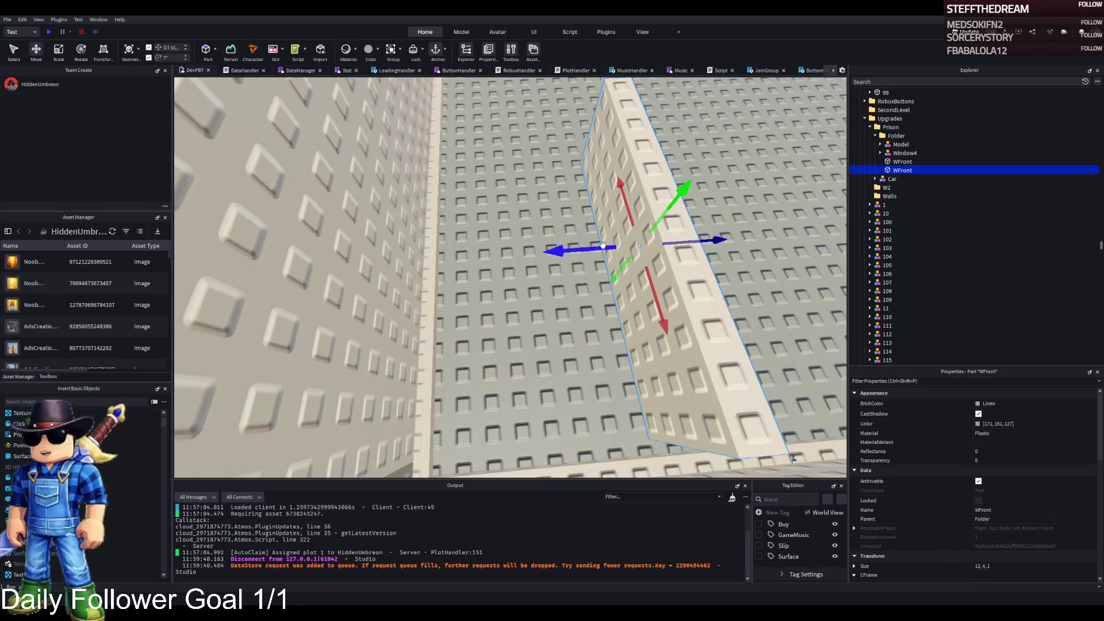
{"action": "key", "text": "f"}
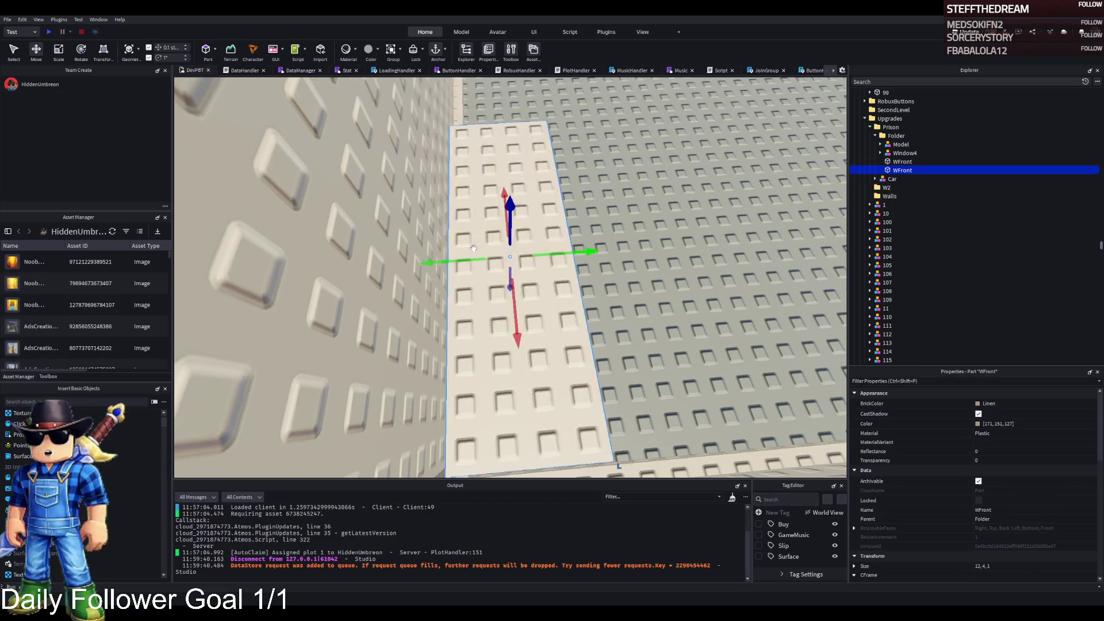
{"action": "scroll", "coordinate": [570, 244], "scroll_direction": "up", "scroll_amount": 5}
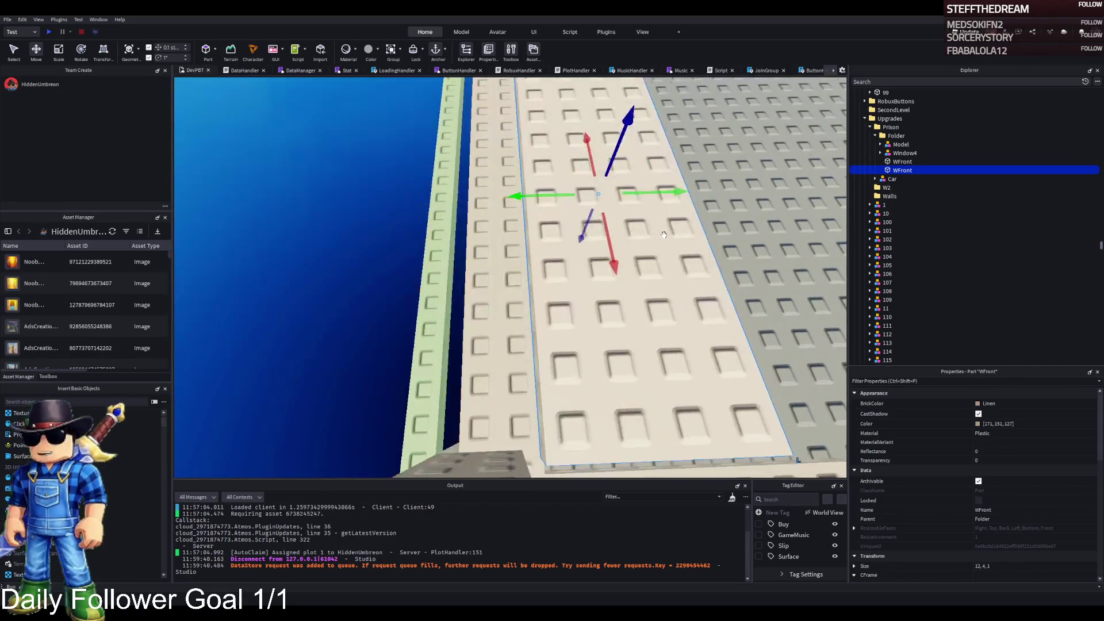
{"action": "scroll", "coordinate": [664, 234], "scroll_direction": "down", "scroll_amount": 3}
{"action": "left_click_drag", "start_coordinate": [595, 259], "coordinate": [534, 292]}
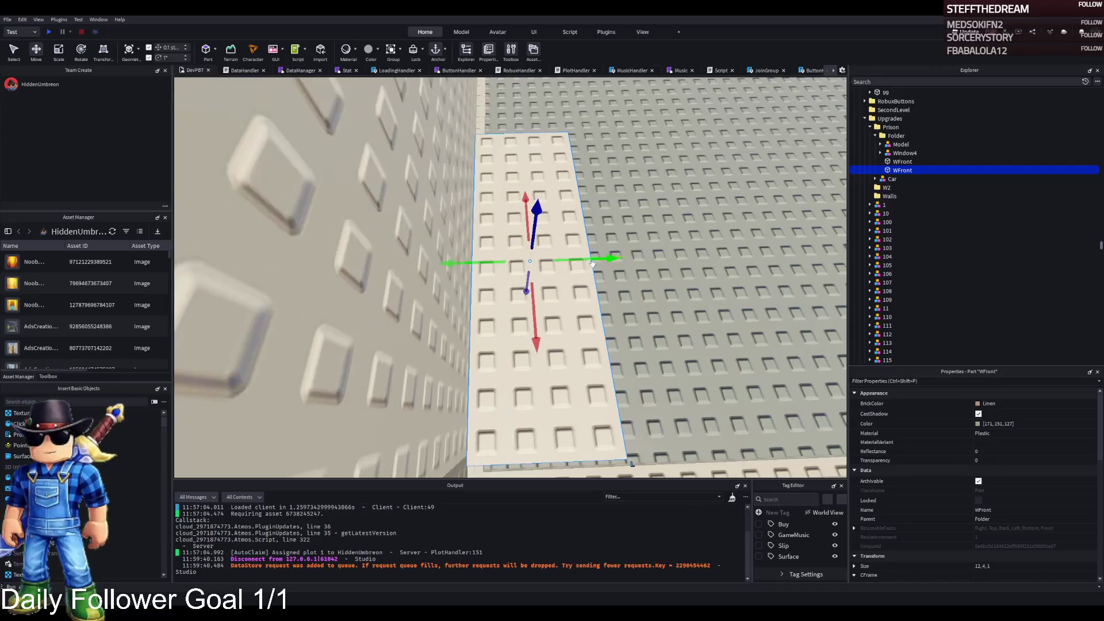
{"action": "key", "text": "ctrl+d"}
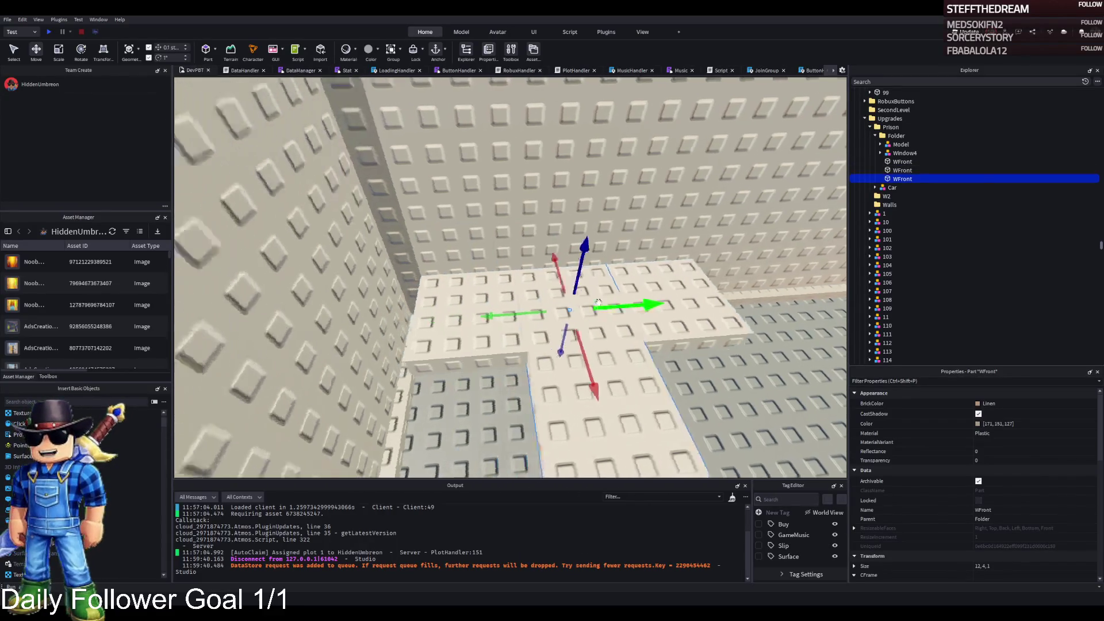
Step: Move the new slab copy and shift the slab pieces about 4 studs sideways into an L layout
{"action": "mouse_move", "coordinate": [640, 298]}
{"action": "left_mouse_down"}
{"action": "mouse_move", "coordinate": [629, 301]}
{"action": "mouse_move", "coordinate": [667, 313]}
{"action": "mouse_move", "coordinate": [648, 251]}
{"action": "mouse_move", "coordinate": [567, 248]}
{"action": "mouse_move", "coordinate": [532, 259]}
{"action": "mouse_move", "coordinate": [640, 250]}
{"action": "mouse_move", "coordinate": [656, 226]}
{"action": "left_mouse_up"}
{"action": "left_click", "coordinate": [547, 254]}
{"action": "left_click", "coordinate": [356, 268]}
{"action": "mouse_move", "coordinate": [451, 227]}
{"action": "left_mouse_down"}
{"action": "mouse_move", "coordinate": [458, 220]}
{"action": "mouse_move", "coordinate": [423, 262]}
{"action": "left_mouse_up"}
{"action": "left_click", "coordinate": [546, 265]}
{"action": "mouse_move", "coordinate": [548, 262]}
{"action": "left_mouse_down"}
{"action": "mouse_move", "coordinate": [459, 285]}
{"action": "mouse_move", "coordinate": [527, 311]}
{"action": "left_mouse_up"}
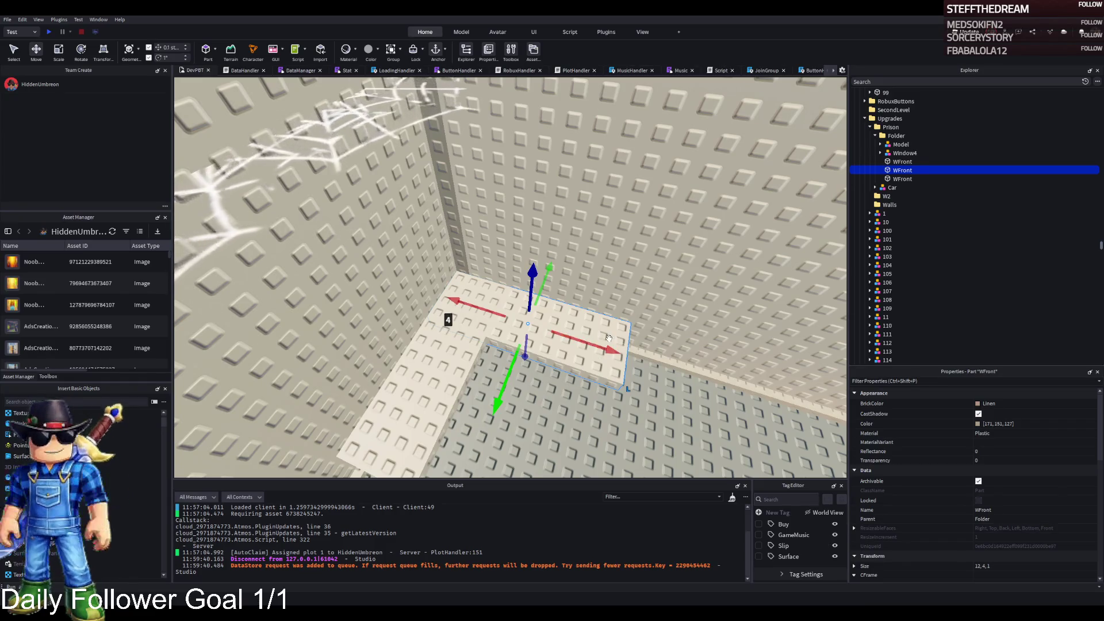
{"action": "left_click_drag", "start_coordinate": [619, 328], "coordinate": [619, 328]}
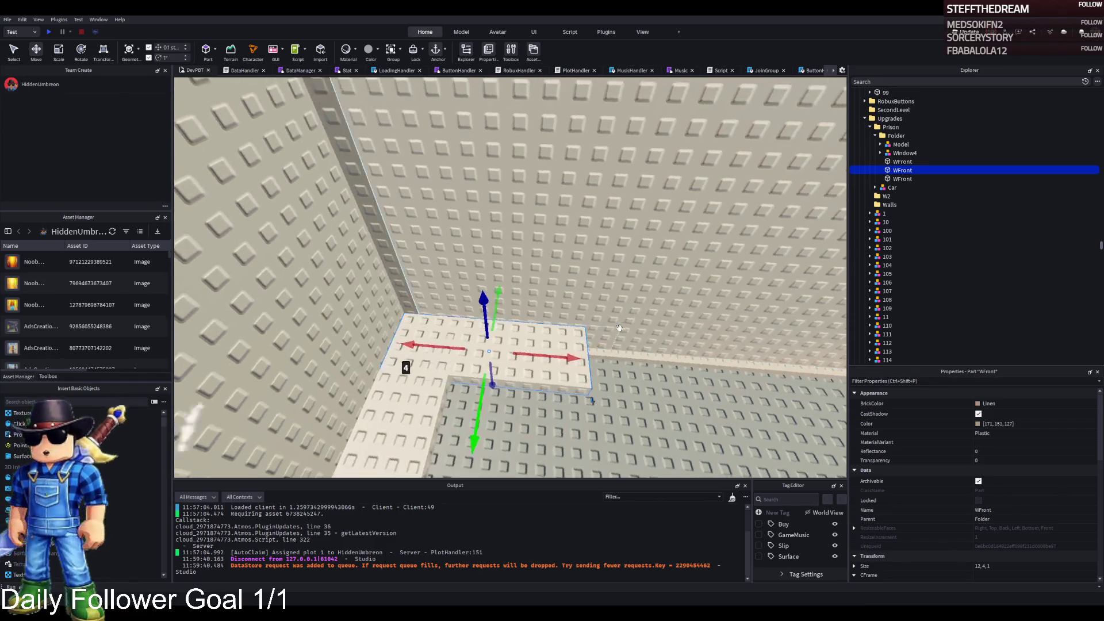
Step: Resize the slabs, stretching the second to about 14 studs and the third to about 12.5
{"action": "key", "text": "ctrl+3"}
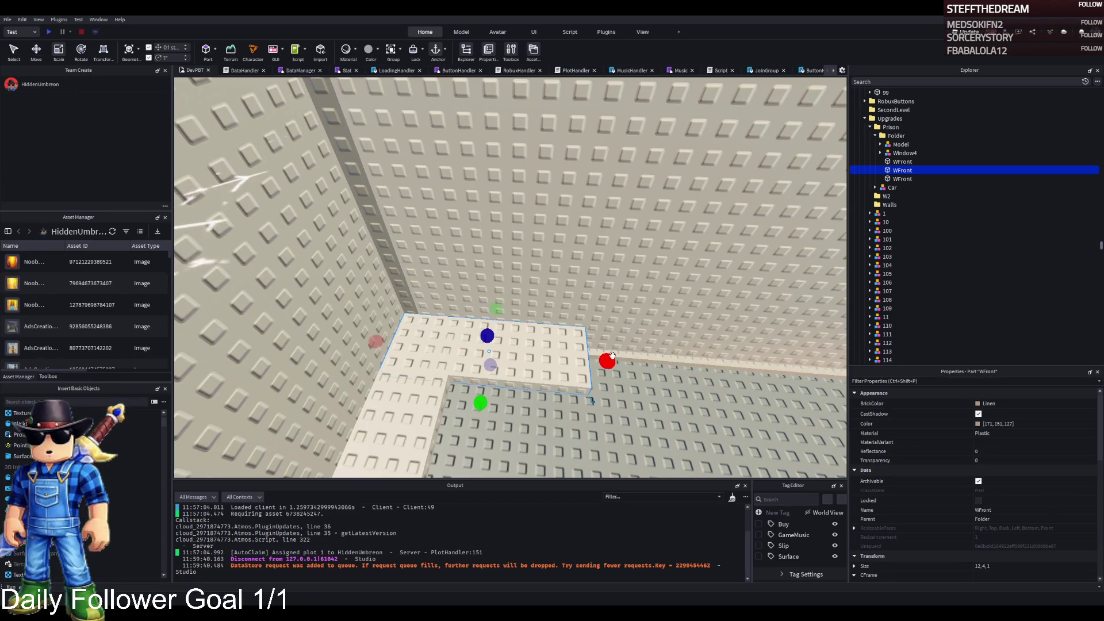
{"action": "mouse_move", "coordinate": [611, 358]}
{"action": "left_mouse_down"}
{"action": "mouse_move", "coordinate": [650, 360]}
{"action": "mouse_move", "coordinate": [604, 360]}
{"action": "left_mouse_up"}
{"action": "left_click_drag", "start_coordinate": [374, 340], "coordinate": [439, 345]}
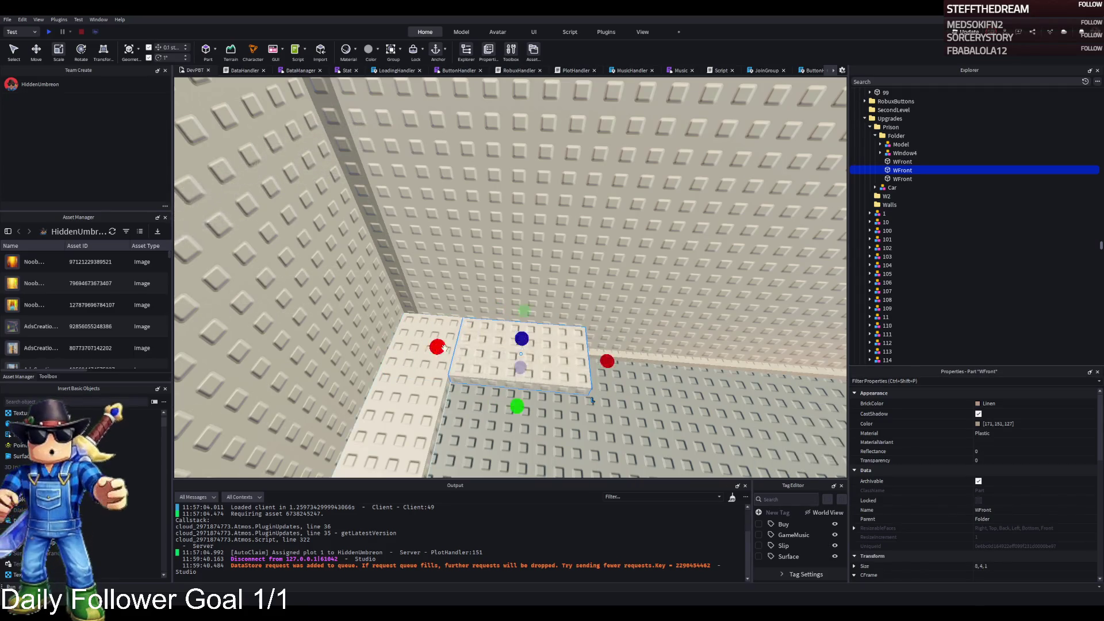
{"action": "key", "text": "d"}
{"action": "left_click_drag", "start_coordinate": [551, 360], "coordinate": [580, 350]}
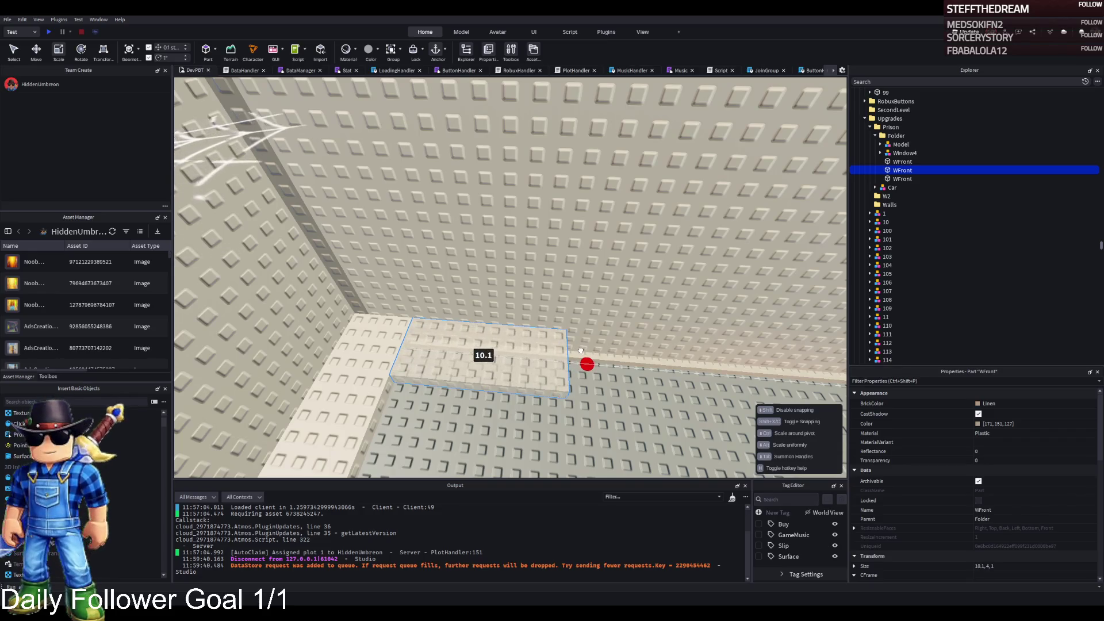
{"action": "left_click", "coordinate": [518, 271]}
{"action": "left_click_drag", "start_coordinate": [412, 309], "coordinate": [387, 315]}
{"action": "scroll", "coordinate": [388, 320], "scroll_direction": "up", "scroll_amount": 5}
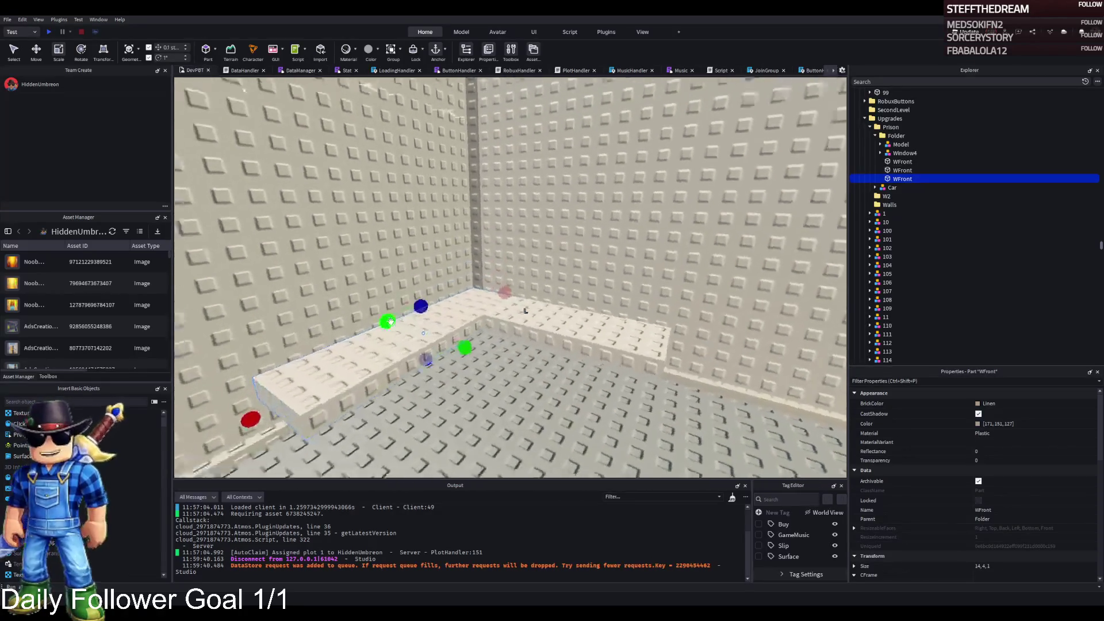
Step: Move the TimGuard guard model from the guard desk into the new room beside the L-shaped desk
{"action": "scroll", "coordinate": [390, 321], "scroll_direction": "up", "scroll_amount": 10}
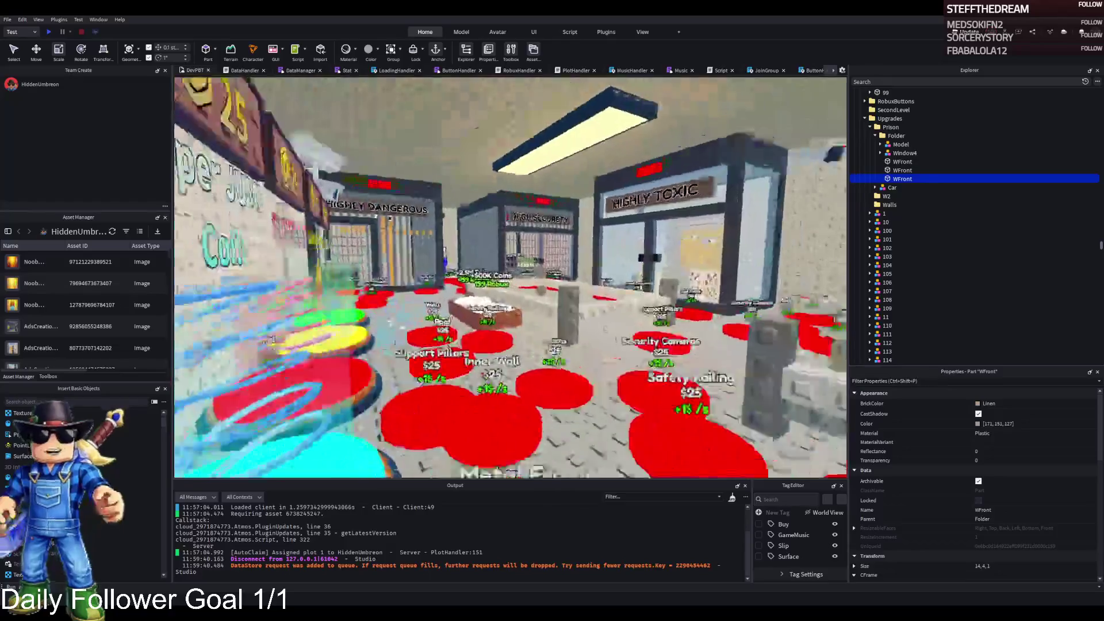
{"action": "scroll", "coordinate": [391, 321], "scroll_direction": "up", "scroll_amount": 10}
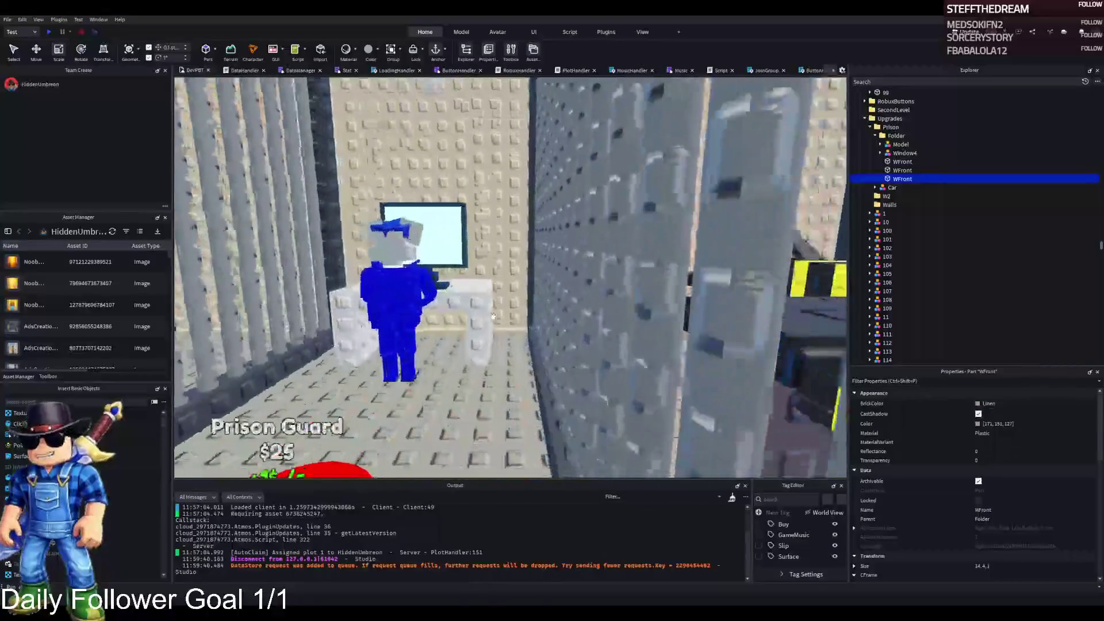
{"action": "left_click", "coordinate": [475, 333]}
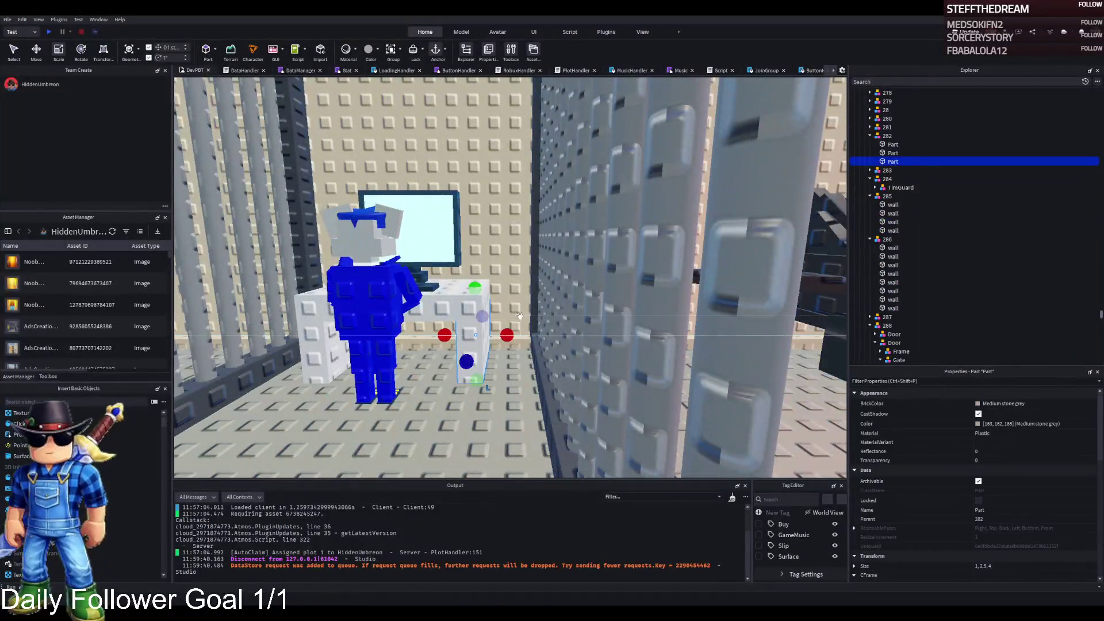
{"action": "left_click", "coordinate": [364, 306]}
{"action": "key", "text": "ctrl+2"}
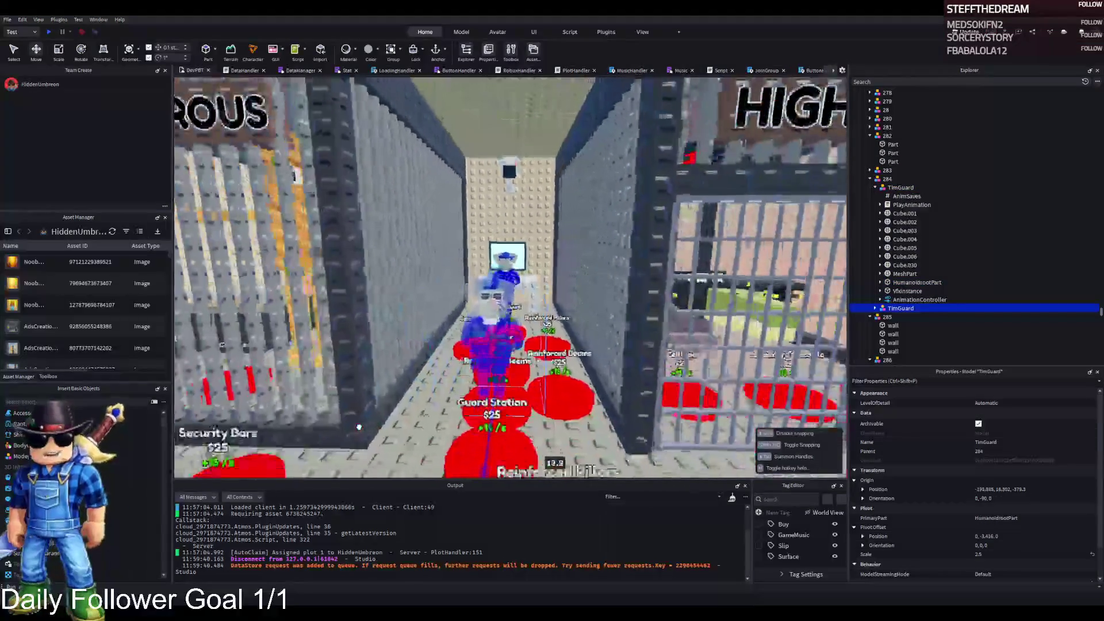
{"action": "key", "text": "d"}
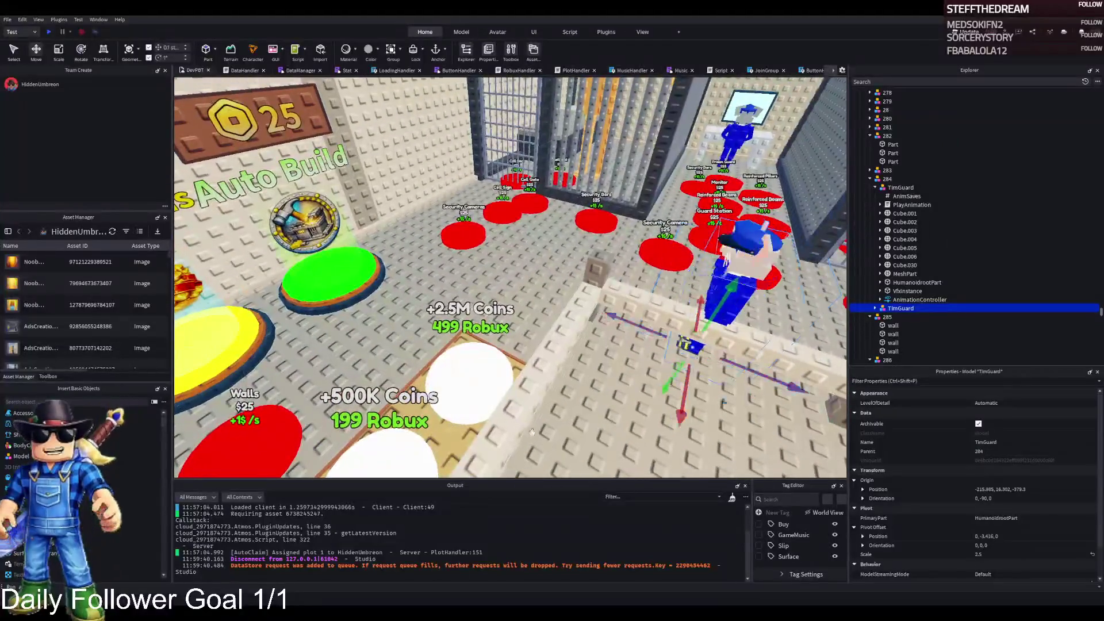
{"action": "left_click_drag", "start_coordinate": [632, 322], "coordinate": [471, 201]}
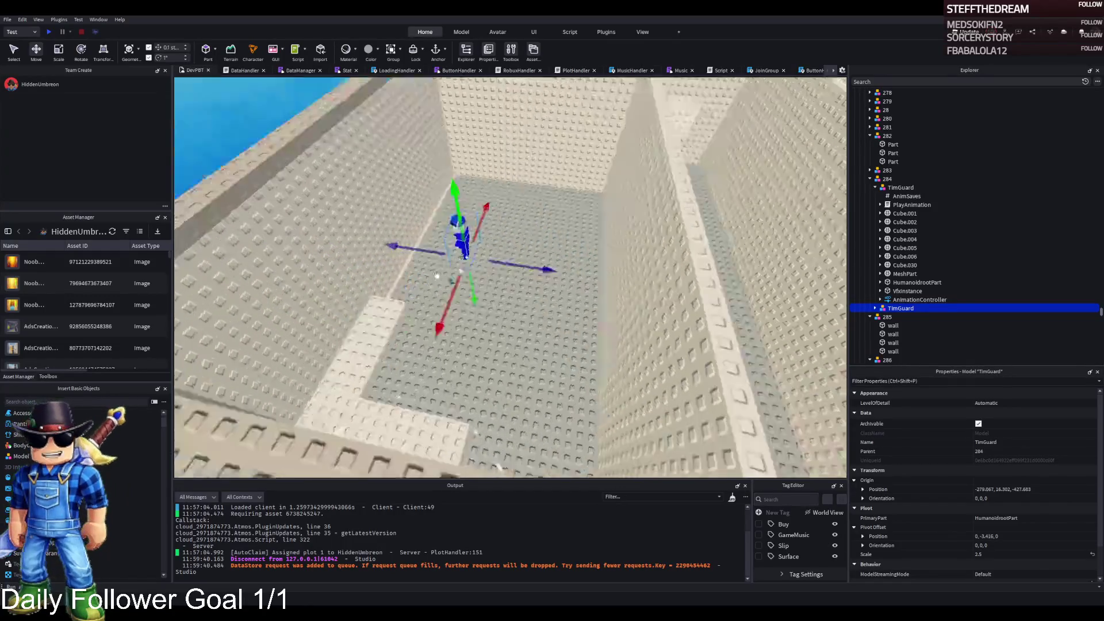
{"action": "mouse_move", "coordinate": [535, 246]}
{"action": "left_mouse_down"}
{"action": "mouse_move", "coordinate": [380, 313]}
{"action": "mouse_move", "coordinate": [380, 275]}
{"action": "left_mouse_up"}
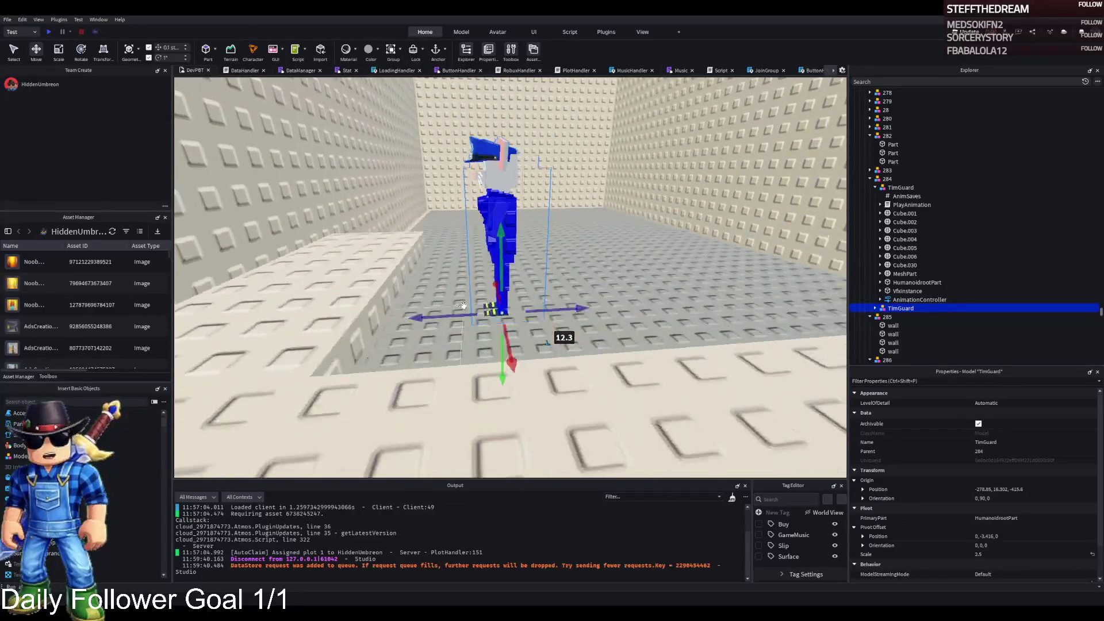
Step: Lower the desk slabs by 1.5 studs, then raise them back up
{"action": "left_click_drag", "start_coordinate": [395, 325], "coordinate": [341, 336]}
{"action": "scroll", "coordinate": [393, 324], "scroll_direction": "up", "scroll_amount": 2}
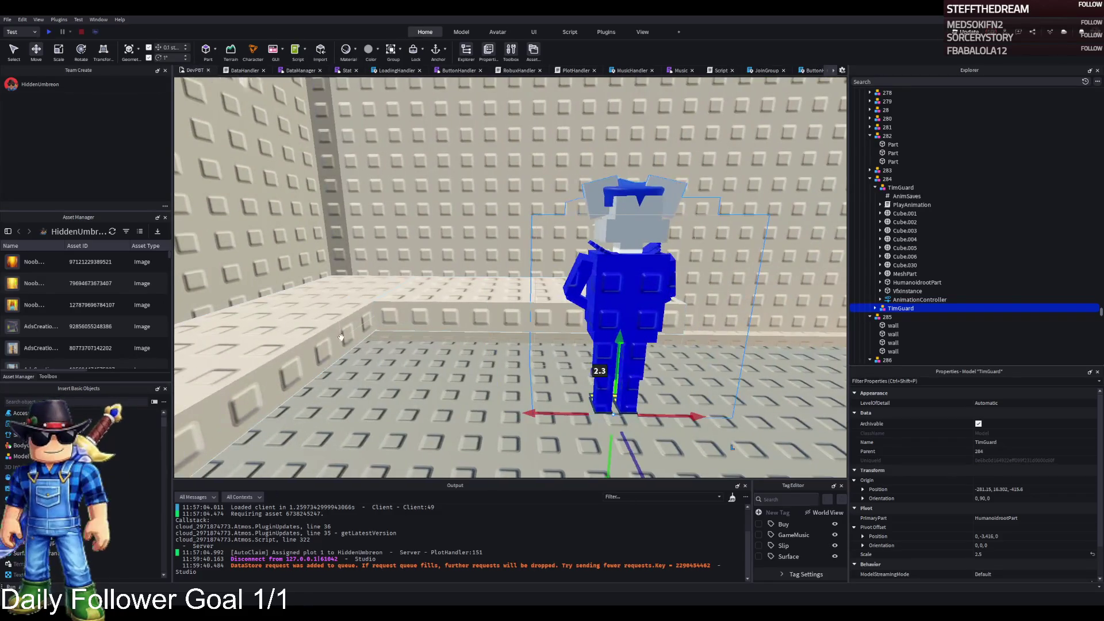
{"action": "left_click", "coordinate": [276, 338]}
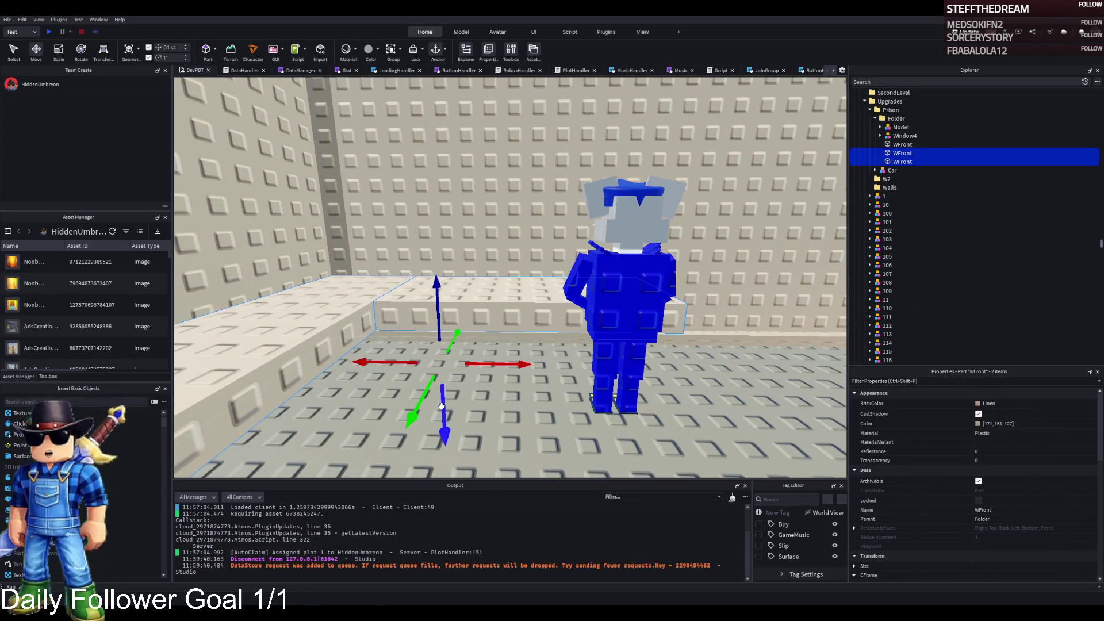
{"action": "scroll", "coordinate": [442, 403], "scroll_direction": "up", "scroll_amount": 3}
{"action": "left_click_drag", "start_coordinate": [448, 278], "coordinate": [446, 333]}
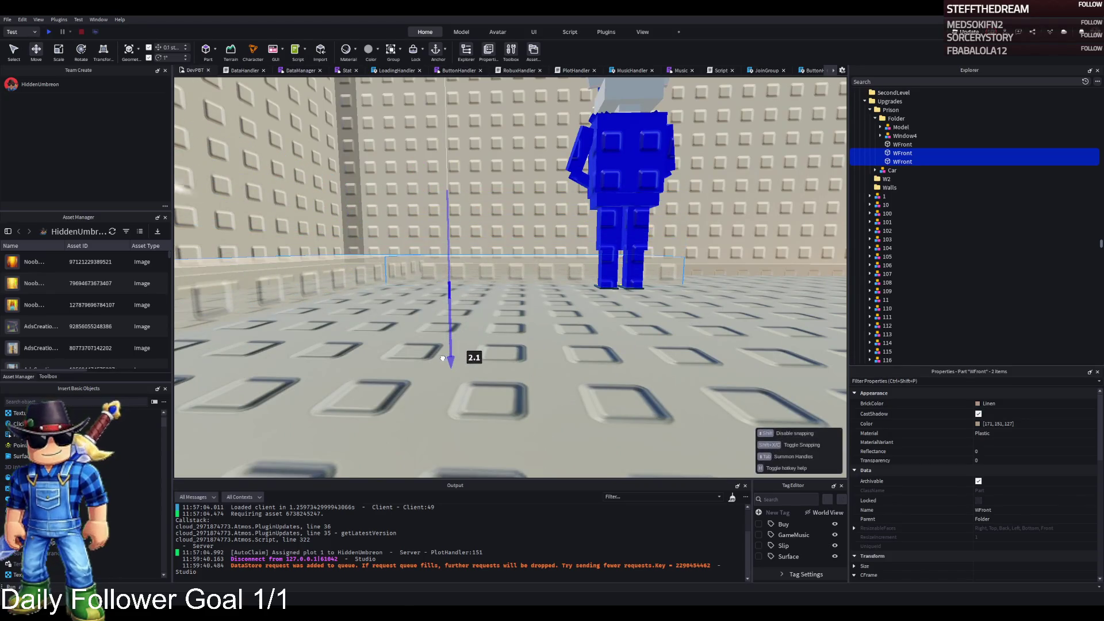
{"action": "scroll", "coordinate": [443, 355], "scroll_direction": "up", "scroll_amount": 5}
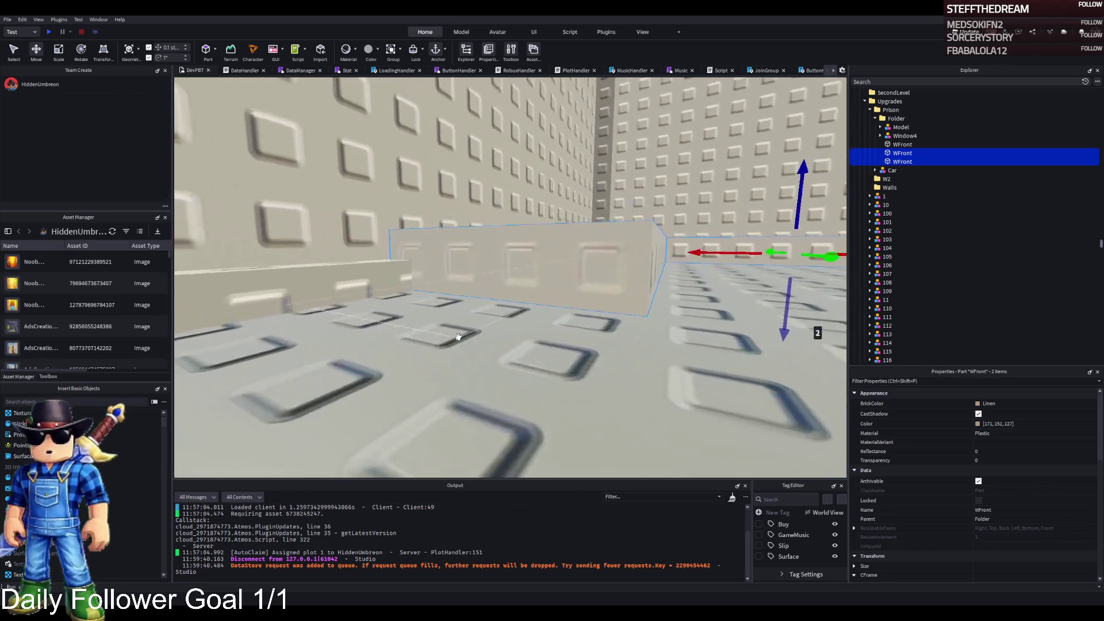
{"action": "left_click_drag", "start_coordinate": [459, 337], "coordinate": [561, 323]}
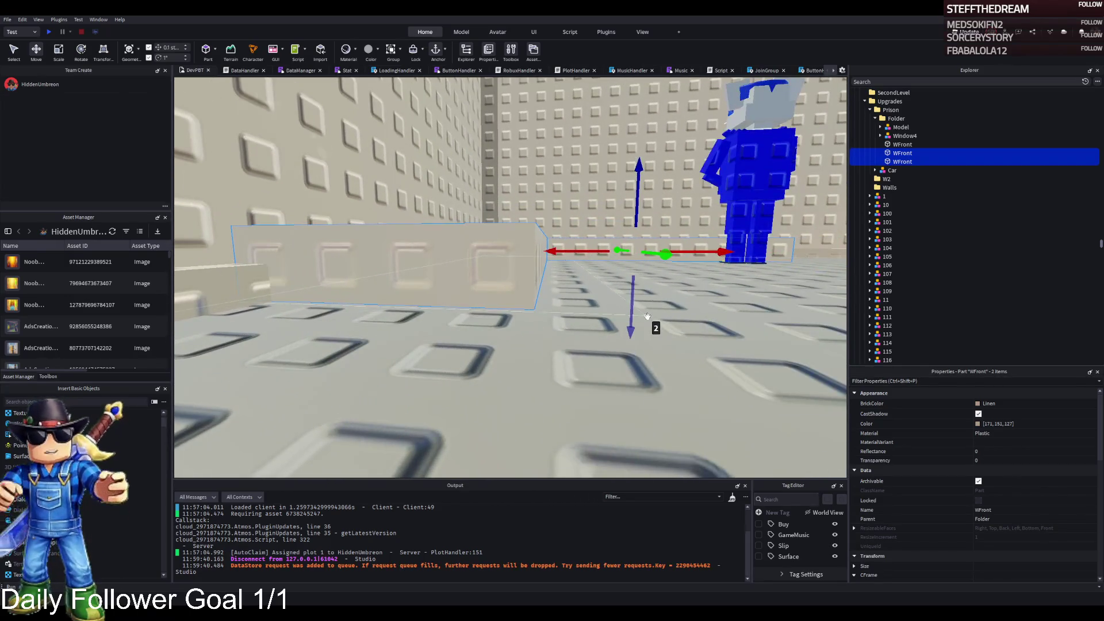
{"action": "left_click_drag", "start_coordinate": [633, 315], "coordinate": [648, 224]}
Step: Select TimGuard under 284, frame it, and add a Prison WFront part to the selection
{"action": "left_click", "coordinate": [569, 253]}
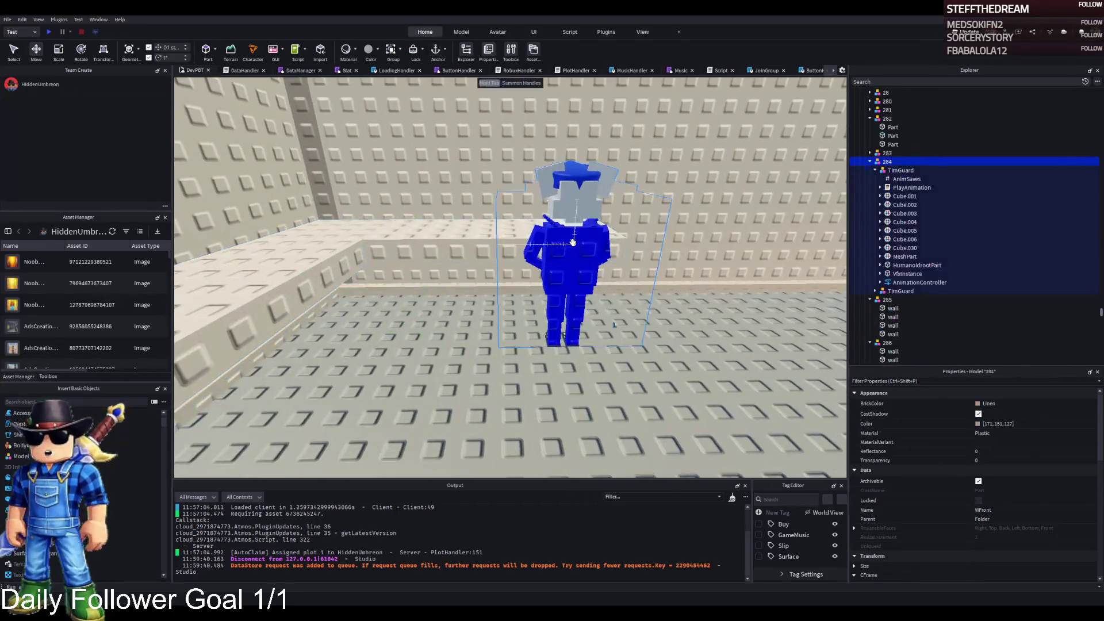
{"action": "left_click_drag", "start_coordinate": [573, 242], "coordinate": [447, 252]}
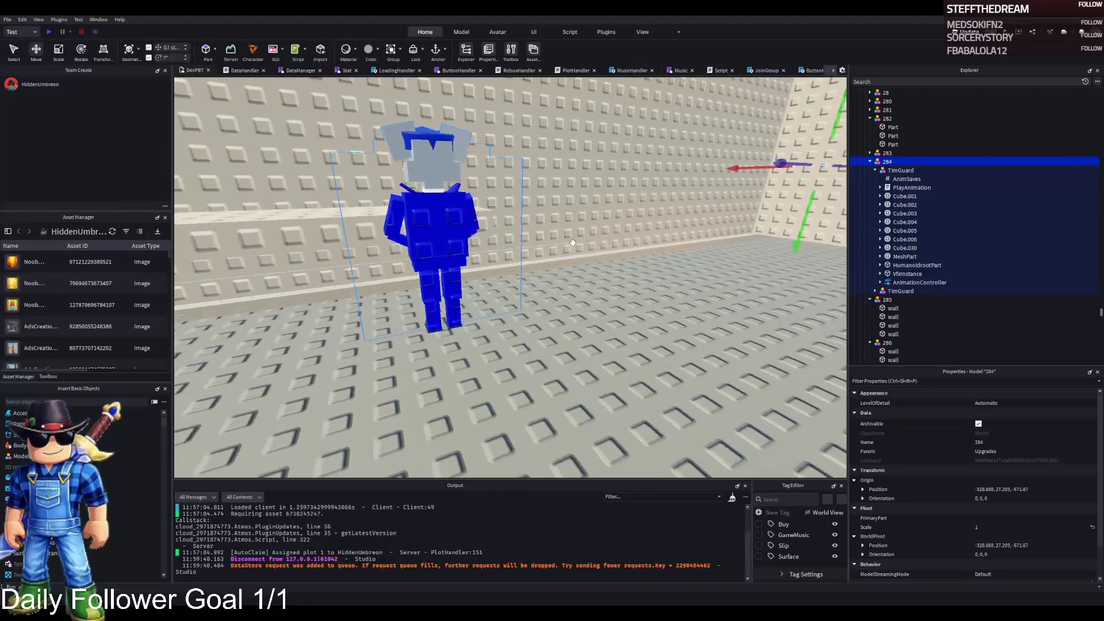
{"action": "left_click", "coordinate": [899, 171]}
{"action": "left_click", "coordinate": [873, 171]}
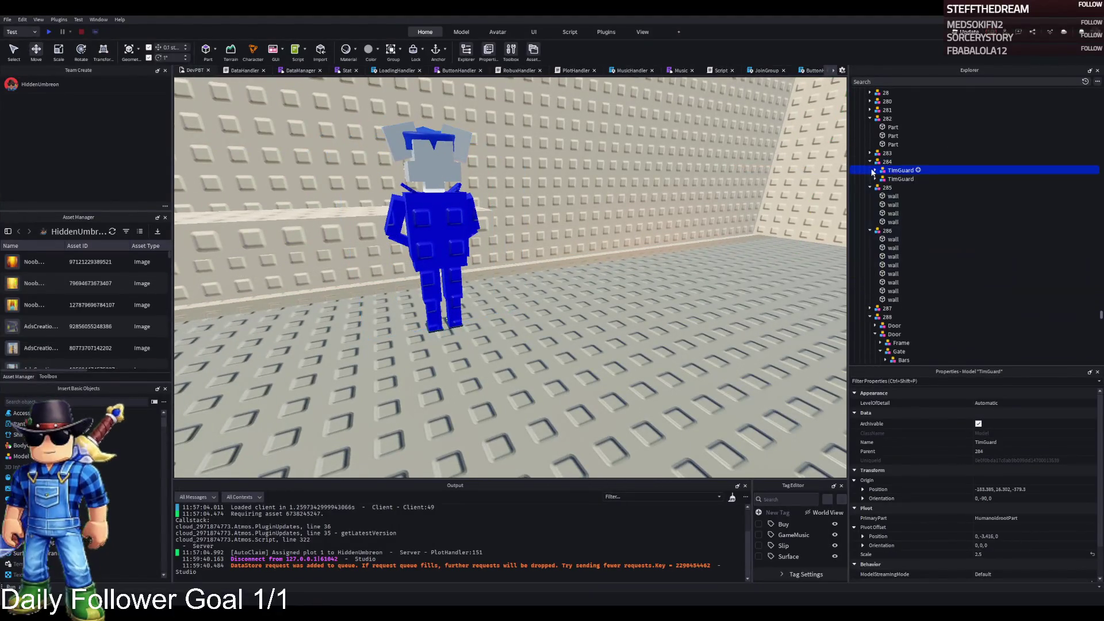
{"action": "key", "text": "f"}
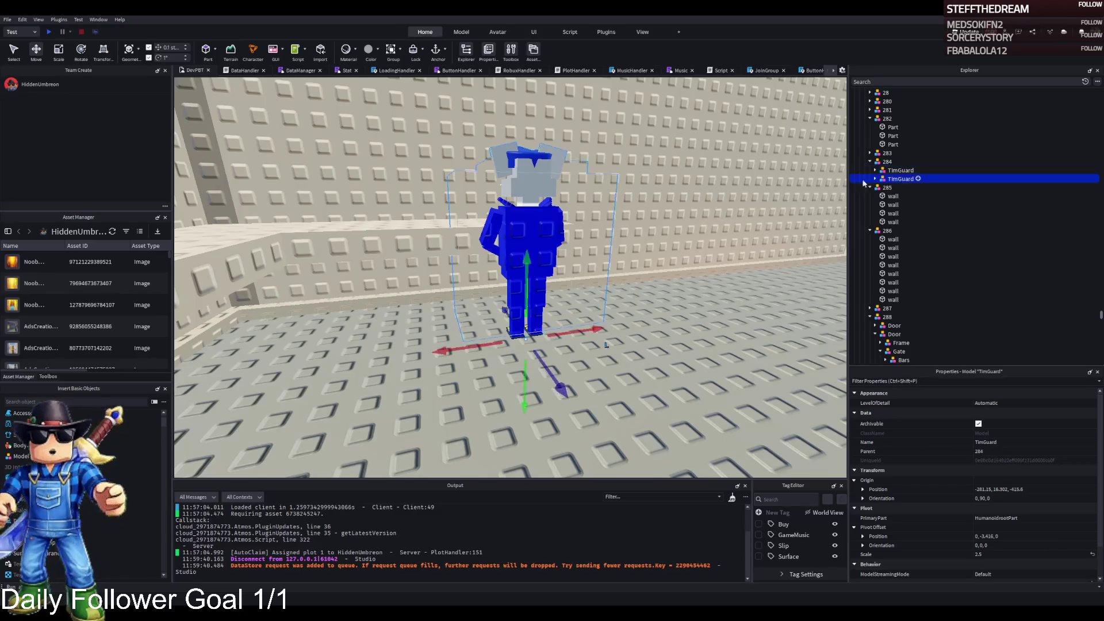
{"action": "scroll", "coordinate": [920, 230], "scroll_direction": "up", "scroll_amount": 15}
{"action": "left_click", "coordinate": [878, 163], "text": "ctrl"}
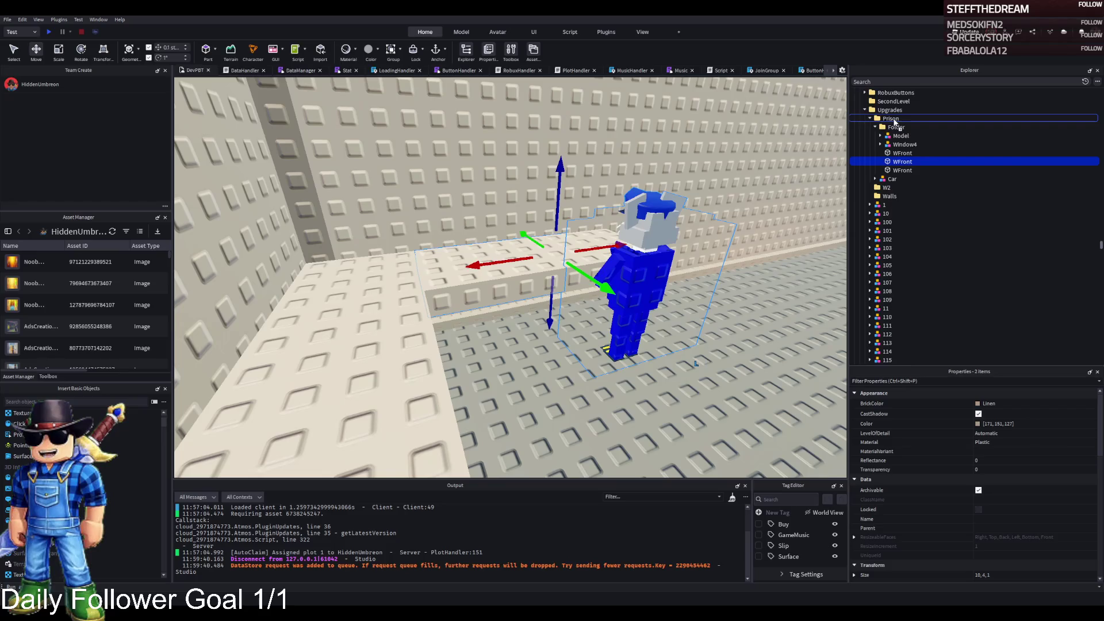
Step: Move TimGuard into the Prison room's Folder and frame the Folder's contents
{"action": "left_click_drag", "start_coordinate": [895, 126], "coordinate": [895, 129]}
{"action": "left_click", "coordinate": [890, 128]}
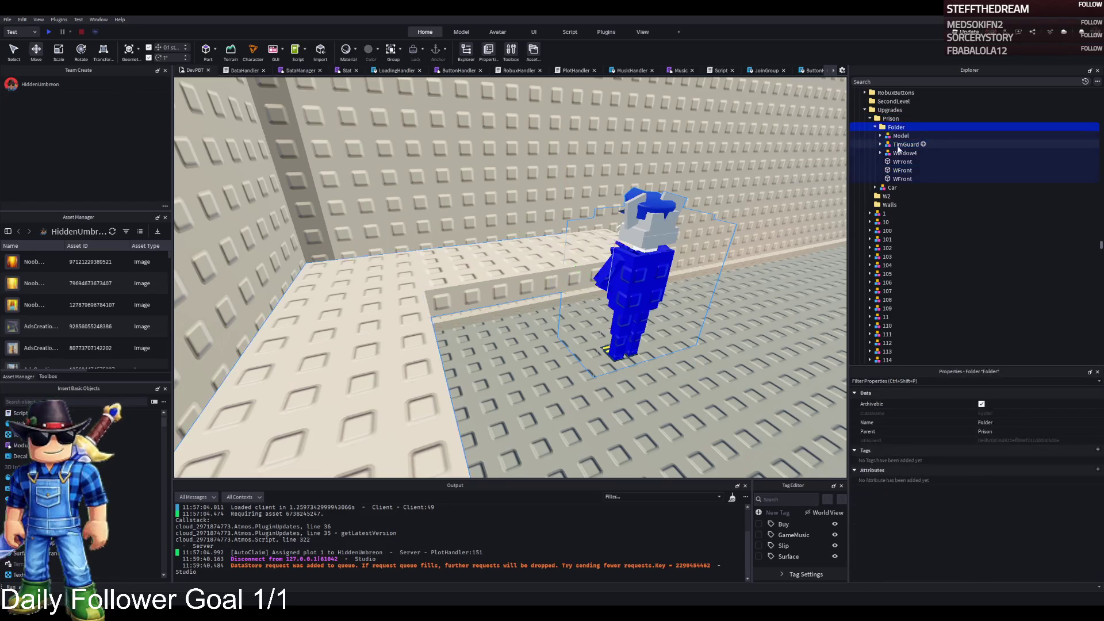
{"action": "key", "text": "f"}
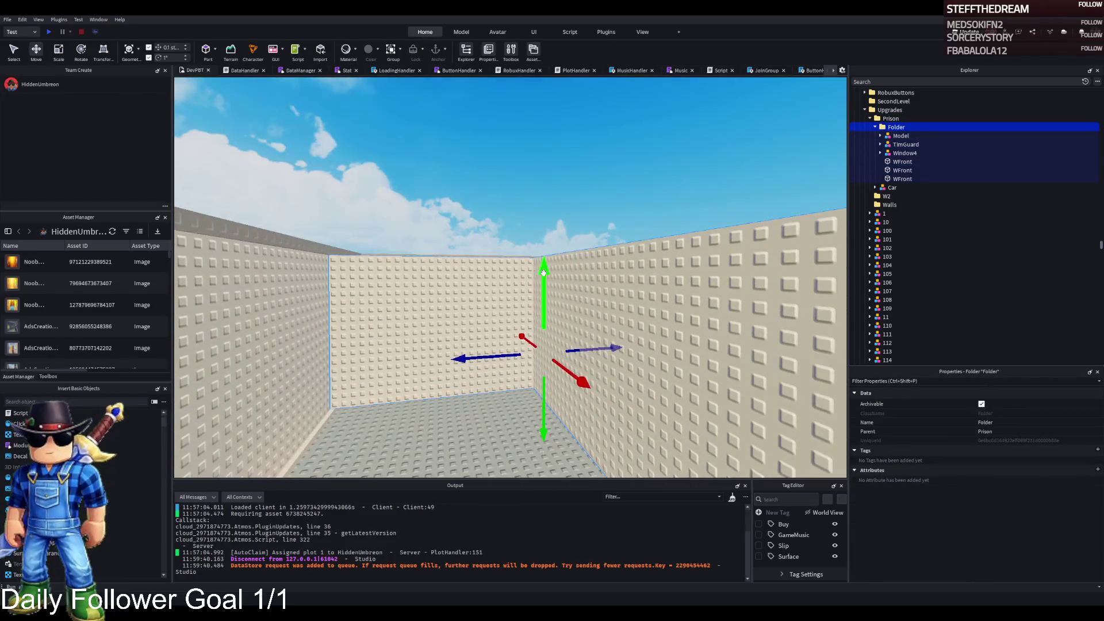
Step: Fly the camera around the walled prison area and select a WFront wall part
{"action": "key", "text": "e"}
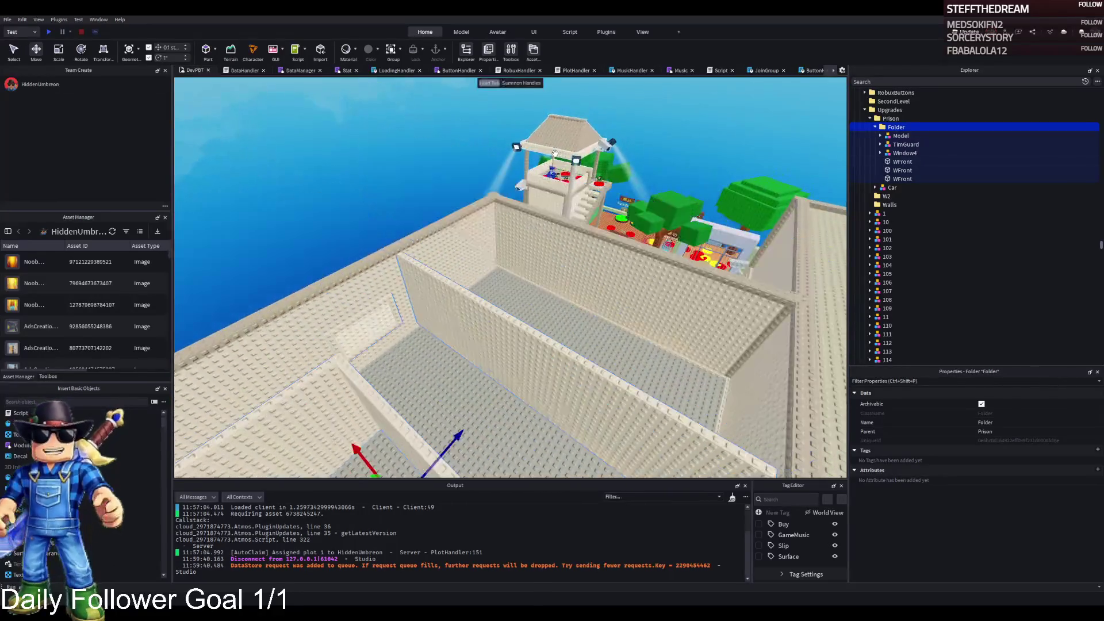
{"action": "key", "text": "q"}
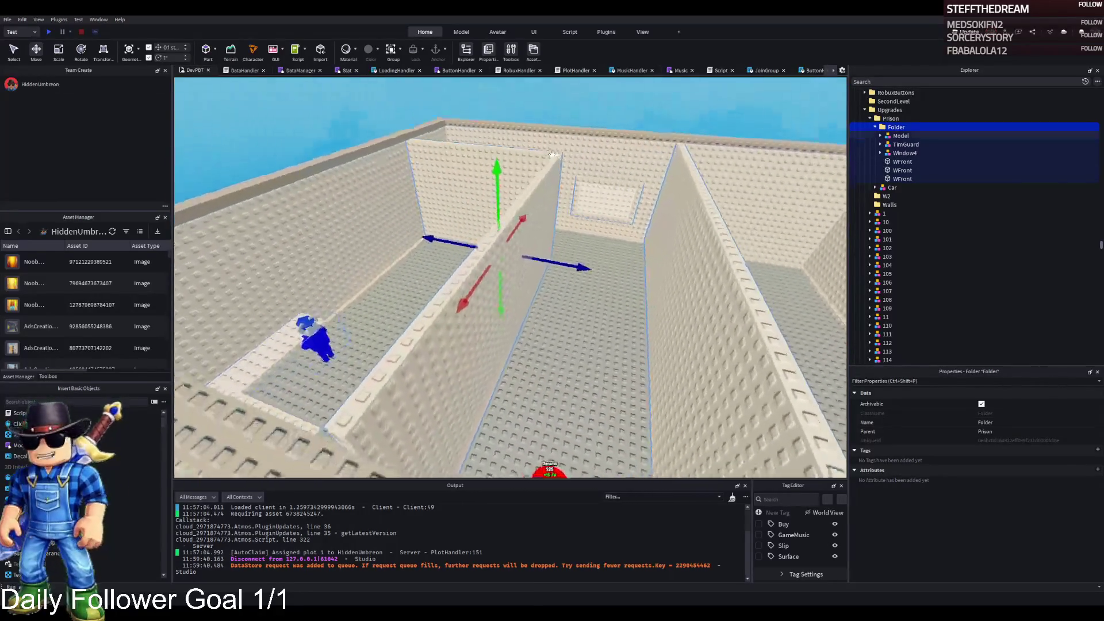
{"action": "key", "text": "a"}
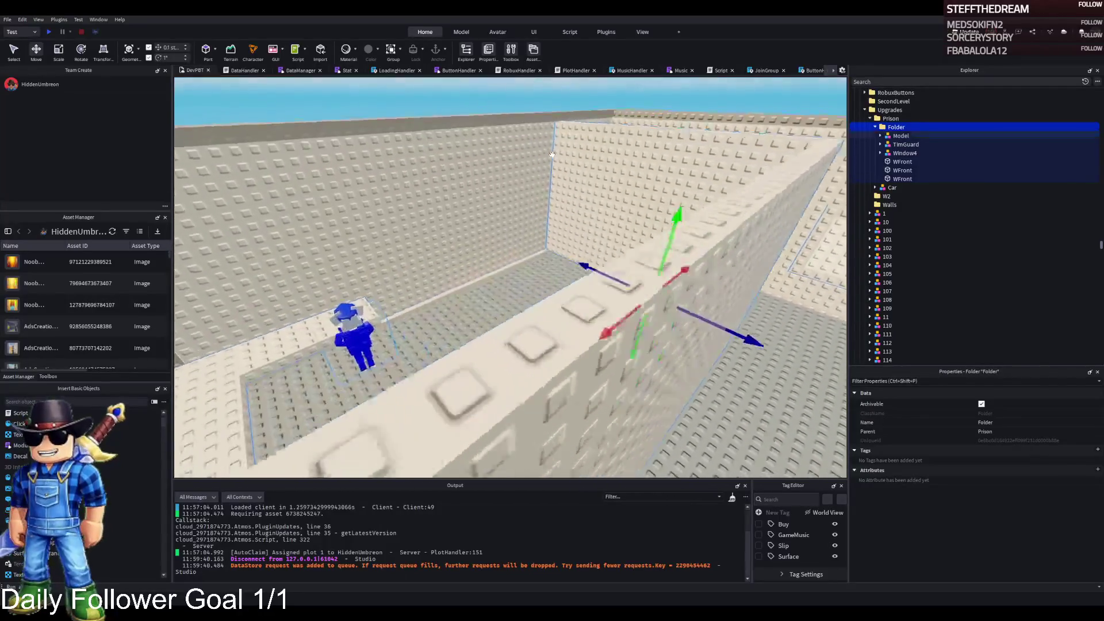
{"action": "key", "text": "w"}
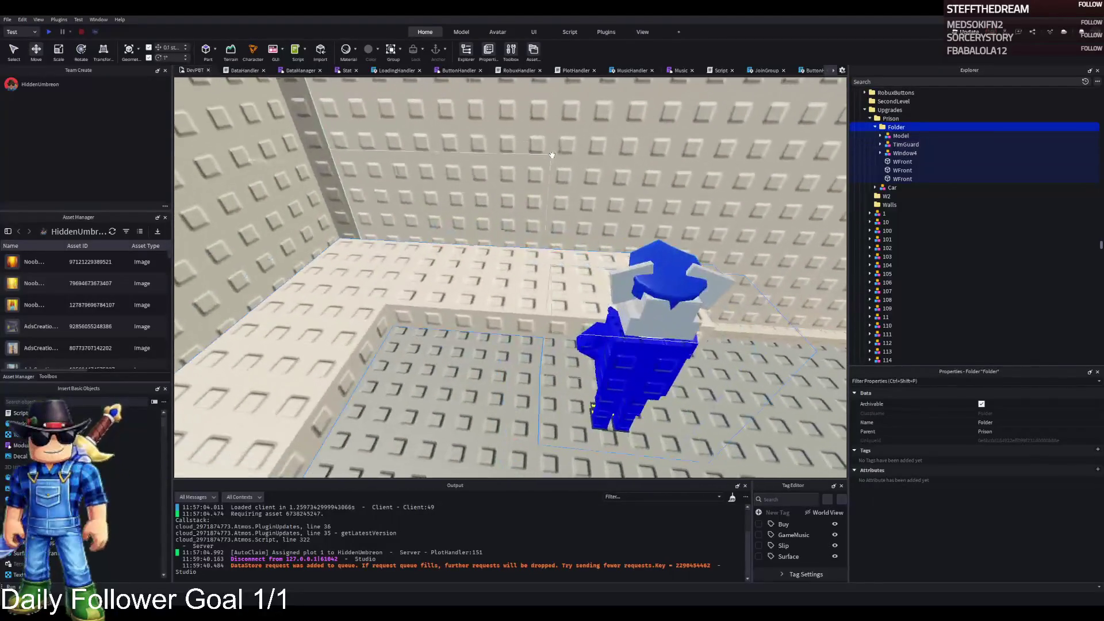
{"action": "left_click", "coordinate": [552, 155]}
{"action": "left_click_drag", "start_coordinate": [477, 293], "coordinate": [487, 290]}
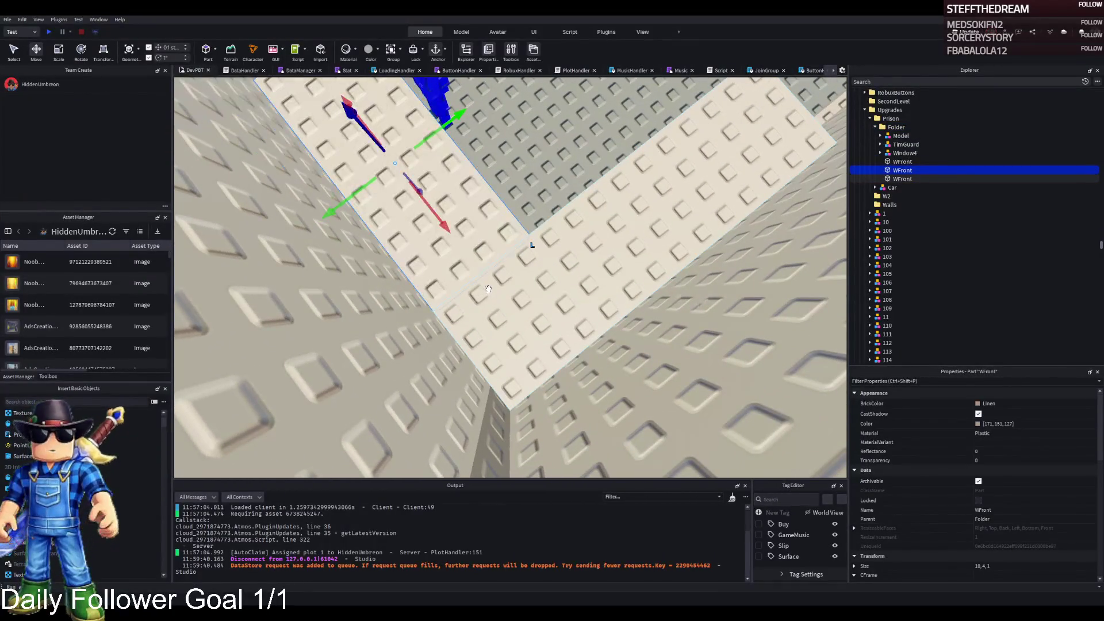
{"action": "left_click", "coordinate": [487, 376]}
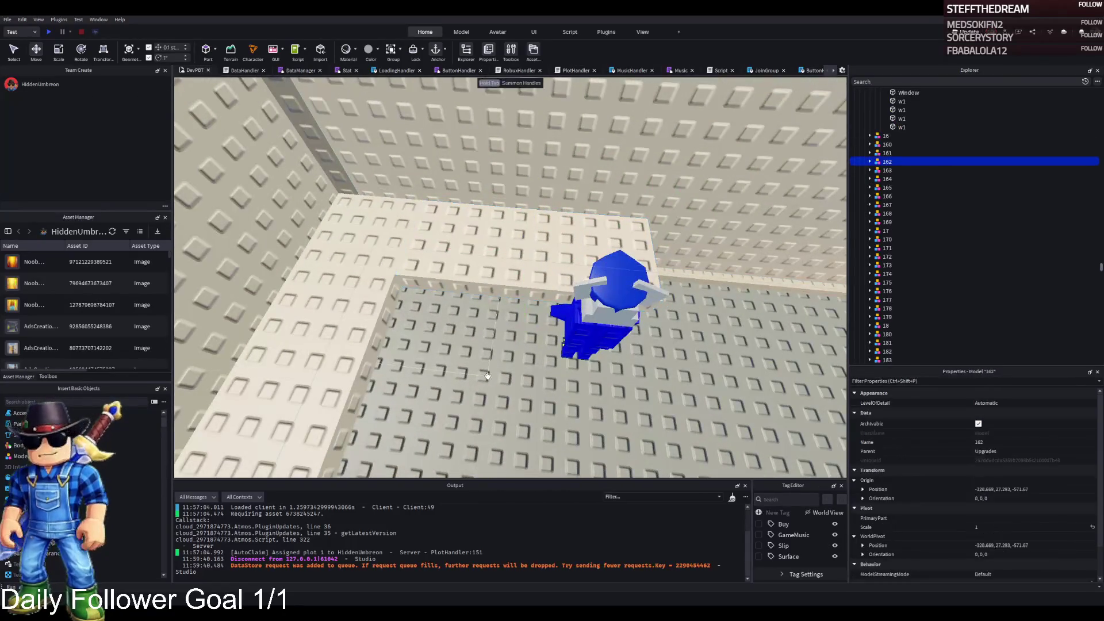
Step: Select the two WFront counter slabs and group them into a new folder called WorkStation
{"action": "key", "text": "w"}
{"action": "key", "text": "w"}
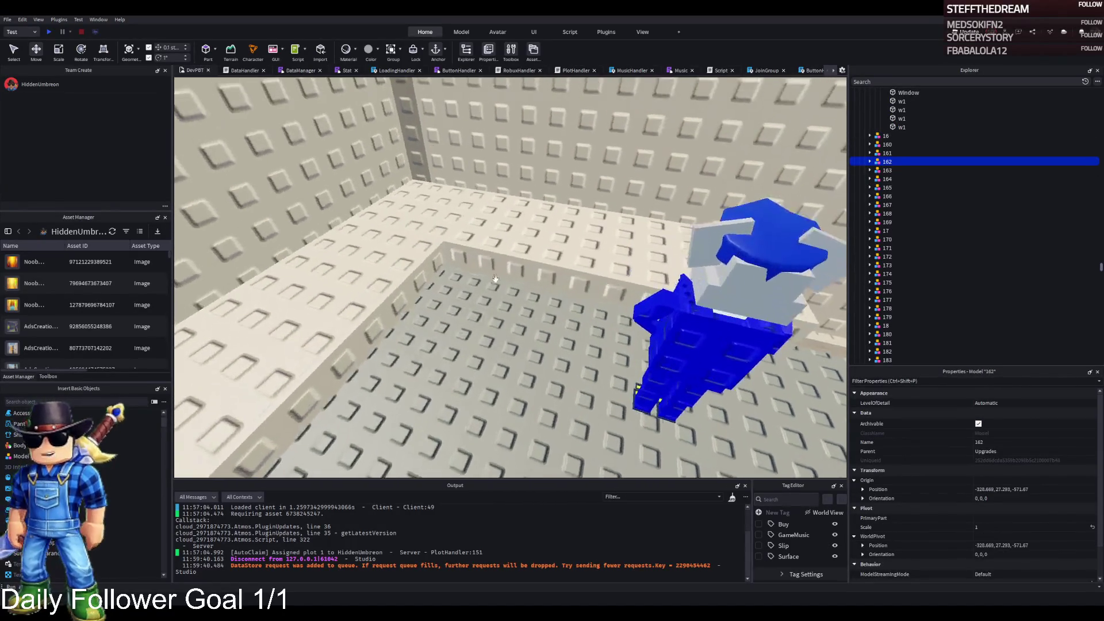
{"action": "left_click", "coordinate": [352, 280]}
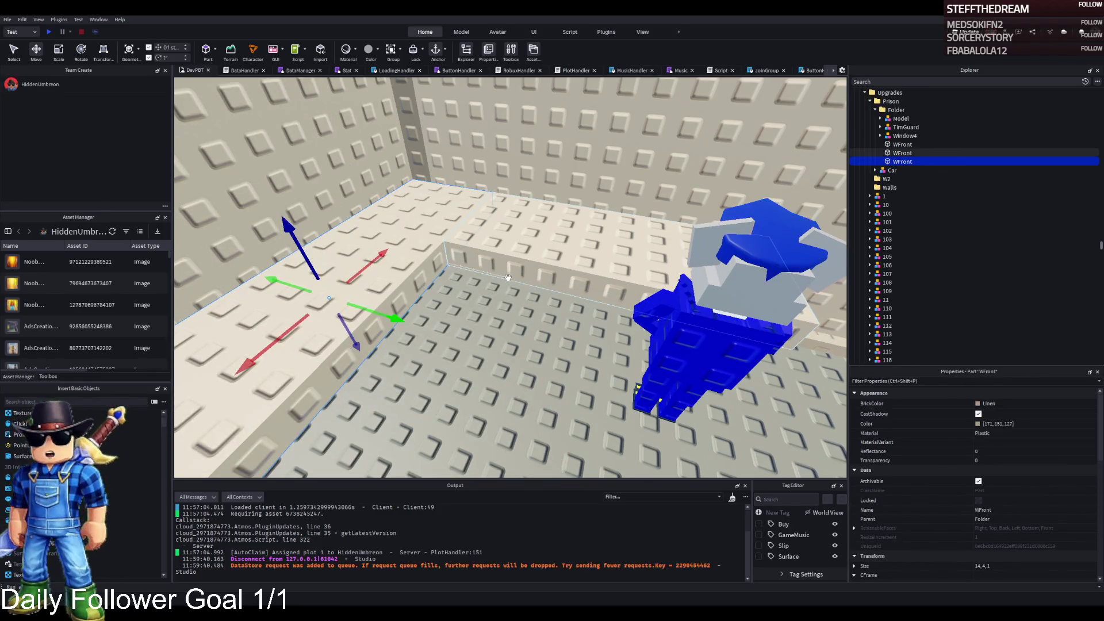
{"action": "key", "text": "s"}
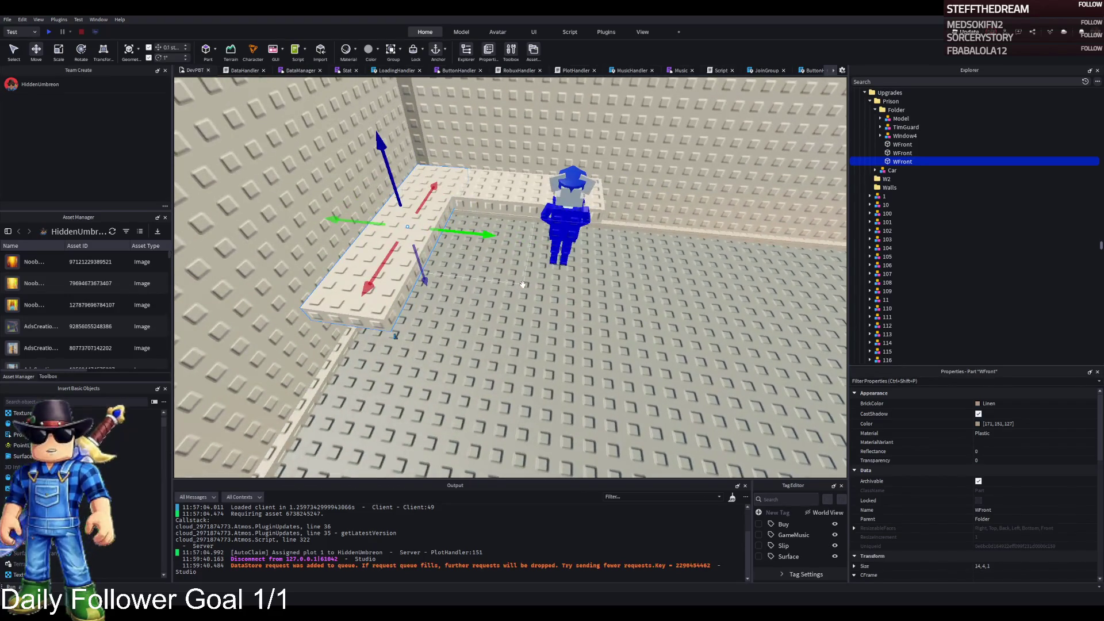
{"action": "key", "text": "w"}
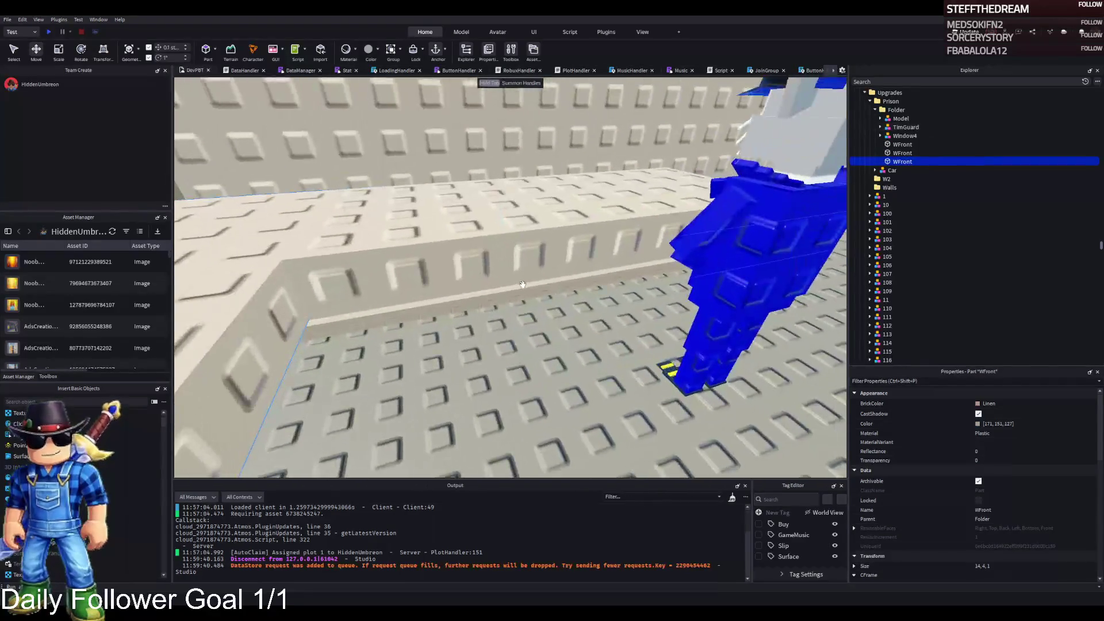
{"action": "key", "text": "f"}
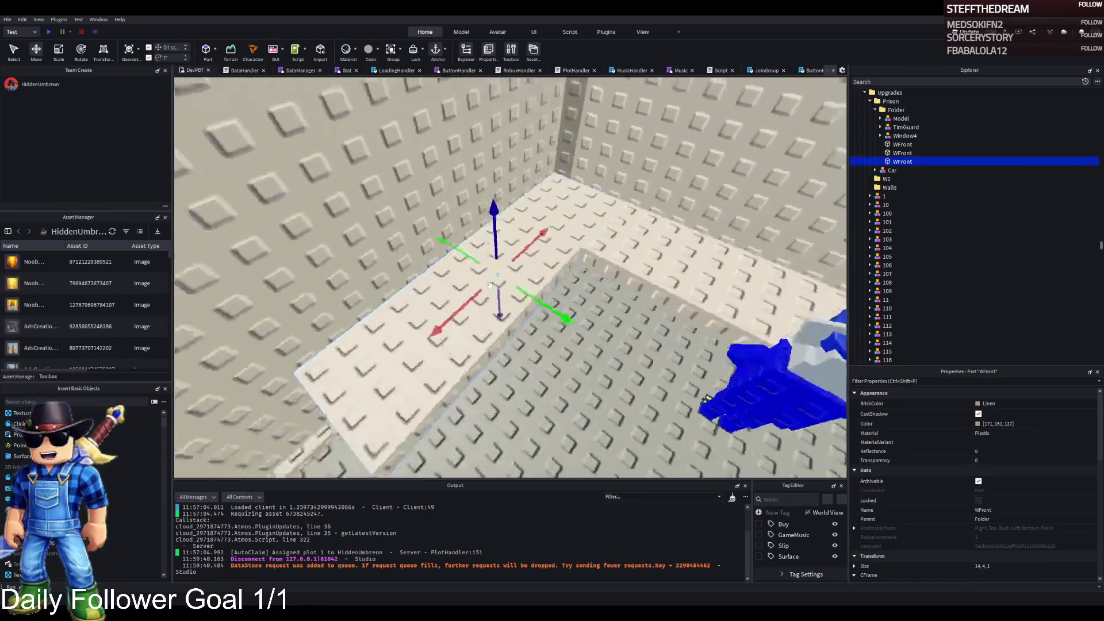
{"action": "right_click", "coordinate": [490, 285]}
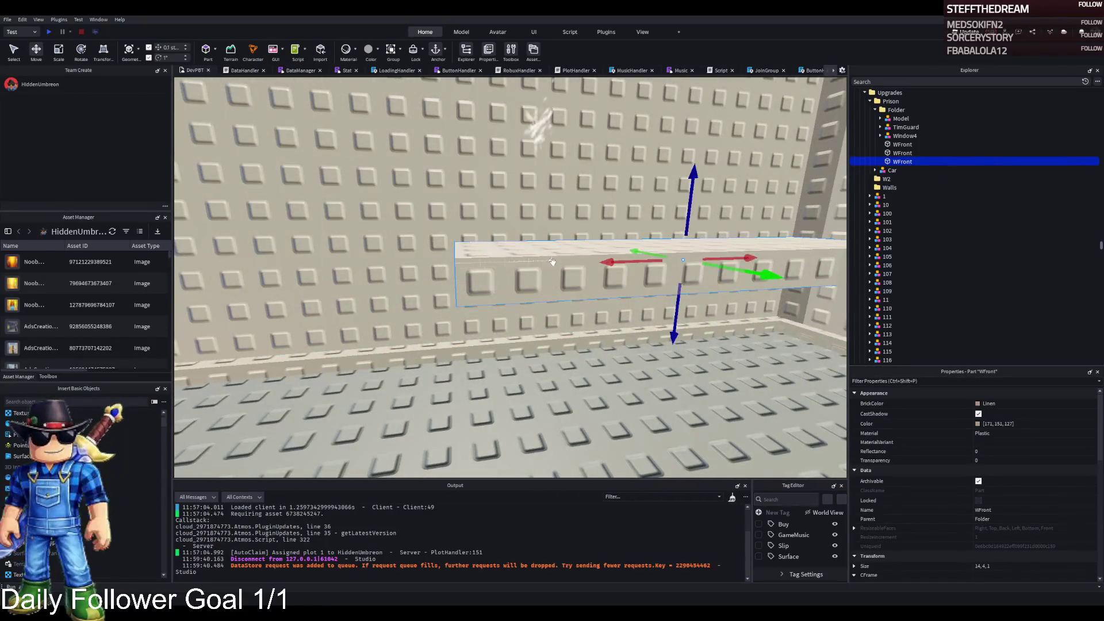
{"action": "left_click", "coordinate": [933, 153], "text": "ctrl"}
{"action": "key", "text": "ctrl+l"}
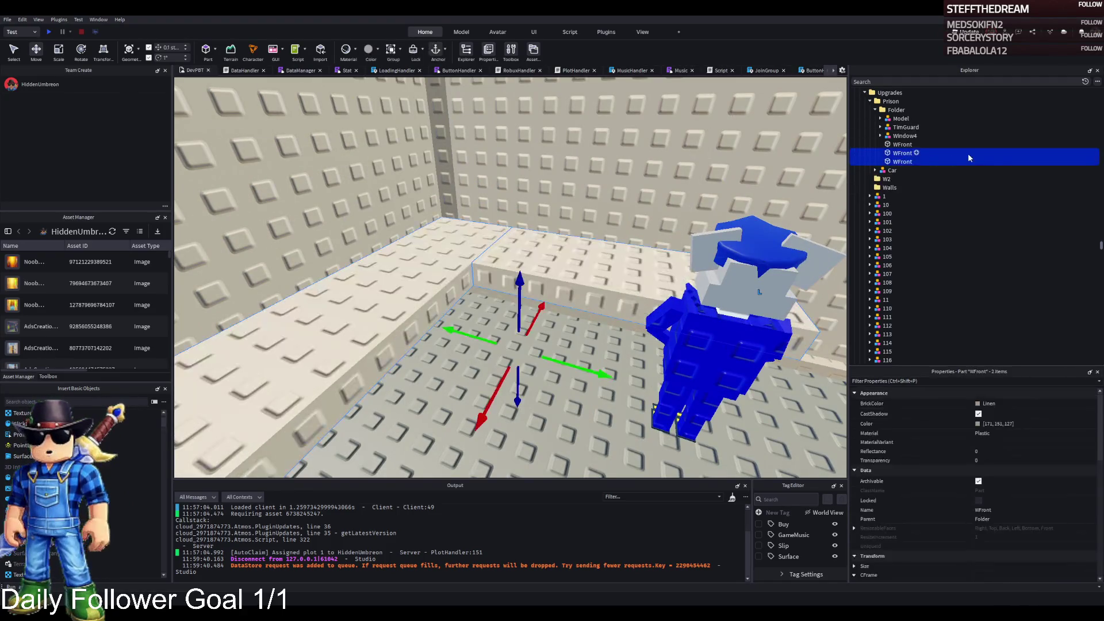
{"action": "key", "text": "ctrl+alt+g"}
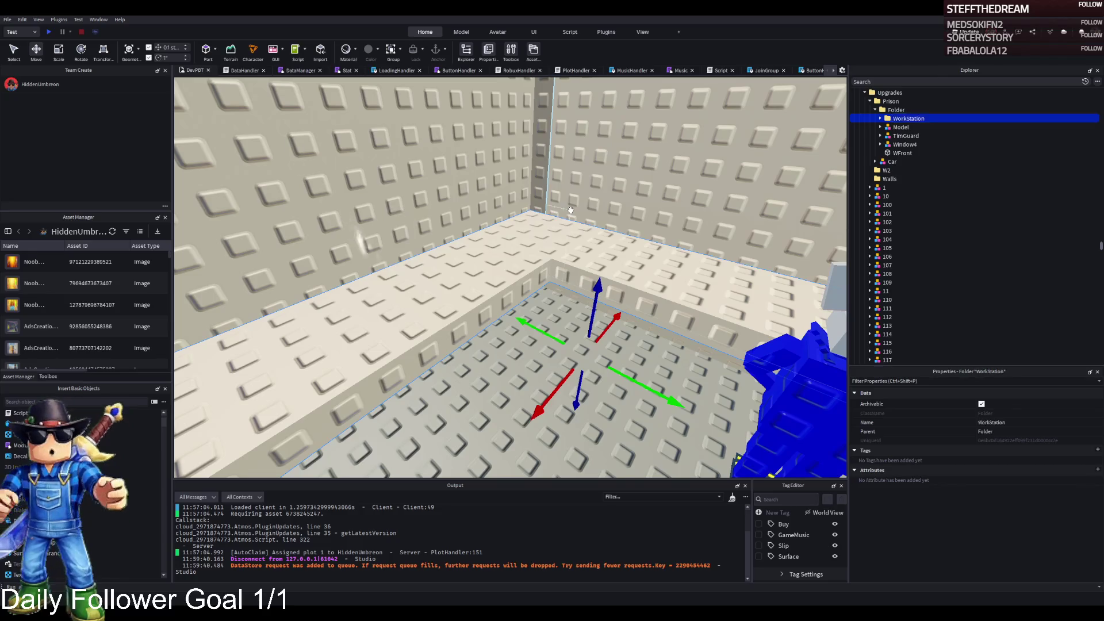
Step: Duplicate a WorkStation WFront piece and resize the copy to about 11.6 long, 2 wide, 3 deep
{"action": "left_click", "coordinate": [568, 211]}
{"action": "key", "text": "f"}
{"action": "key", "text": "ctrl+d"}
{"action": "left_click_drag", "start_coordinate": [669, 125], "coordinate": [623, 132]}
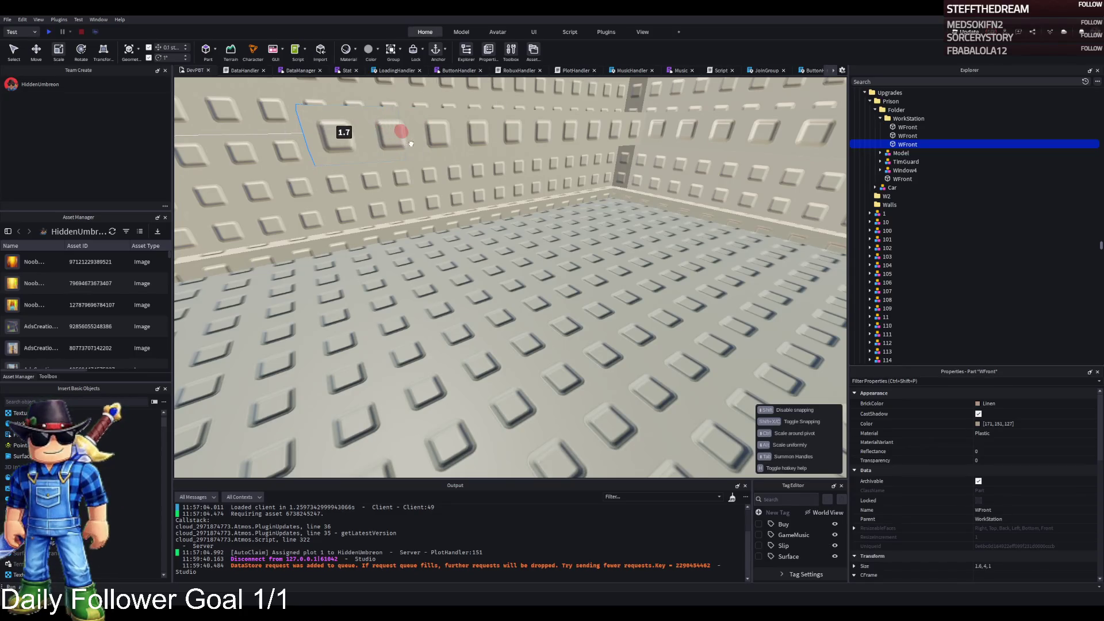
{"action": "left_click_drag", "start_coordinate": [422, 141], "coordinate": [374, 205]}
{"action": "scroll", "coordinate": [373, 205], "scroll_direction": "up", "scroll_amount": 3}
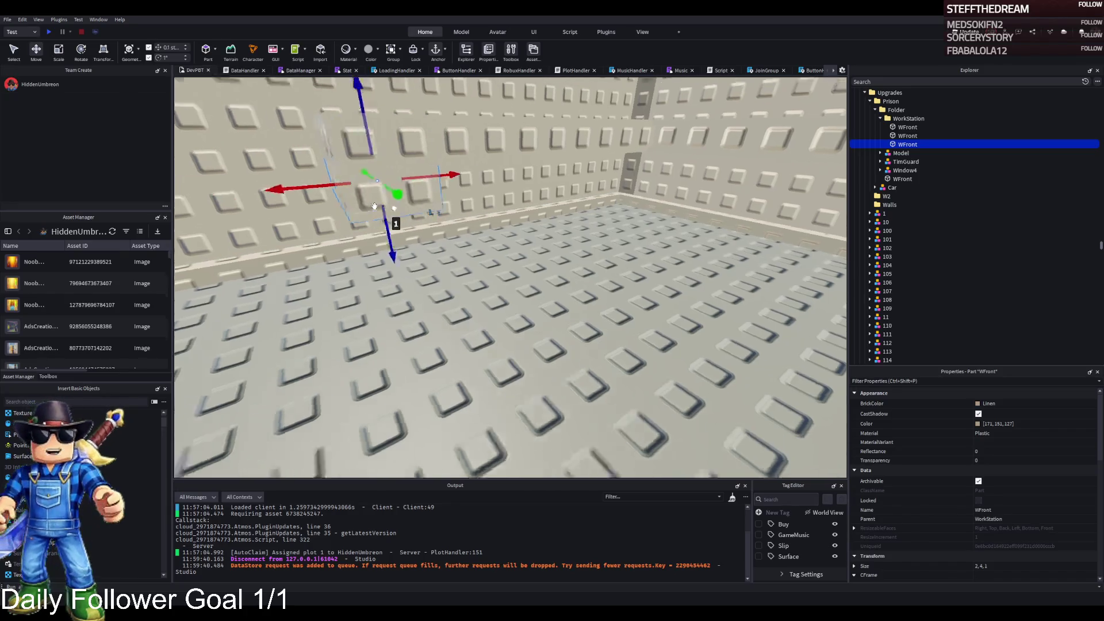
{"action": "mouse_move", "coordinate": [418, 255]}
{"action": "left_mouse_down"}
{"action": "mouse_move", "coordinate": [421, 234]}
{"action": "mouse_move", "coordinate": [425, 253]}
{"action": "left_mouse_up"}
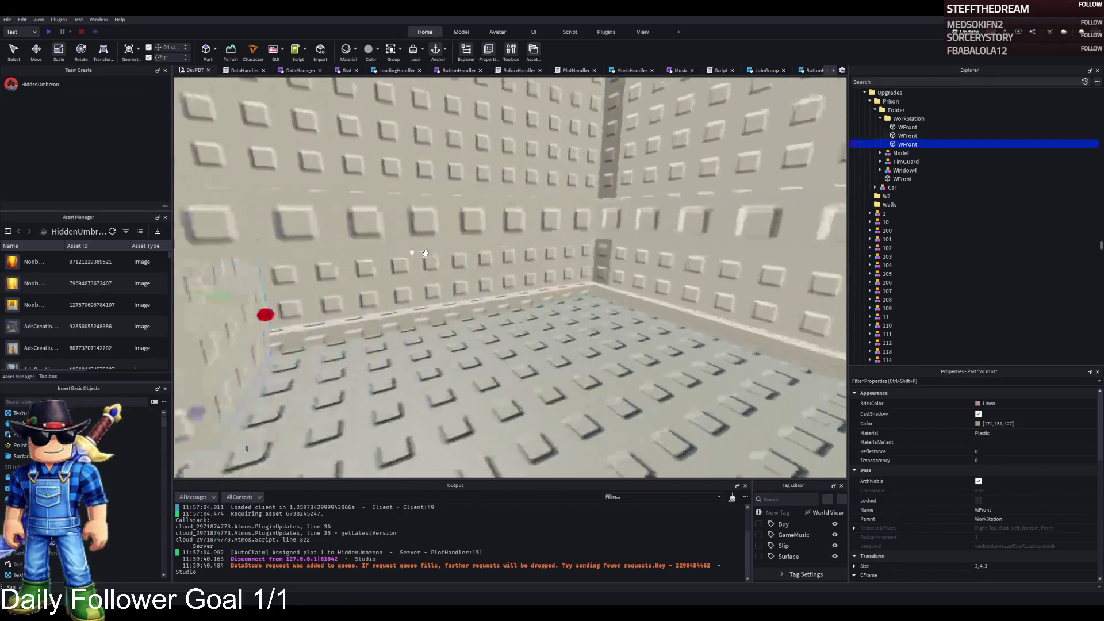
Step: Duplicate the resized piece and slide the copy along the wall
{"action": "key", "text": "ctrl+d"}
{"action": "mouse_move", "coordinate": [455, 338]}
{"action": "left_mouse_down"}
{"action": "mouse_move", "coordinate": [591, 365]}
{"action": "mouse_move", "coordinate": [628, 405]}
{"action": "mouse_move", "coordinate": [567, 368]}
{"action": "mouse_move", "coordinate": [468, 236]}
{"action": "mouse_move", "coordinate": [505, 246]}
{"action": "mouse_move", "coordinate": [375, 239]}
{"action": "mouse_move", "coordinate": [490, 243]}
{"action": "left_mouse_up"}
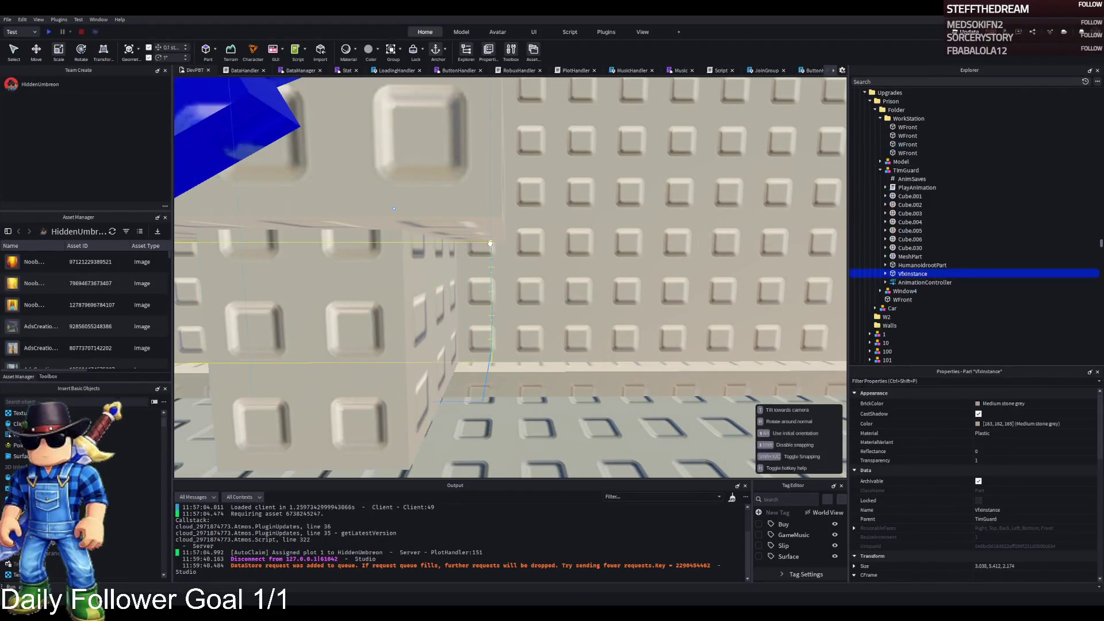
{"action": "left_click", "coordinate": [435, 283]}
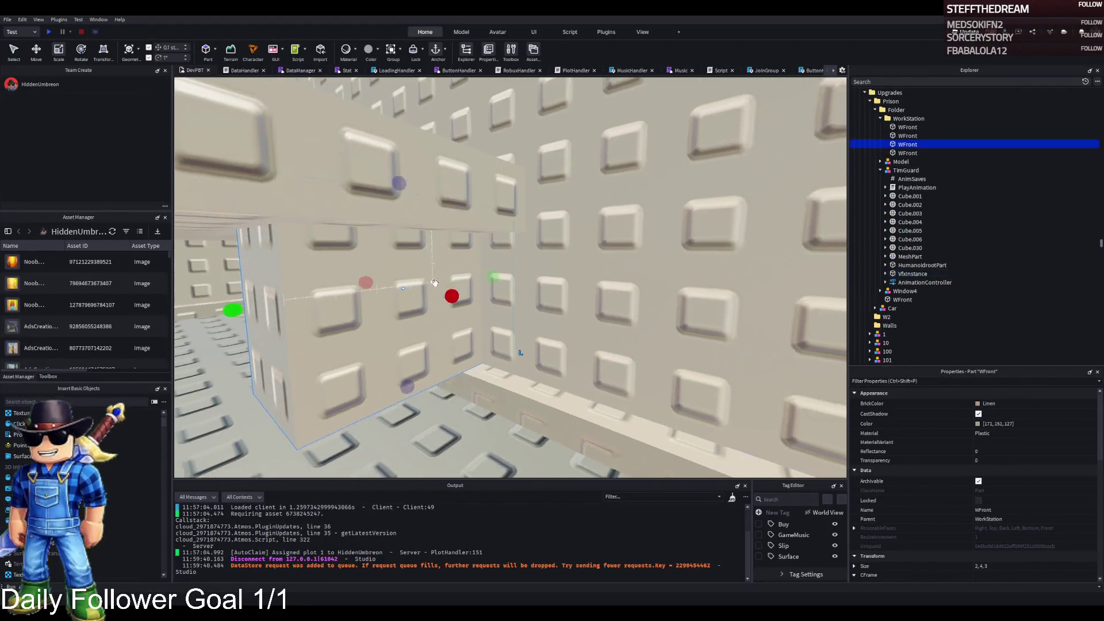
{"action": "scroll", "coordinate": [435, 282], "scroll_direction": "down", "scroll_amount": 5}
Step: Move TimGuard about 21 studs along the room, then refocus on the WFront piece
{"action": "key", "text": "ctrl+2"}
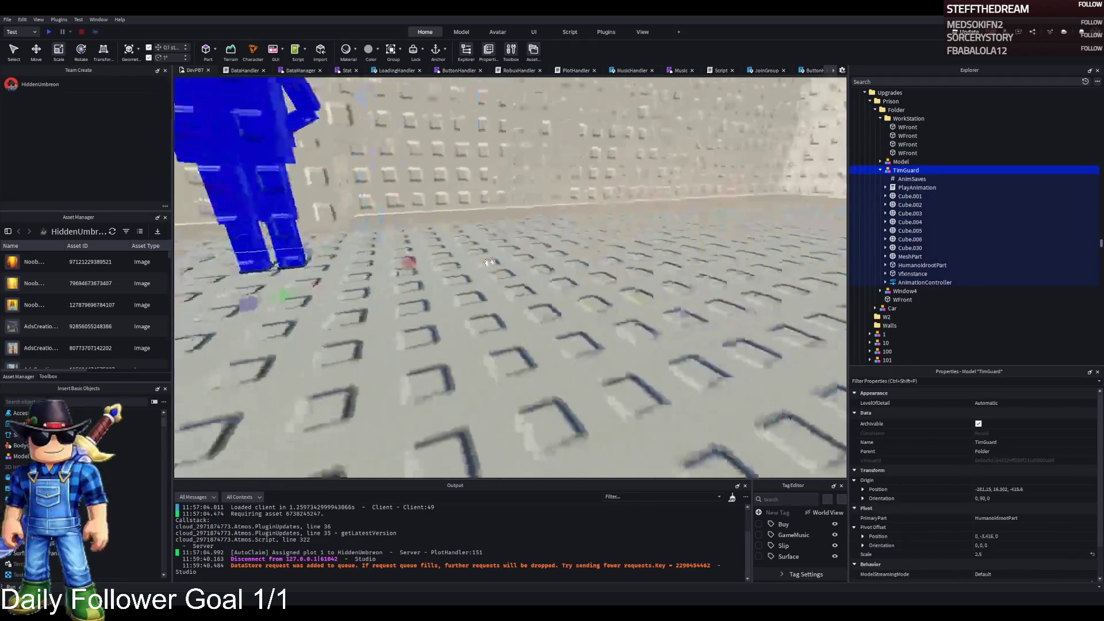
{"action": "left_click_drag", "start_coordinate": [335, 275], "coordinate": [770, 224]}
{"action": "key", "text": "f"}
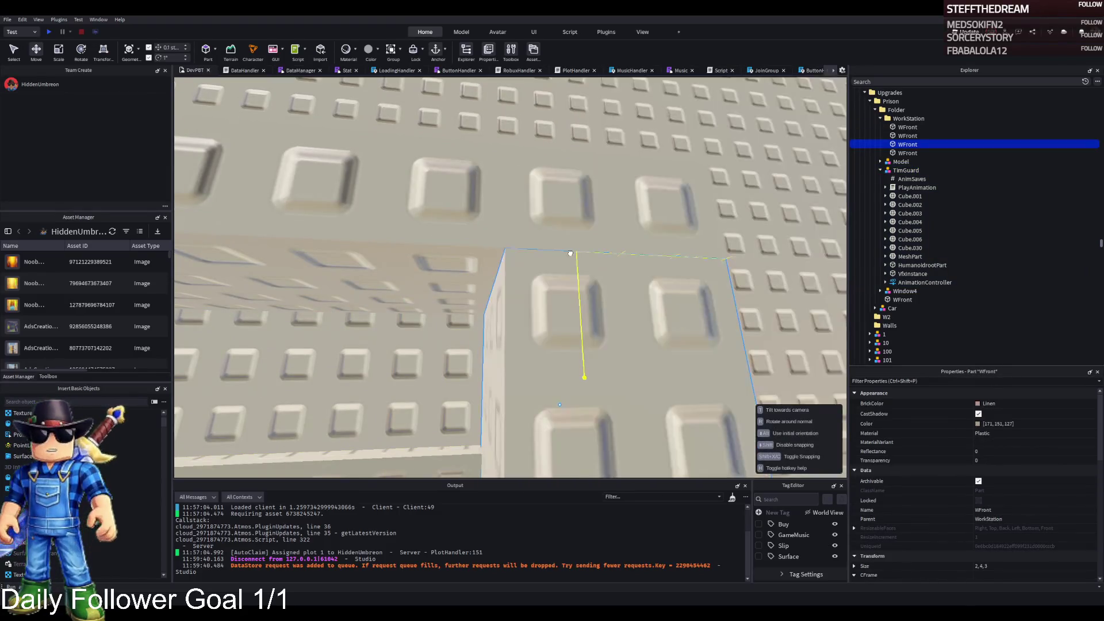
{"action": "left_click", "coordinate": [570, 251]}
{"action": "key", "text": "f"}
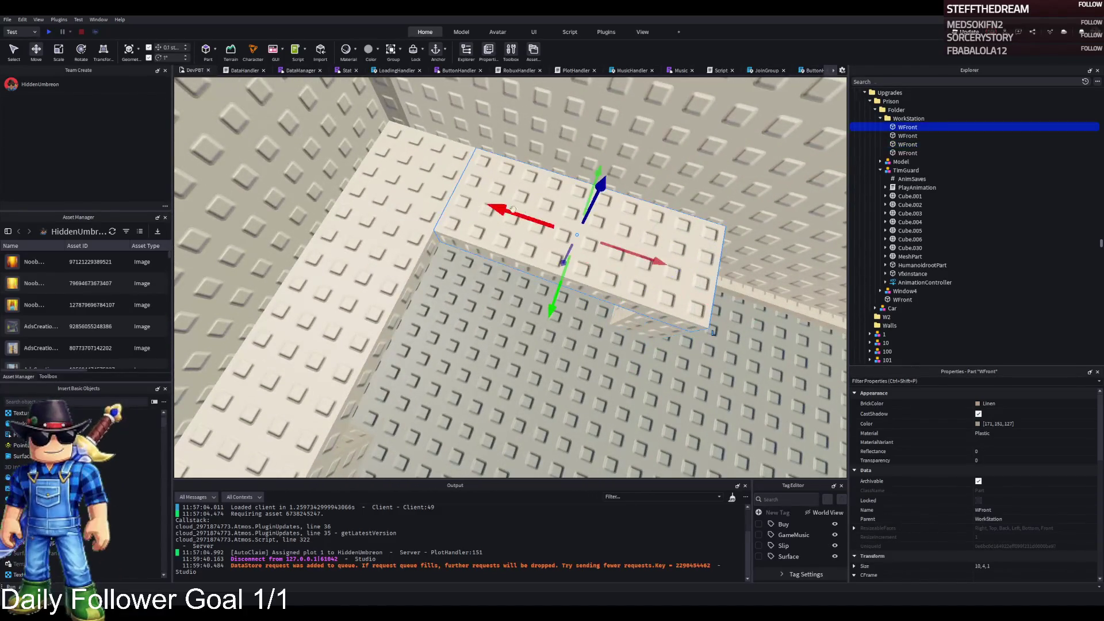
{"action": "scroll", "coordinate": [1065, 549], "scroll_direction": "down", "scroll_amount": 4}
Step: Raise the new WFront wedge 2.6 studs, rotate it upright, and slide it about 5.7 studs along the desk
{"action": "scroll", "coordinate": [1064, 541], "scroll_direction": "down", "scroll_amount": 8}
{"action": "left_click", "coordinate": [1050, 493]}
{"action": "key", "text": "f"}
{"action": "mouse_move", "coordinate": [520, 256]}
{"action": "left_mouse_down"}
{"action": "mouse_move", "coordinate": [561, 241]}
{"action": "mouse_move", "coordinate": [564, 226]}
{"action": "left_mouse_up"}
{"action": "key", "text": "ctrl+t"}
{"action": "key", "text": "ctrl+r"}
{"action": "key", "text": "ctrl+t"}
{"action": "key", "text": "ctrl+r"}
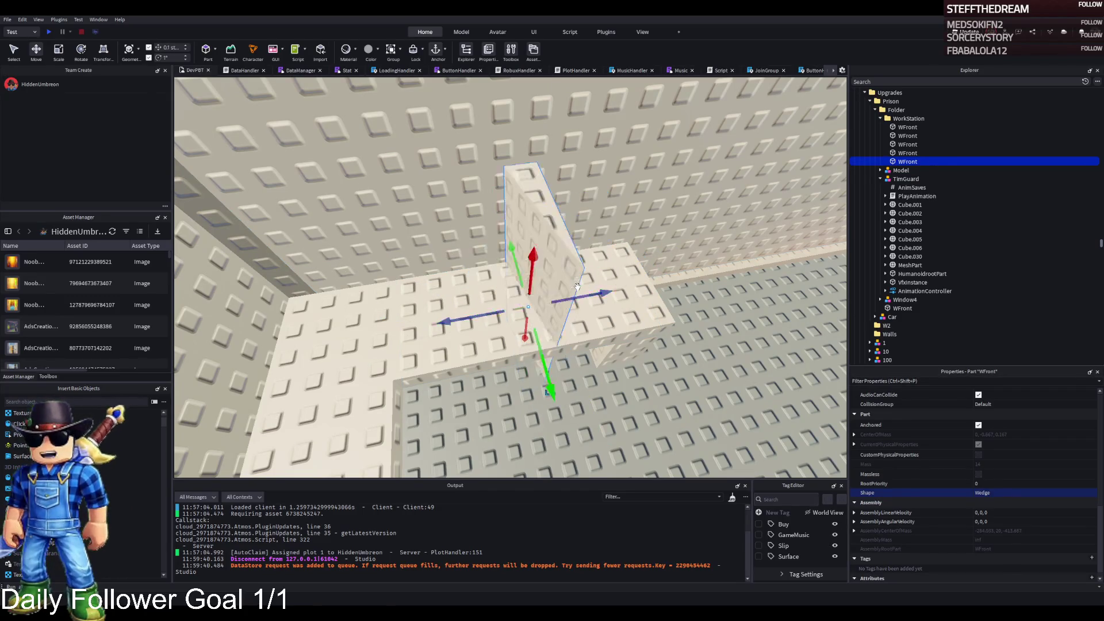
{"action": "left_click", "coordinate": [556, 238]}
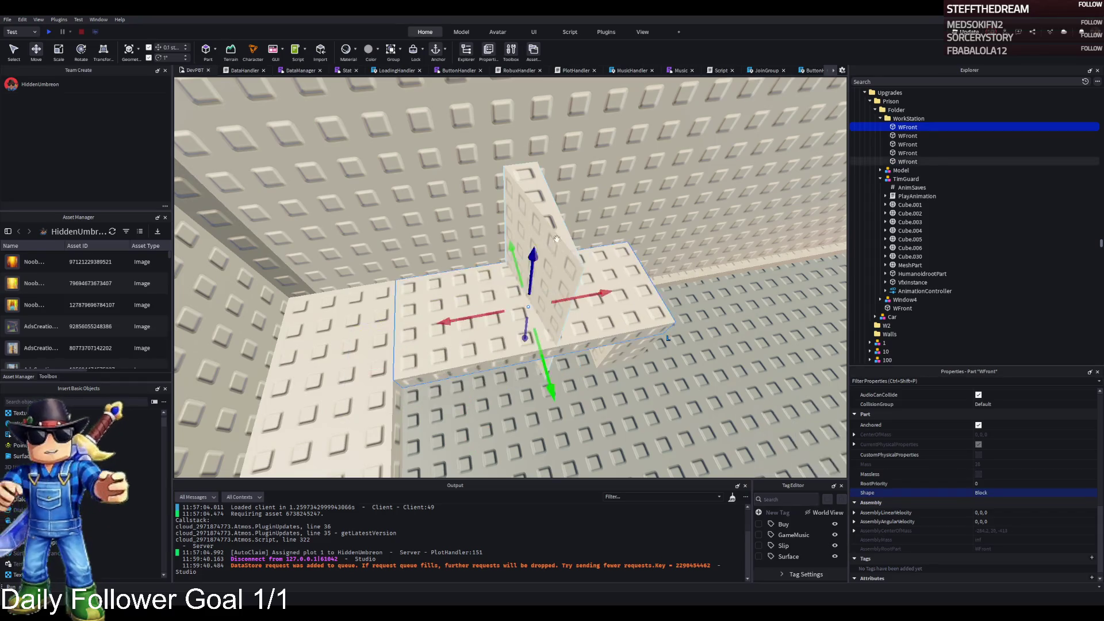
{"action": "left_click", "coordinate": [540, 218]}
{"action": "left_click_drag", "start_coordinate": [595, 296], "coordinate": [519, 308]}
Step: Stretch the wedge to about 4 studs, stand it upright again, and shift it 4.2 studs sideways
{"action": "key", "text": "ctrl+3"}
{"action": "left_click_drag", "start_coordinate": [430, 335], "coordinate": [335, 351]}
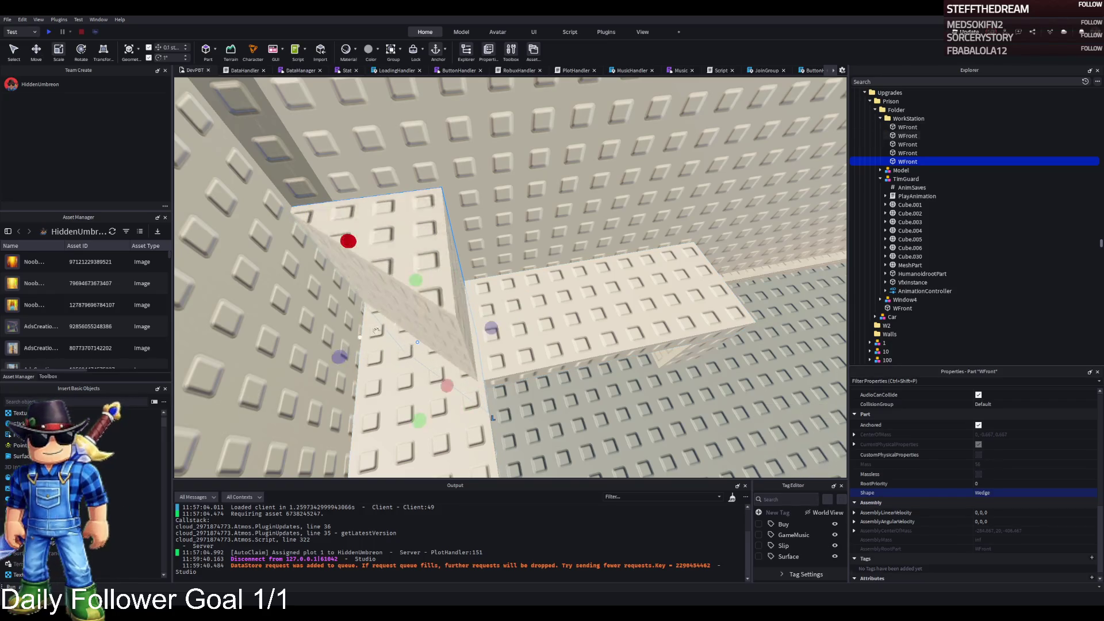
{"action": "scroll", "coordinate": [484, 311], "scroll_direction": "up", "scroll_amount": 5}
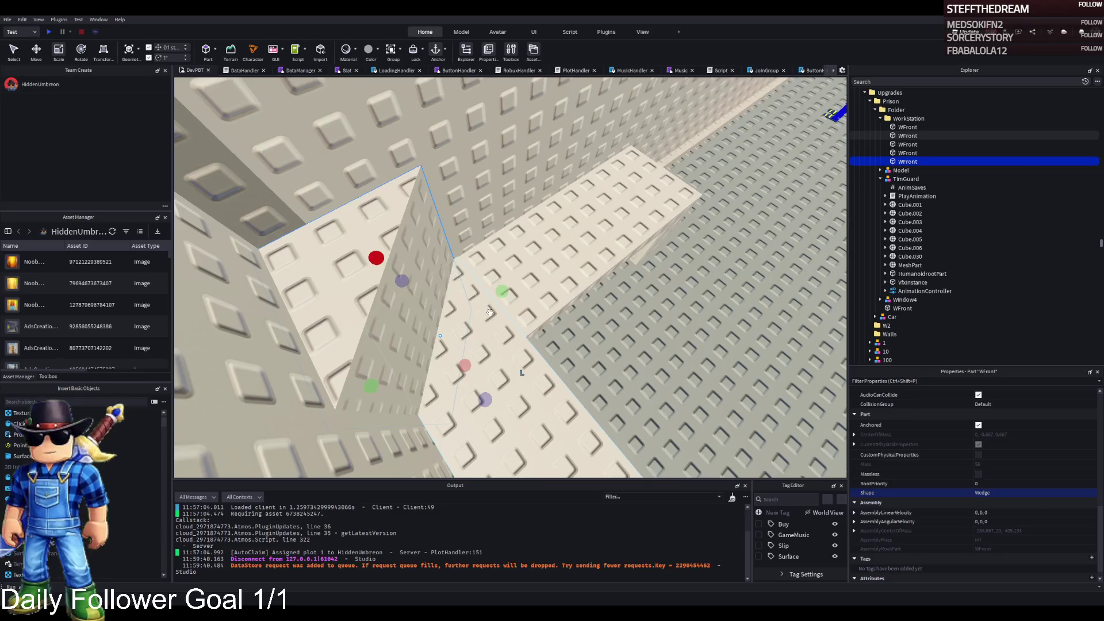
{"action": "key", "text": "f"}
{"action": "key", "text": "ctrl+t"}
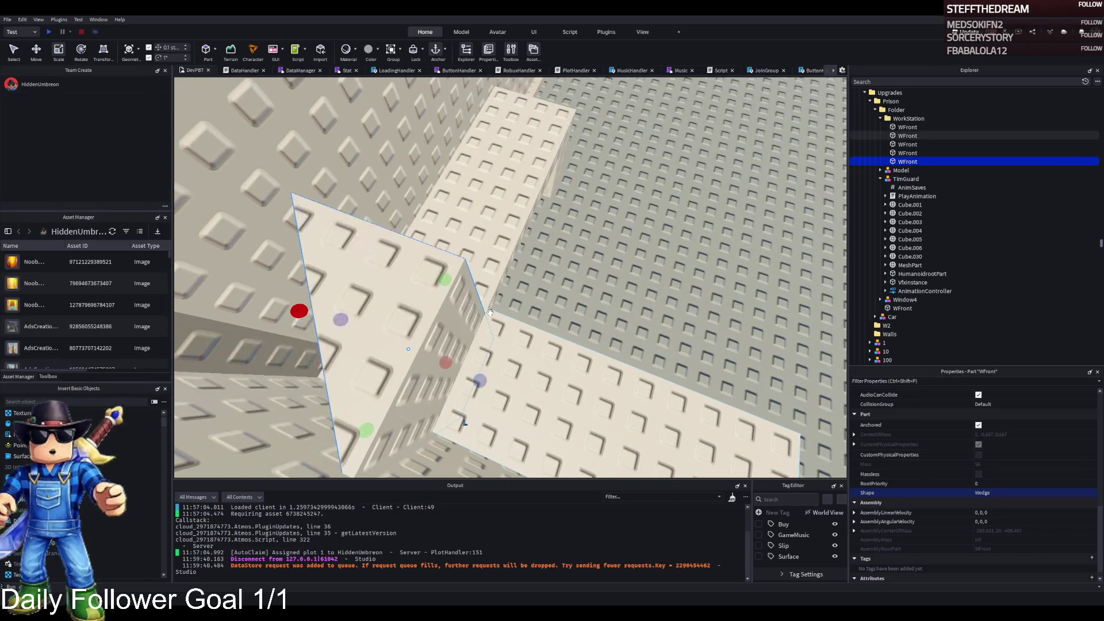
{"action": "key", "text": "ctrl+t"}
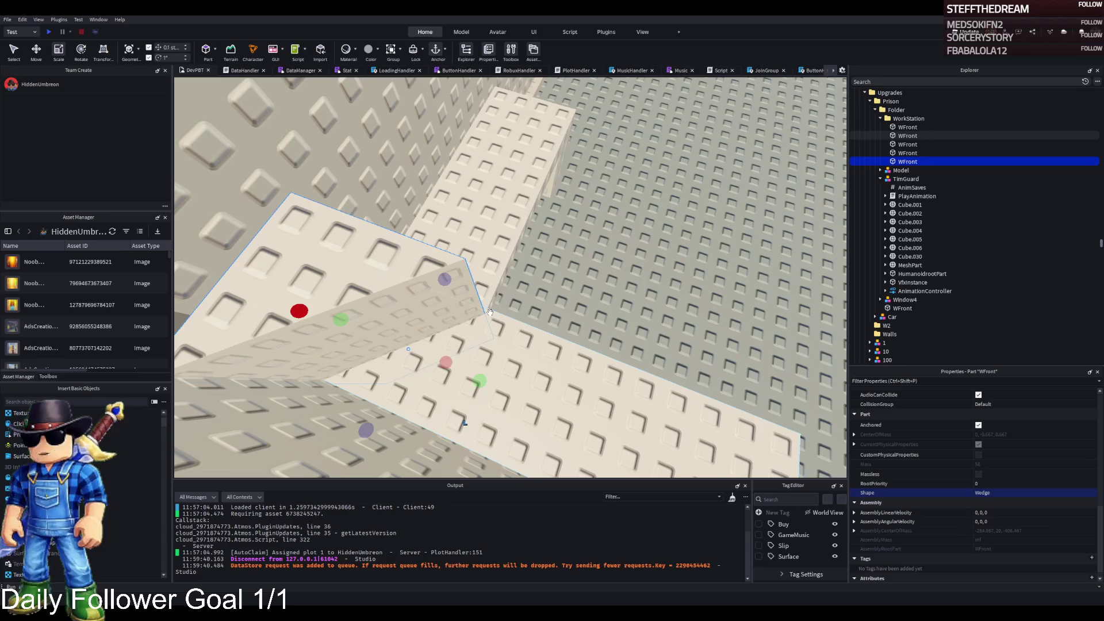
{"action": "key", "text": "ctrl+t"}
{"action": "key", "text": "f"}
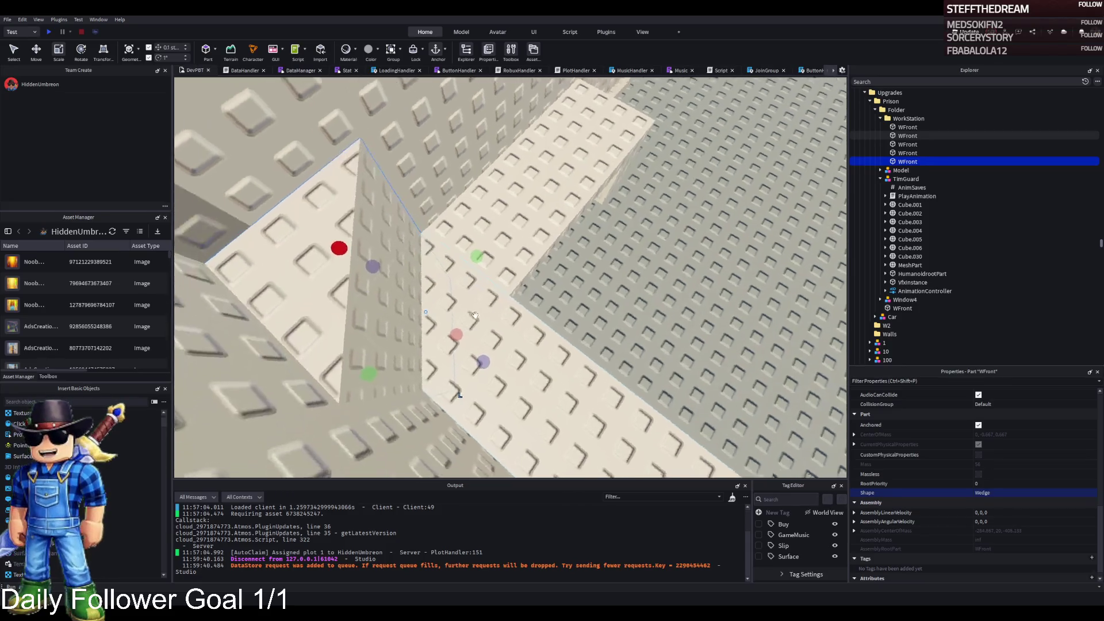
{"action": "key", "text": "ctrl+2"}
{"action": "left_click_drag", "start_coordinate": [485, 270], "coordinate": [589, 231]}
Step: Shrink the wedge to 2.4 studs and nudge it into the ledge corner
{"action": "scroll", "coordinate": [589, 231], "scroll_direction": "down", "scroll_amount": 5}
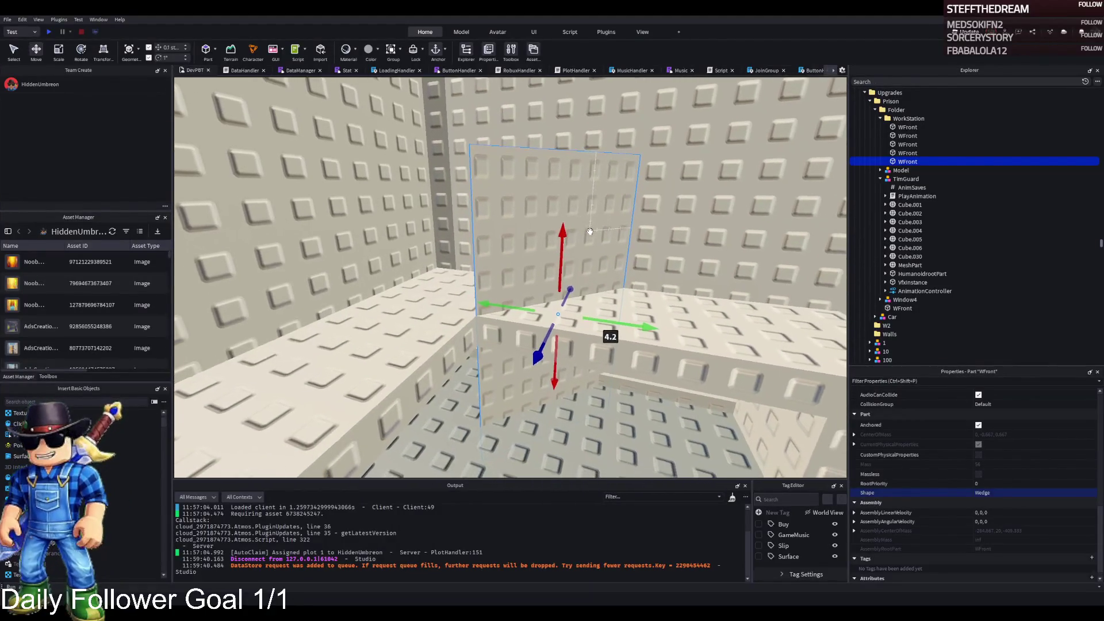
{"action": "key", "text": "q"}
{"action": "key", "text": "ctrl+3"}
{"action": "left_click_drag", "start_coordinate": [546, 394], "coordinate": [568, 278]}
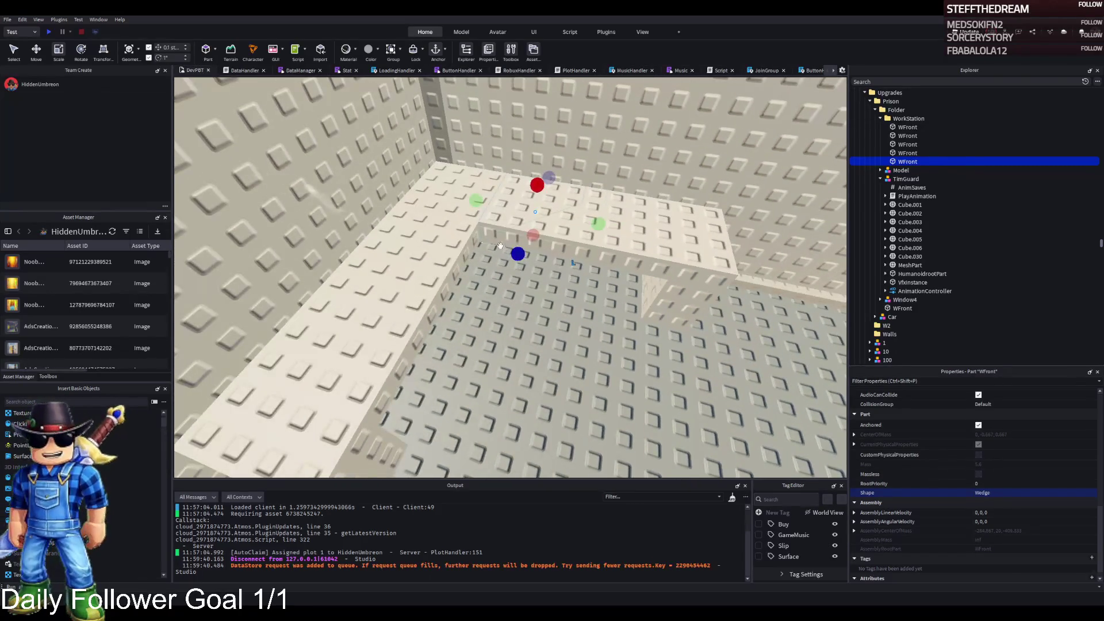
{"action": "left_click_drag", "start_coordinate": [518, 248], "coordinate": [520, 253]}
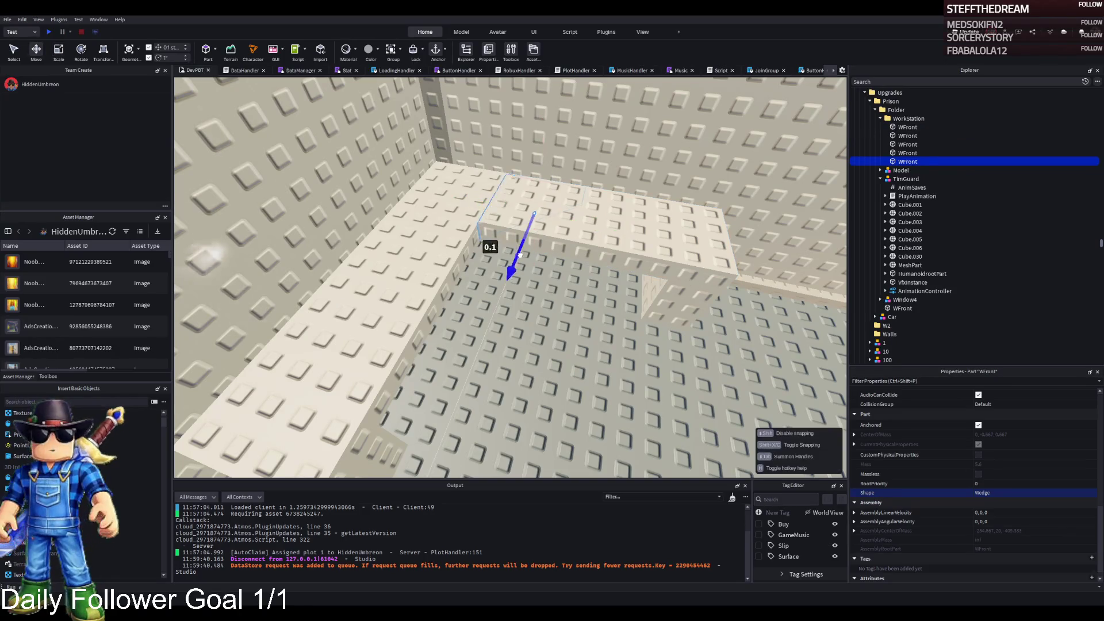
{"action": "mouse_move", "coordinate": [496, 326]}
{"action": "left_mouse_down"}
{"action": "mouse_move", "coordinate": [450, 390]}
{"action": "mouse_move", "coordinate": [456, 360]}
{"action": "left_mouse_up"}
{"action": "mouse_move", "coordinate": [362, 356]}
{"action": "left_mouse_down"}
{"action": "mouse_move", "coordinate": [456, 296]}
{"action": "mouse_move", "coordinate": [460, 374]}
{"action": "left_mouse_up"}
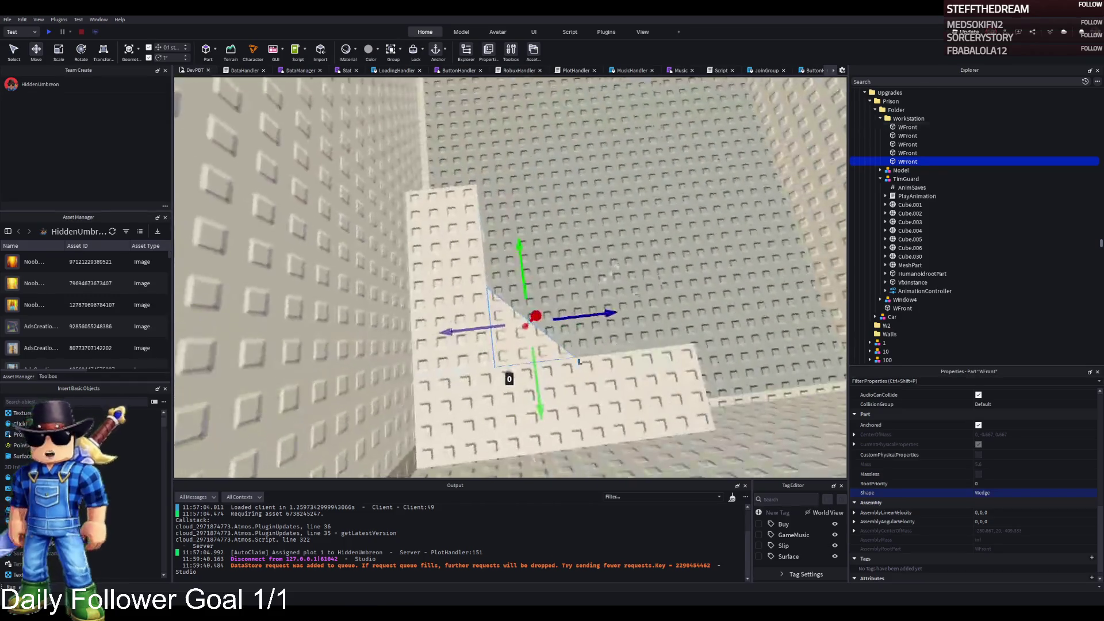
Step: Move the wedge along the ledge and shorten it to about 3 studs, finishing at 1×3×3
{"action": "left_click", "coordinate": [616, 264]}
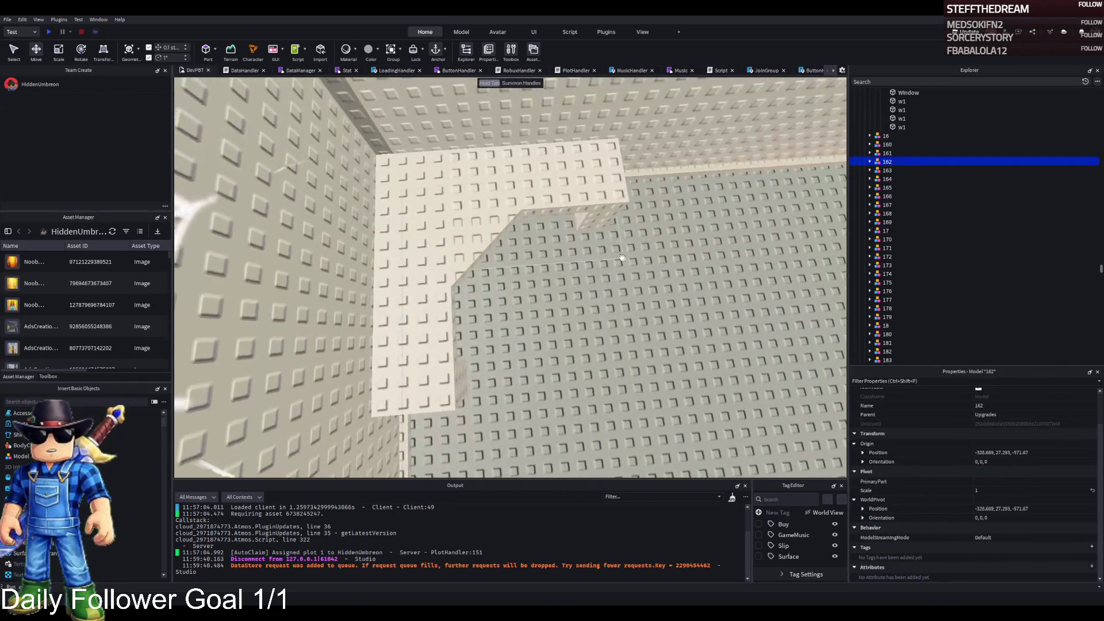
{"action": "left_click", "coordinate": [550, 296]}
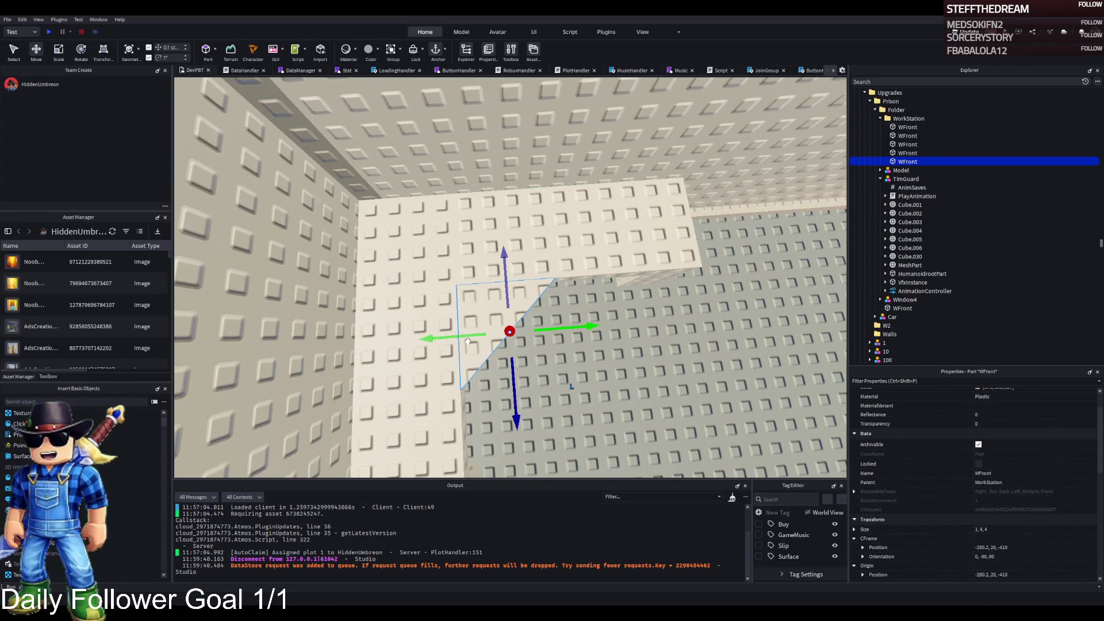
{"action": "mouse_move", "coordinate": [469, 339]}
{"action": "left_mouse_down"}
{"action": "mouse_move", "coordinate": [444, 345]}
{"action": "mouse_move", "coordinate": [485, 378]}
{"action": "mouse_move", "coordinate": [485, 361]}
{"action": "left_mouse_up"}
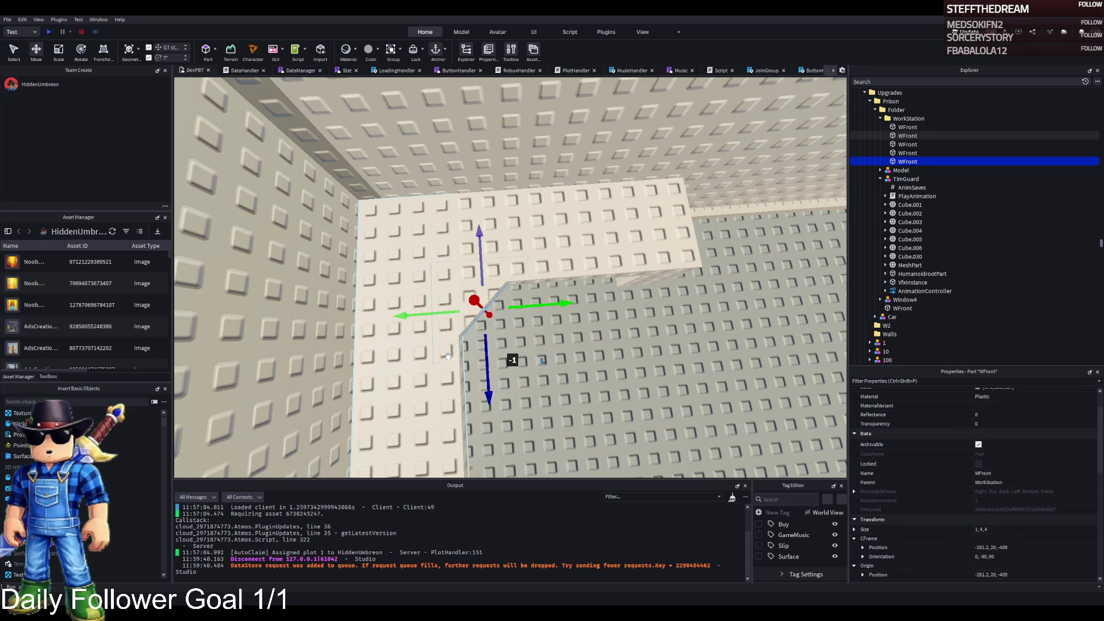
{"action": "key", "text": "f"}
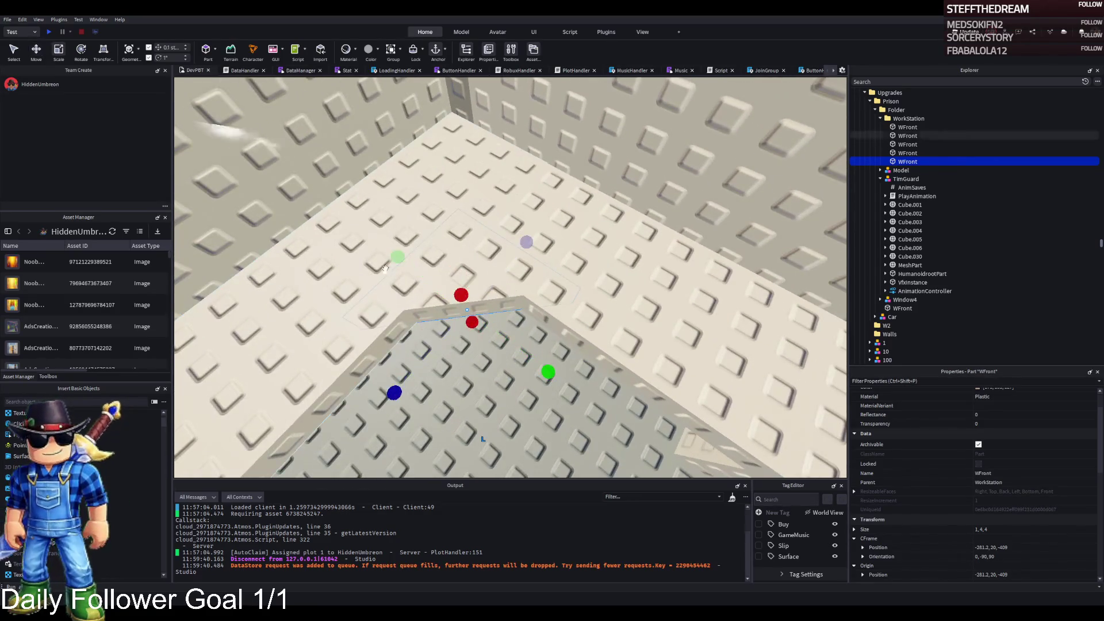
{"action": "left_click_drag", "start_coordinate": [396, 257], "coordinate": [436, 258]}
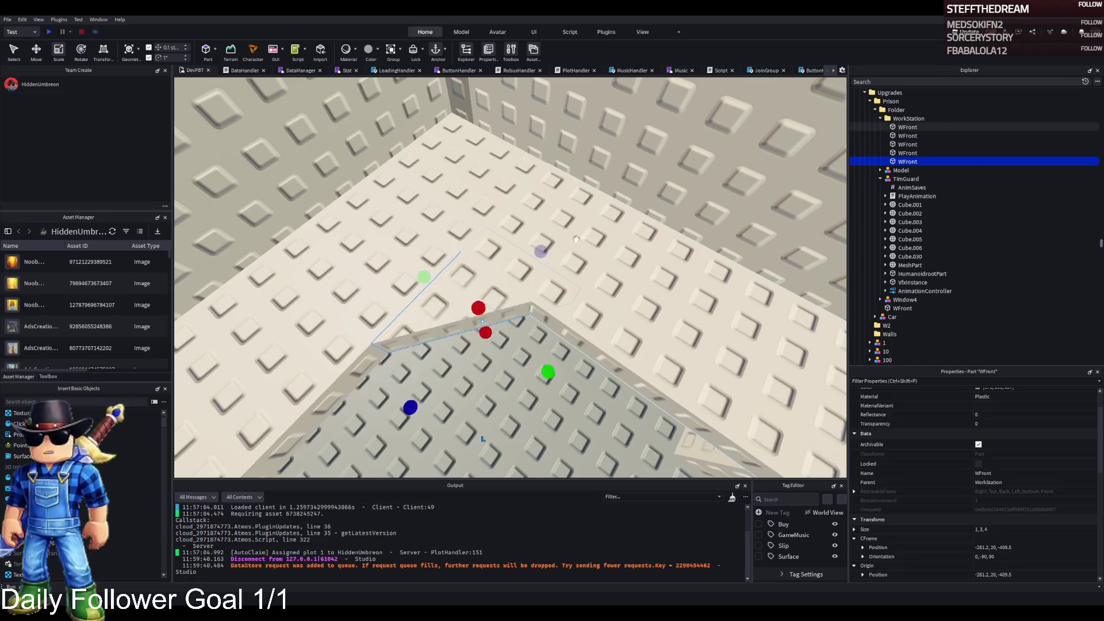
{"action": "left_click_drag", "start_coordinate": [544, 250], "coordinate": [510, 265]}
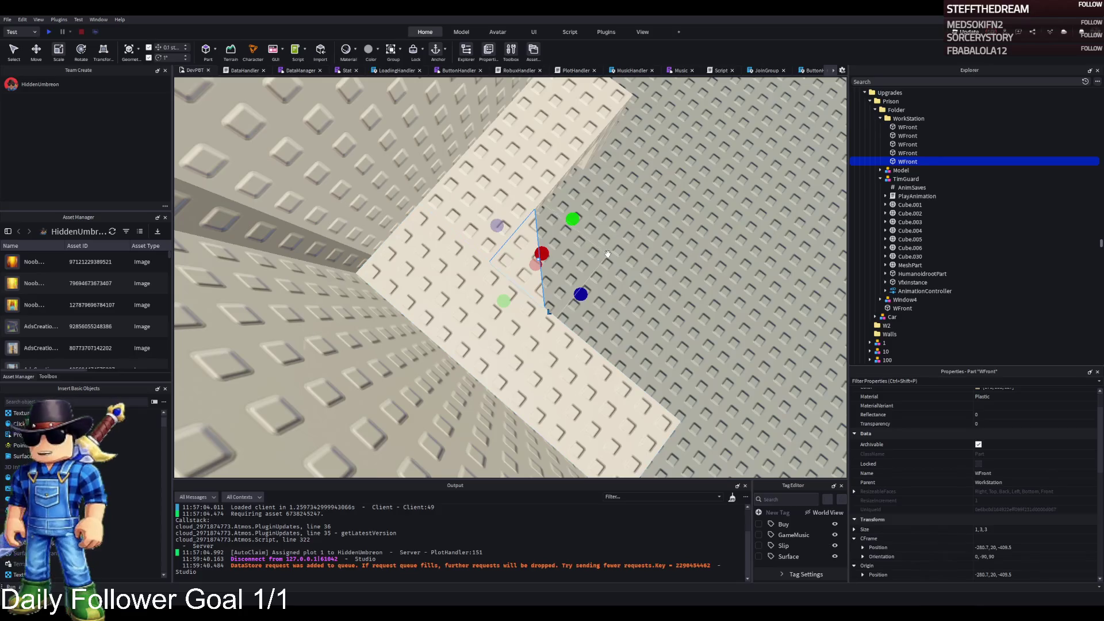
{"action": "left_click", "coordinate": [608, 254]}
{"action": "key", "text": "f"}
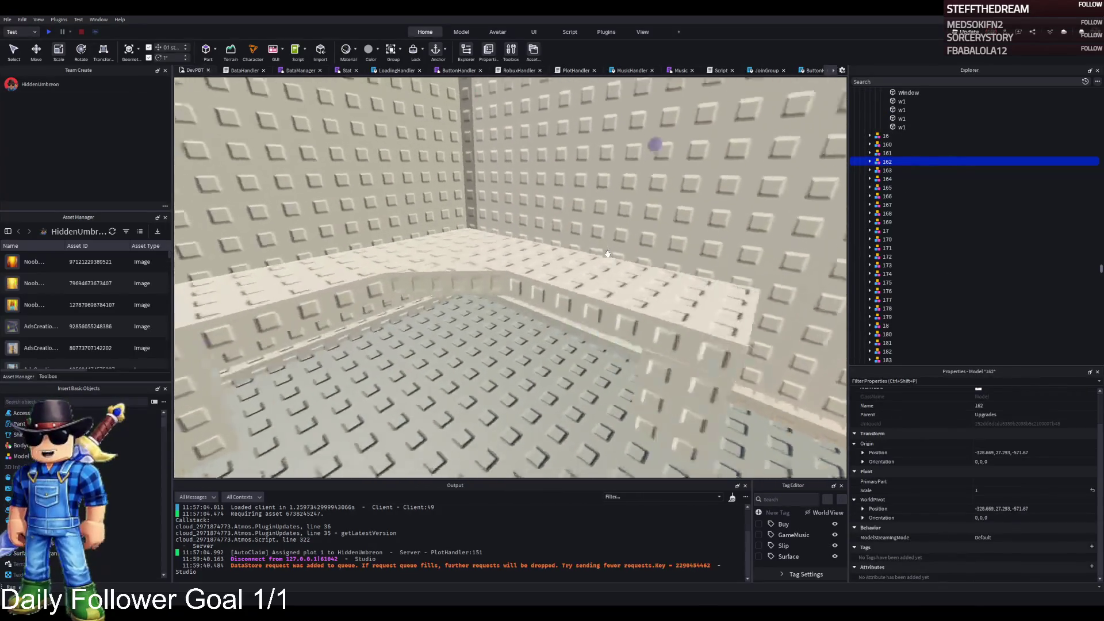
{"action": "left_click", "coordinate": [557, 326]}
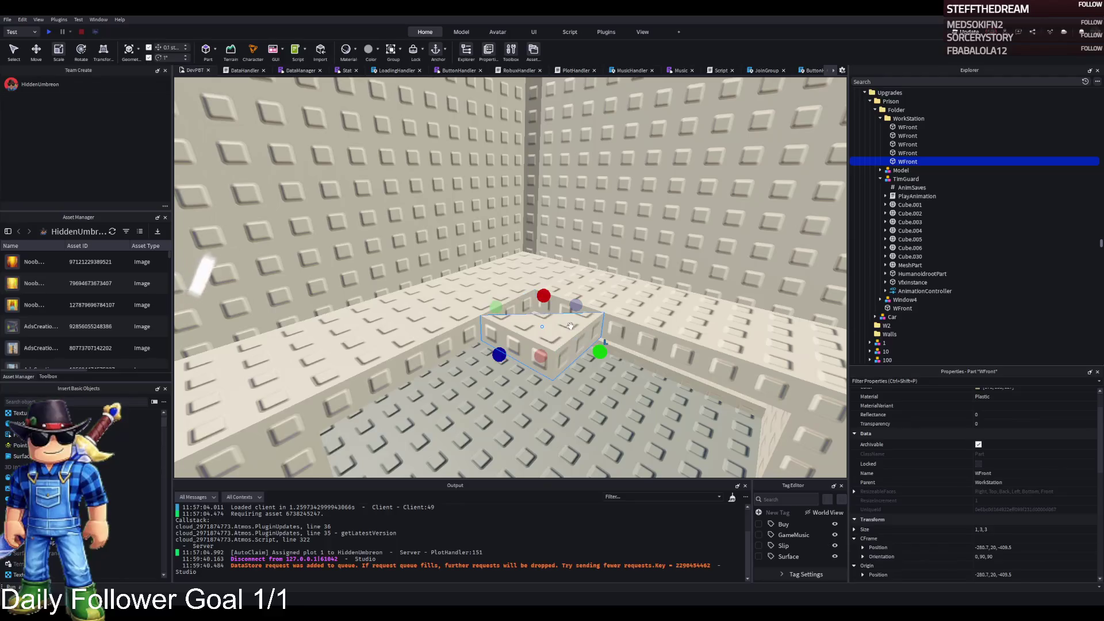
Step: Shrink a ledge WFront part from 14 studs down to a small 1×1×3 block
{"action": "left_click", "coordinate": [589, 437]}
{"action": "key", "text": "f"}
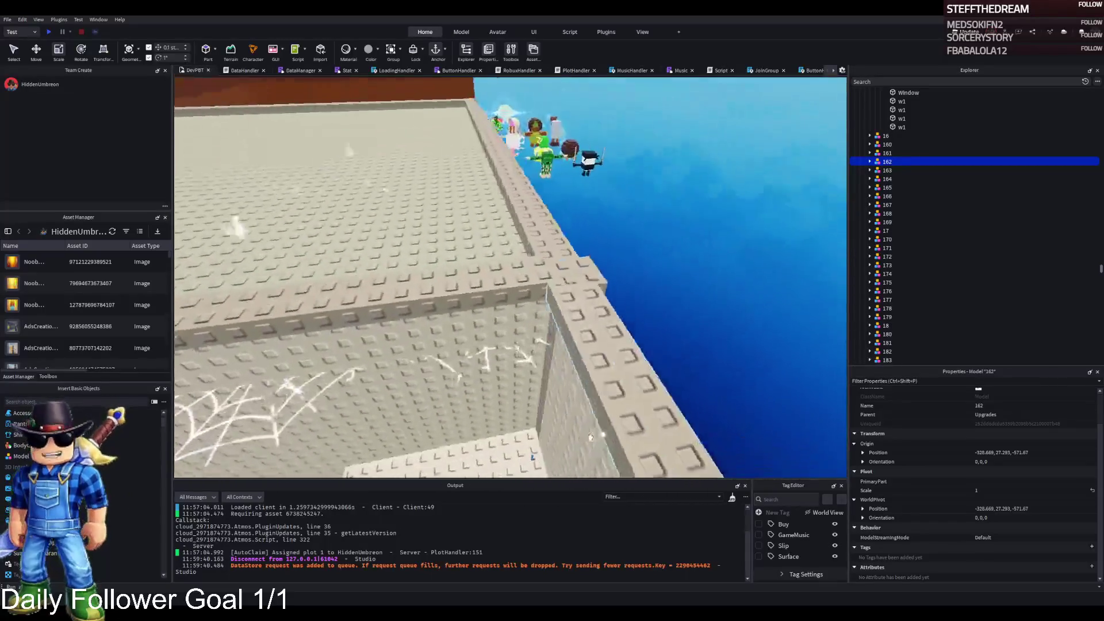
{"action": "scroll", "coordinate": [591, 437], "scroll_direction": "up", "scroll_amount": 5}
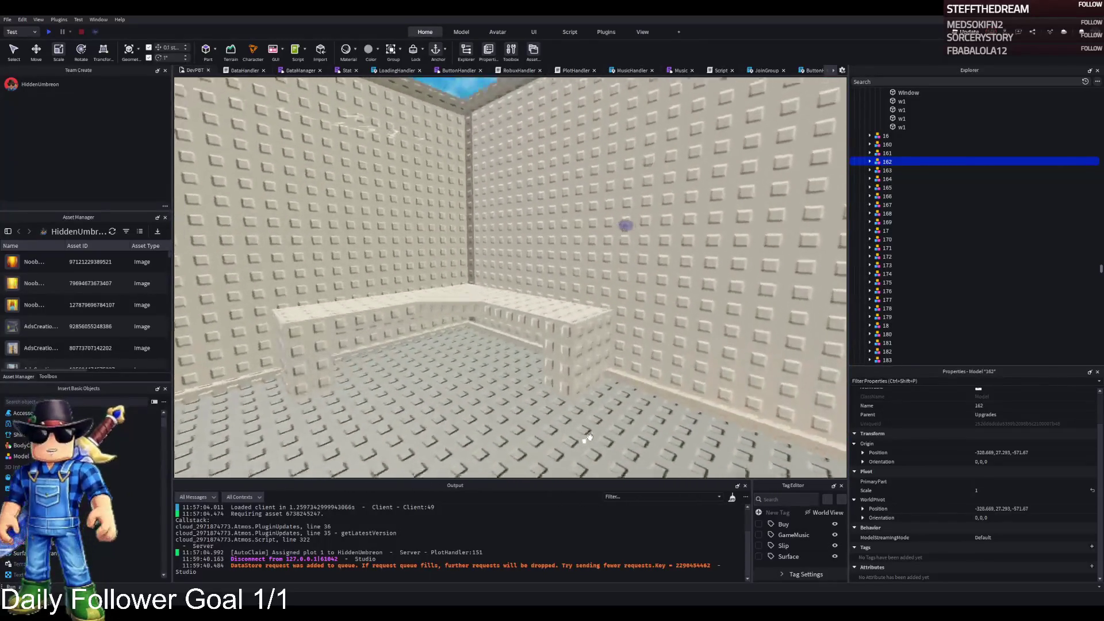
{"action": "left_click", "coordinate": [526, 238]}
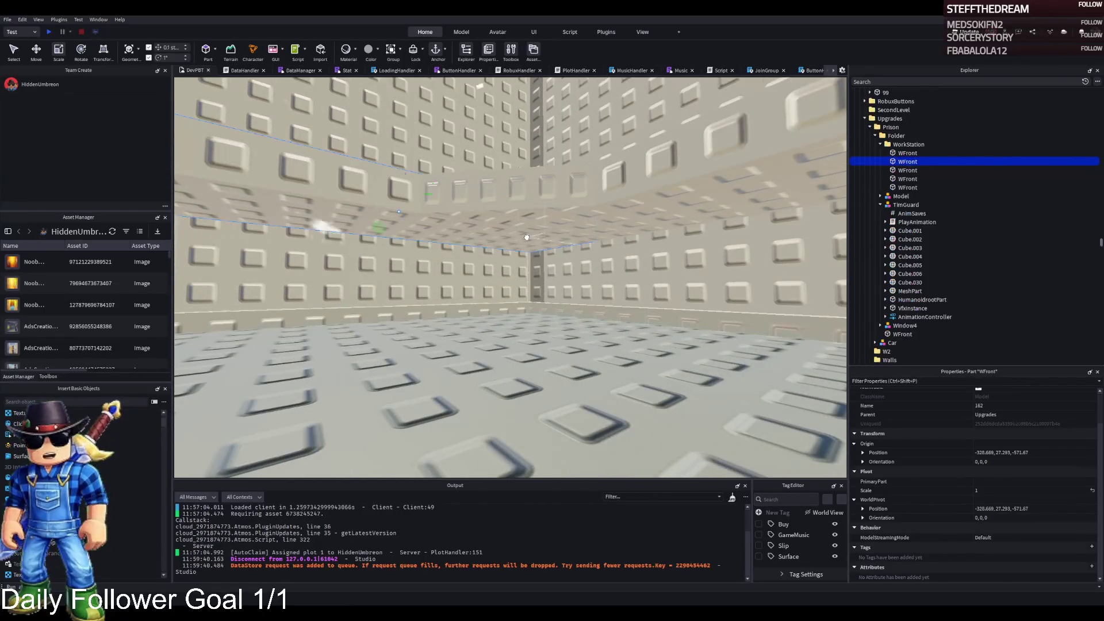
{"action": "scroll", "coordinate": [308, 234], "scroll_direction": "up", "scroll_amount": 3}
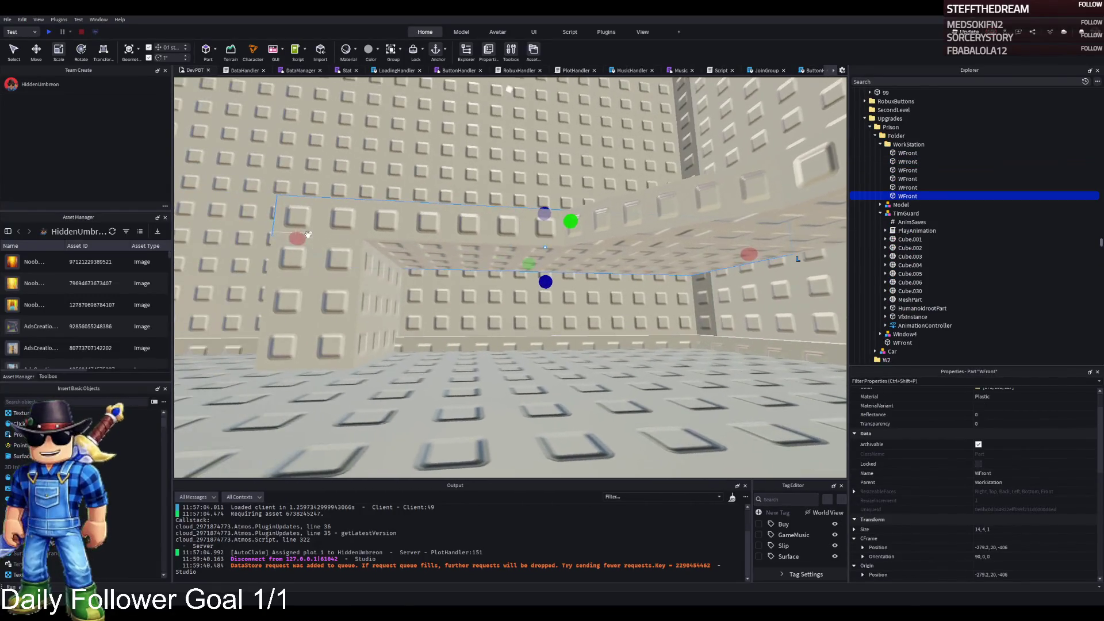
{"action": "mouse_move", "coordinate": [308, 234]}
{"action": "left_mouse_down"}
{"action": "mouse_move", "coordinate": [382, 303]}
{"action": "mouse_move", "coordinate": [515, 345]}
{"action": "mouse_move", "coordinate": [564, 160]}
{"action": "mouse_move", "coordinate": [565, 296]}
{"action": "mouse_move", "coordinate": [547, 178]}
{"action": "mouse_move", "coordinate": [290, 399]}
{"action": "mouse_move", "coordinate": [415, 376]}
{"action": "left_mouse_up"}
{"action": "left_click_drag", "start_coordinate": [567, 311], "coordinate": [508, 289]}
{"action": "left_click_drag", "start_coordinate": [498, 228], "coordinate": [473, 253]}
Step: Lower the small block 1.1 studs to height 18 in the ledge corner
{"action": "key", "text": "ctrl+2"}
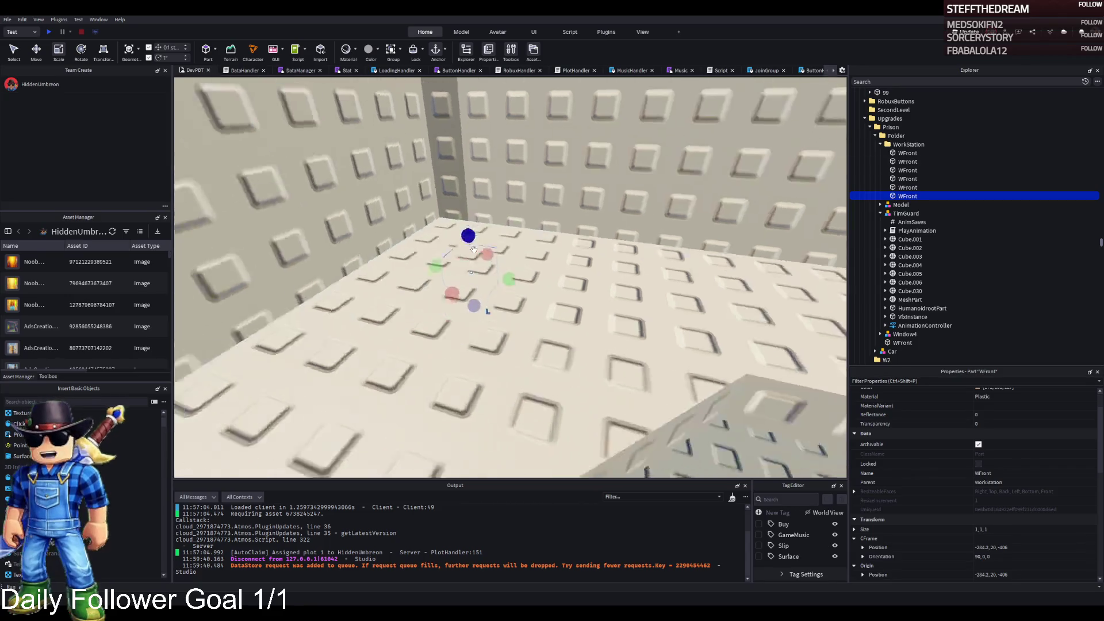
{"action": "mouse_move", "coordinate": [475, 311]}
{"action": "left_mouse_down"}
{"action": "mouse_move", "coordinate": [457, 338]}
{"action": "mouse_move", "coordinate": [480, 359]}
{"action": "left_mouse_up"}
{"action": "scroll", "coordinate": [479, 359], "scroll_direction": "down", "scroll_amount": 5}
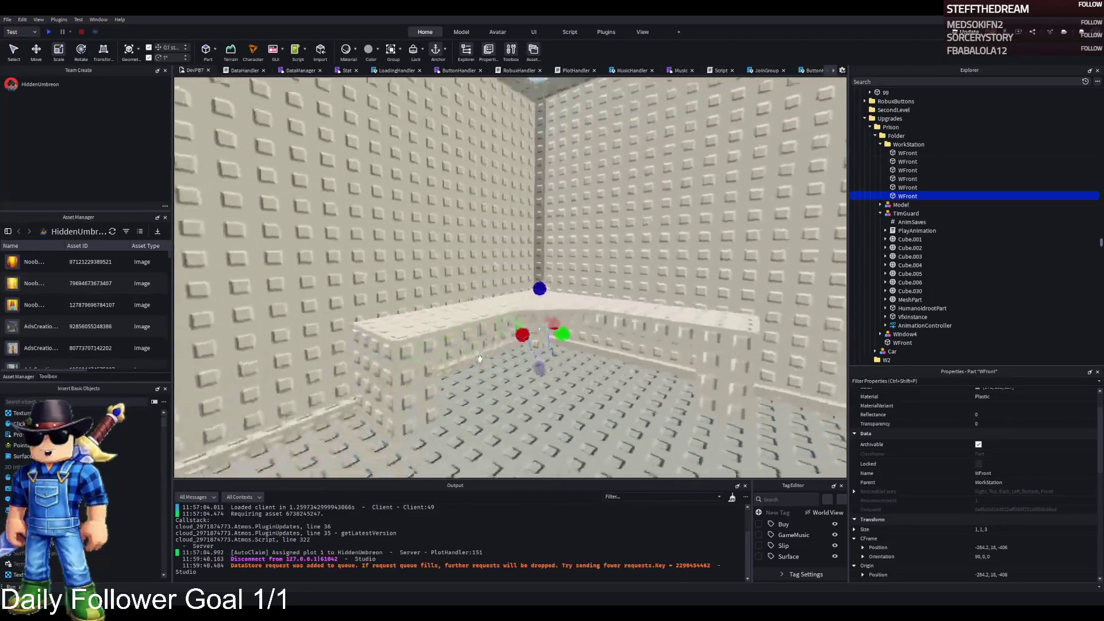
{"action": "scroll", "coordinate": [480, 359], "scroll_direction": "up", "scroll_amount": 5}
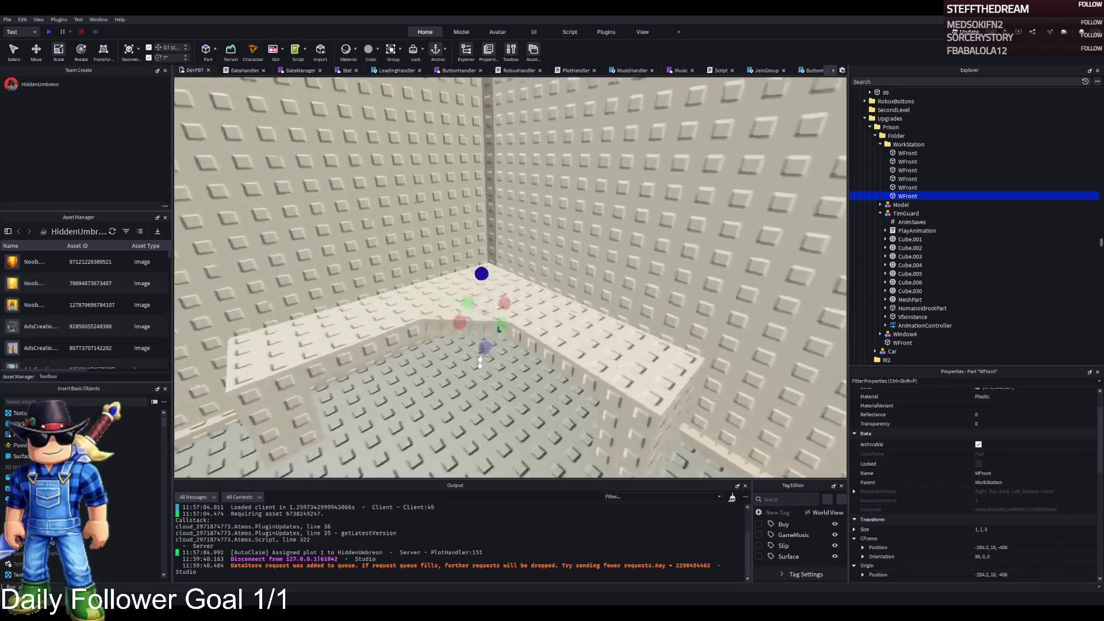
{"action": "left_click", "coordinate": [636, 318]}
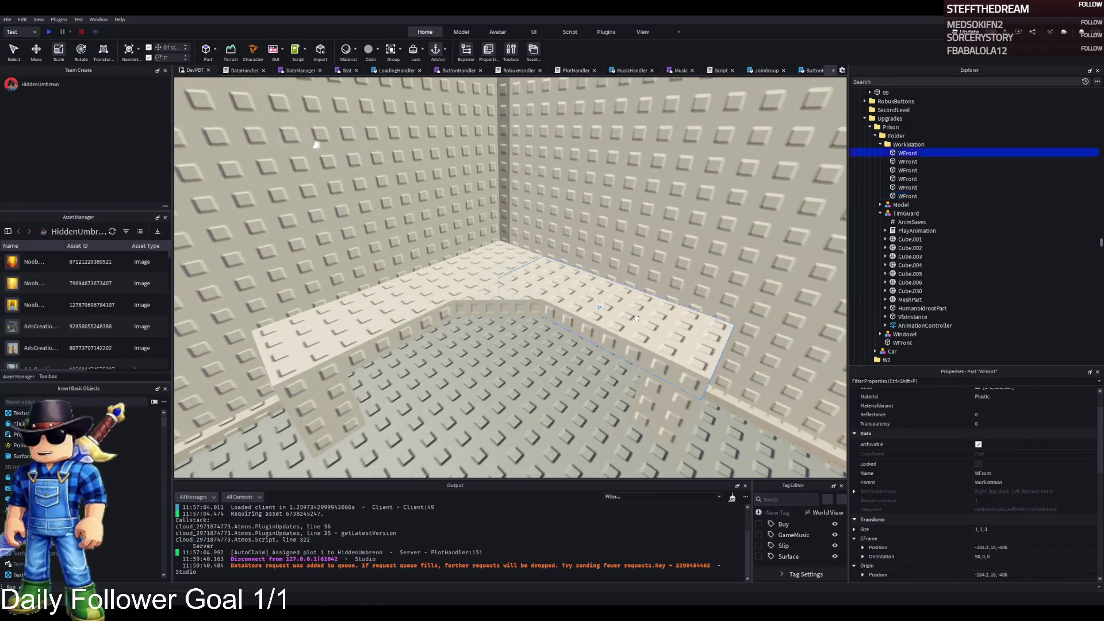
Step: Colour the three ledge pieces brown, setting their Color to 152, 94, 45
{"action": "left_click", "coordinate": [485, 265], "text": "ctrl"}
{"action": "left_click", "coordinate": [497, 307], "text": "ctrl"}
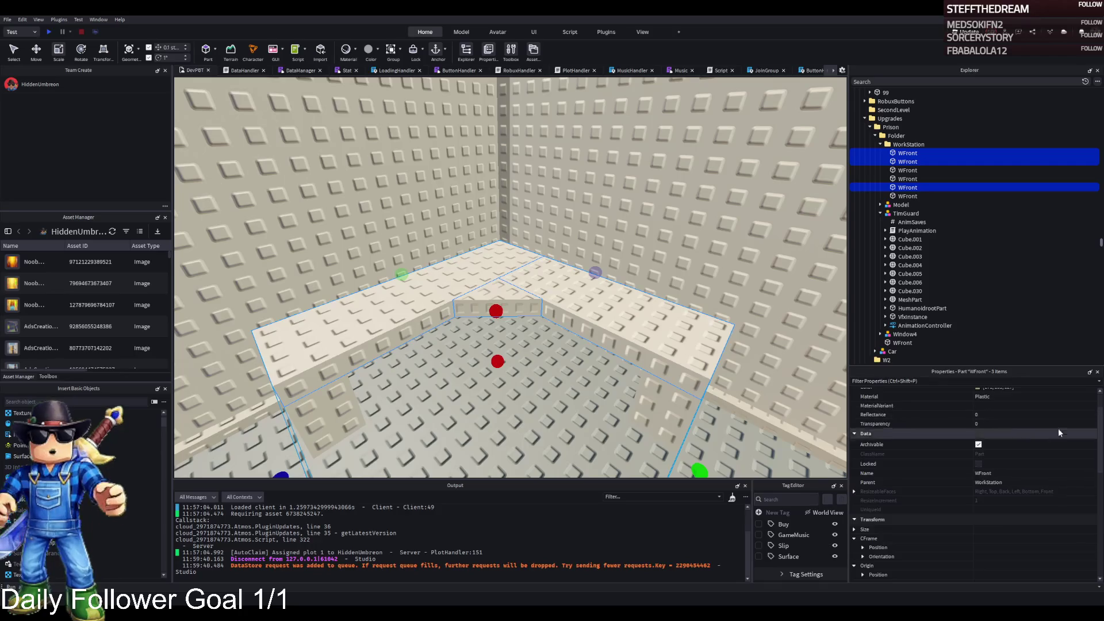
{"action": "scroll", "coordinate": [1058, 428], "scroll_direction": "up", "scroll_amount": 2}
{"action": "left_click", "coordinate": [977, 403]}
{"action": "key", "text": "ctrl+v"}
{"action": "key", "text": "Return"}
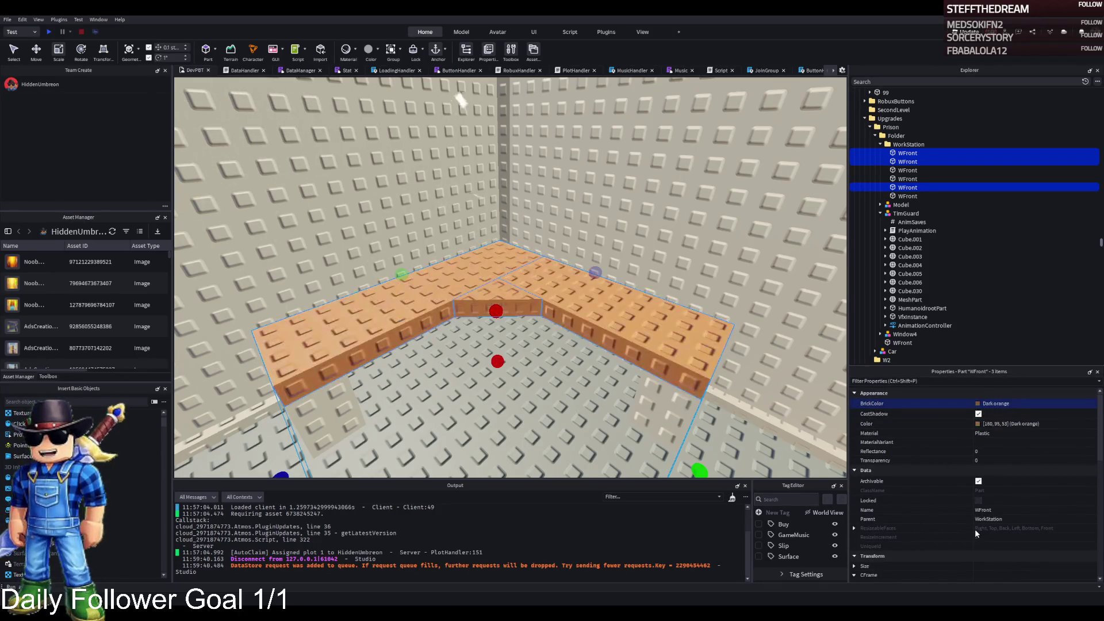
{"action": "left_click", "coordinate": [989, 423]}
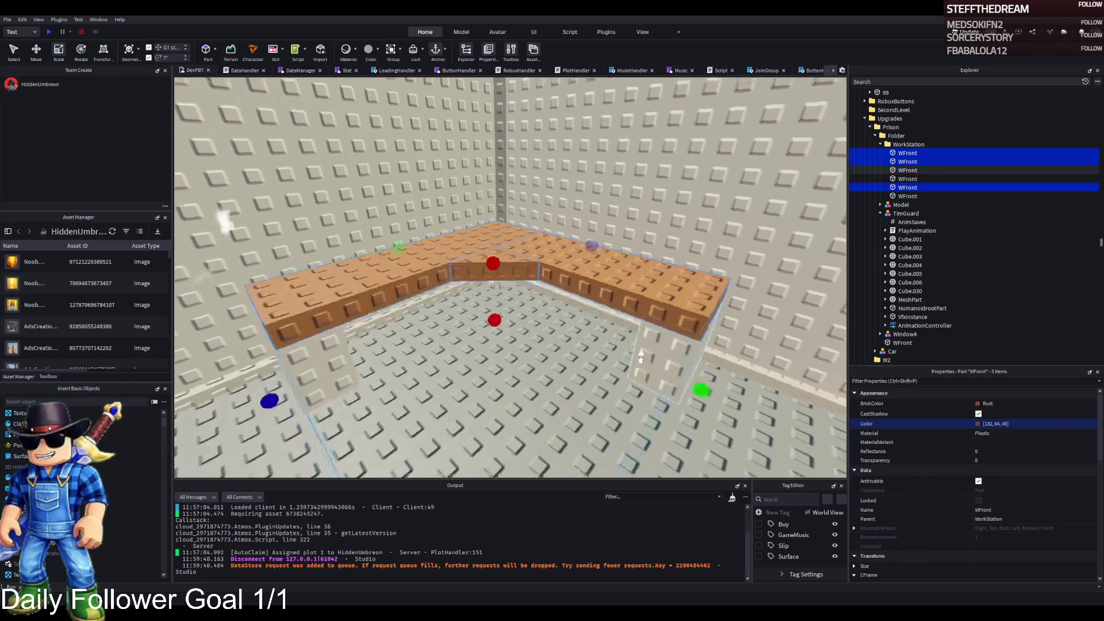
Step: Select the three desk legs and group them into one model
{"action": "left_click", "coordinate": [771, 298]}
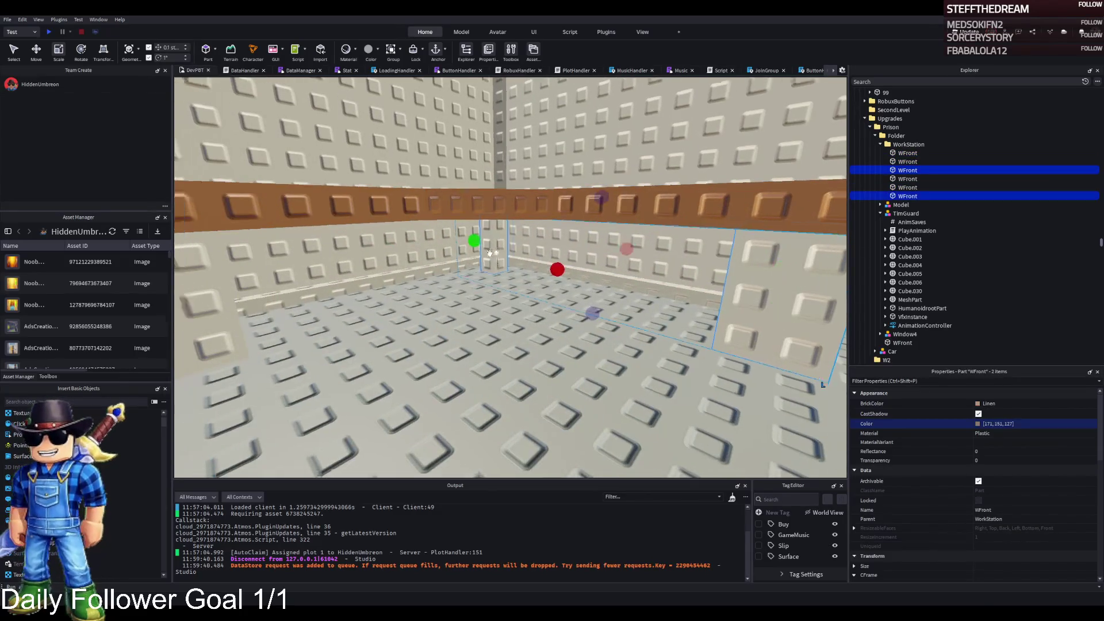
{"action": "left_click", "coordinate": [907, 179], "text": "ctrl"}
{"action": "left_click", "coordinate": [907, 197], "text": "ctrl"}
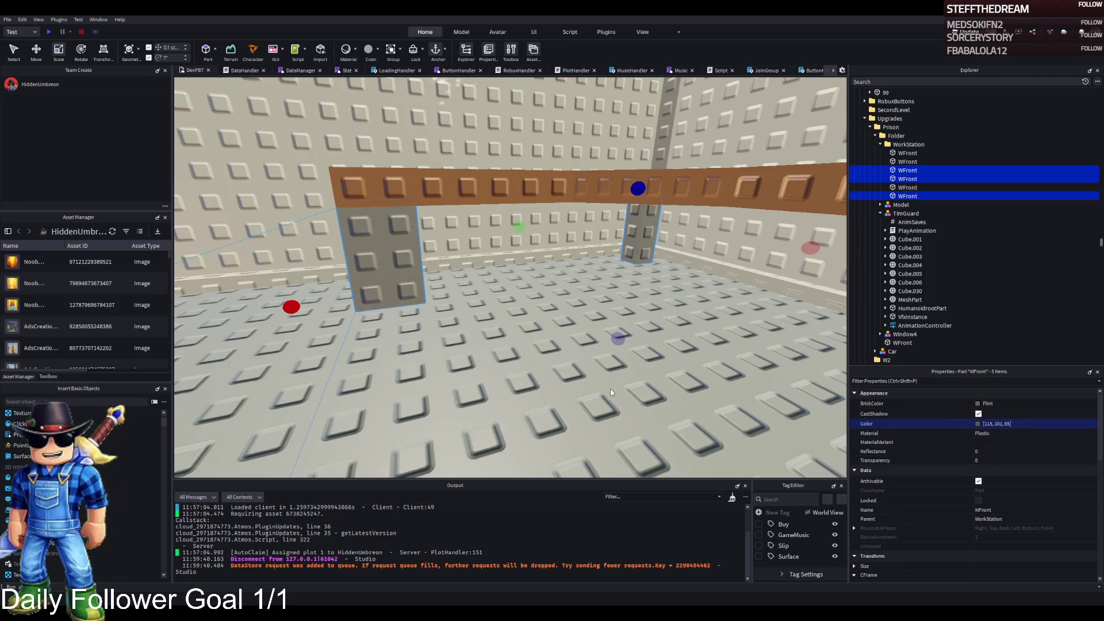
{"action": "key", "text": "ctrl+g"}
{"action": "key", "text": "f"}
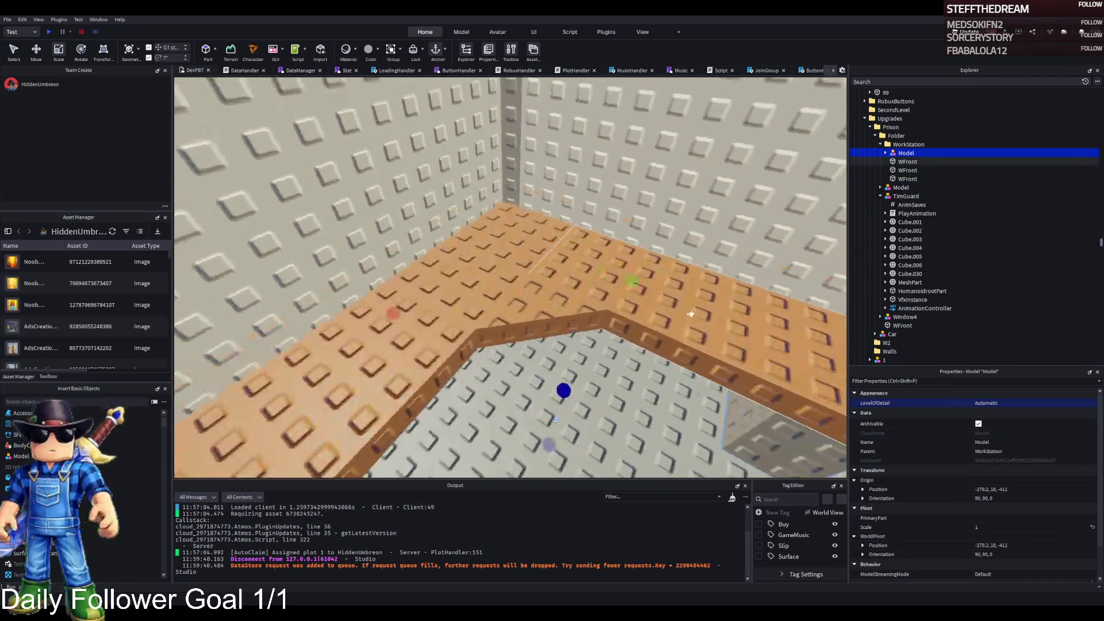
{"action": "key", "text": "ctrl+z"}
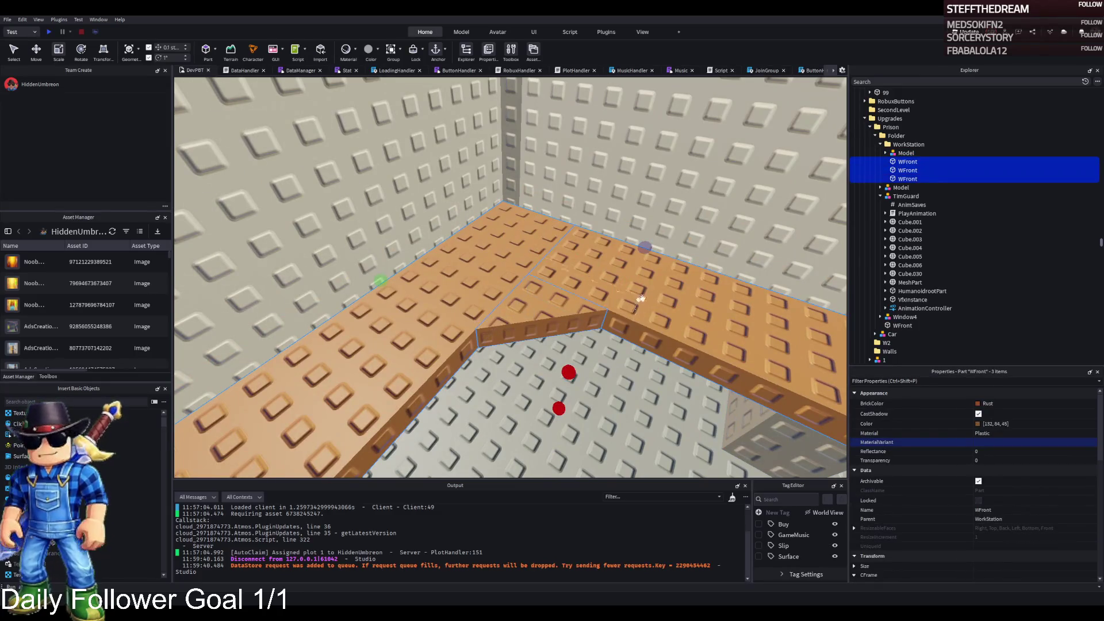
{"action": "key", "text": "ctrl+g"}
{"action": "key", "text": "F2"}
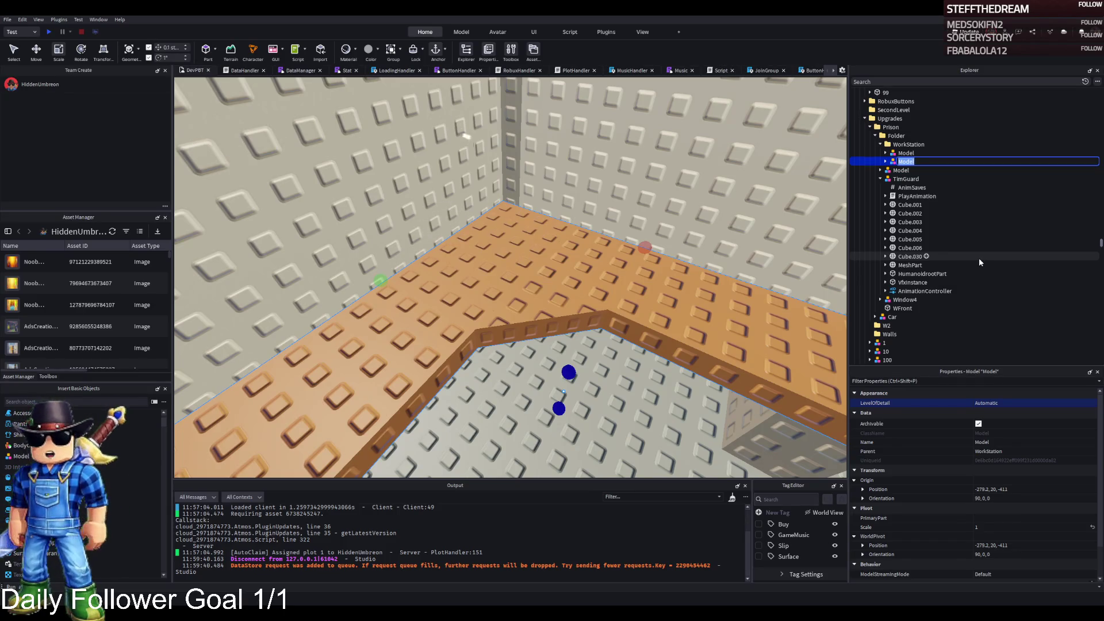
{"action": "type", "text": "Top"}
{"action": "key", "text": "Return"}
{"action": "left_click", "coordinate": [981, 152]}
{"action": "key", "text": "F2"}
{"action": "type", "text": "Bottom"}
{"action": "key", "text": "Return"}
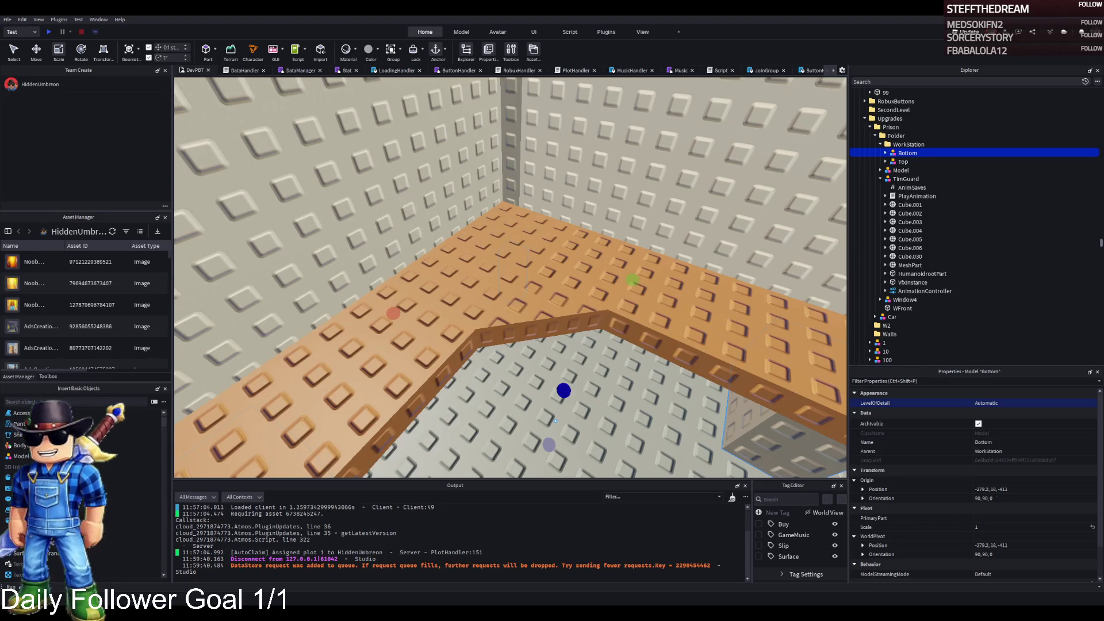
{"action": "key", "text": "f"}
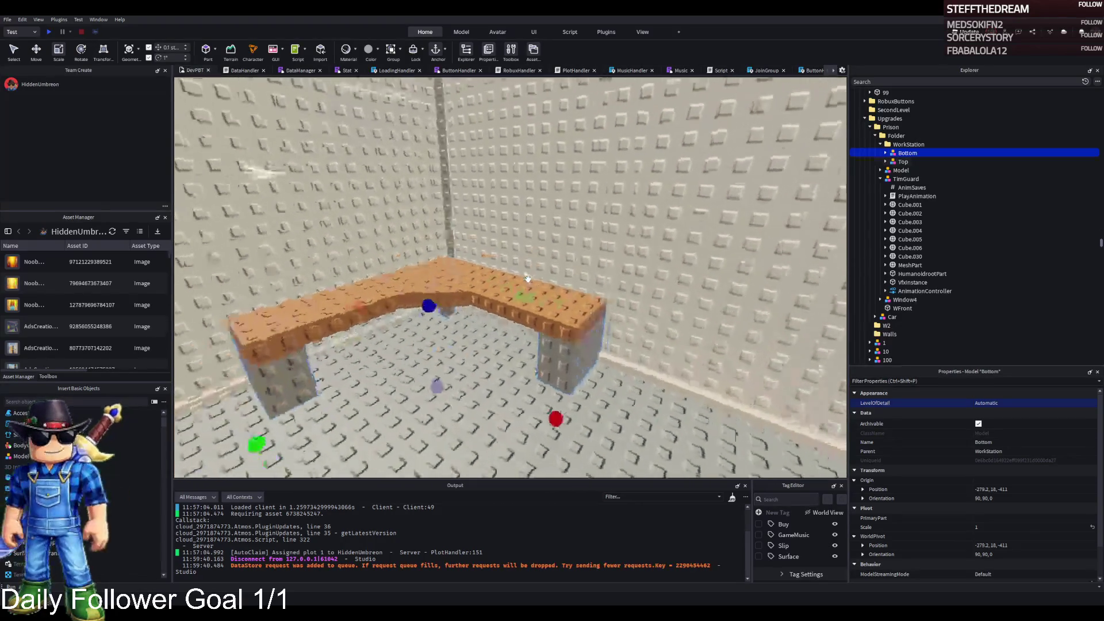
{"action": "key", "text": "a"}
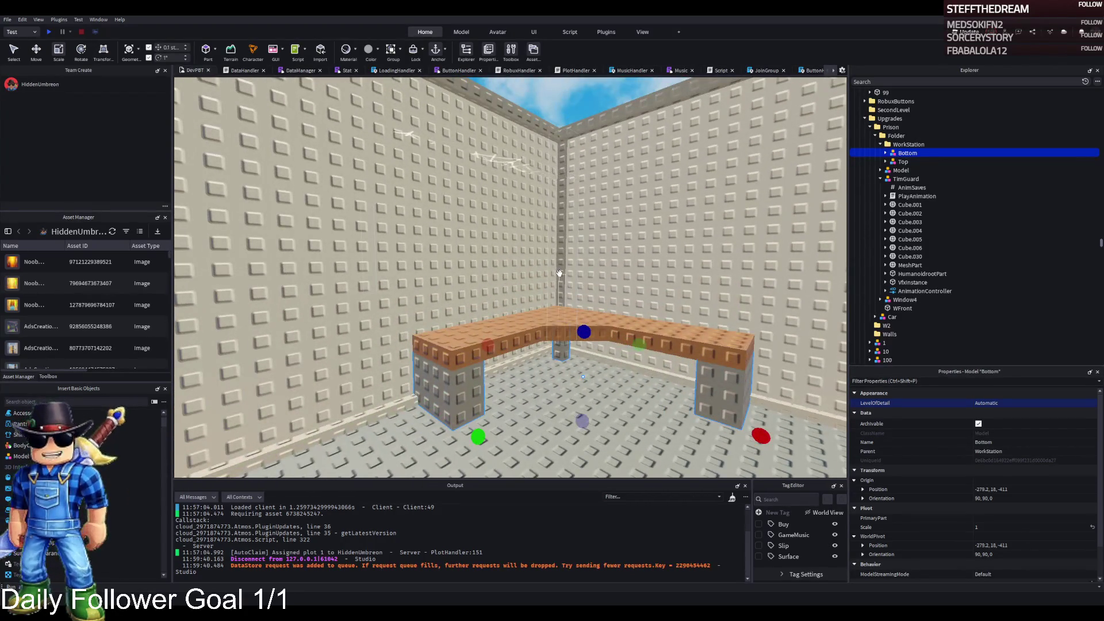
{"action": "key", "text": "w"}
{"action": "key", "text": "e"}
{"action": "key", "text": "e"}
{"action": "key", "text": "q"}
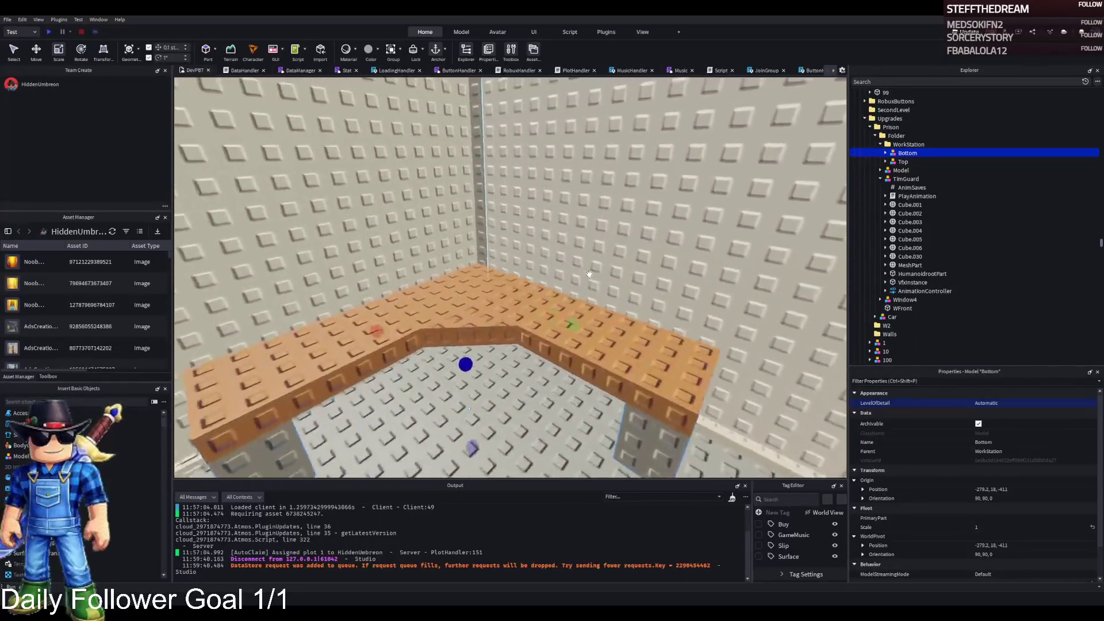
{"action": "key", "text": "a"}
{"action": "key", "text": "f"}
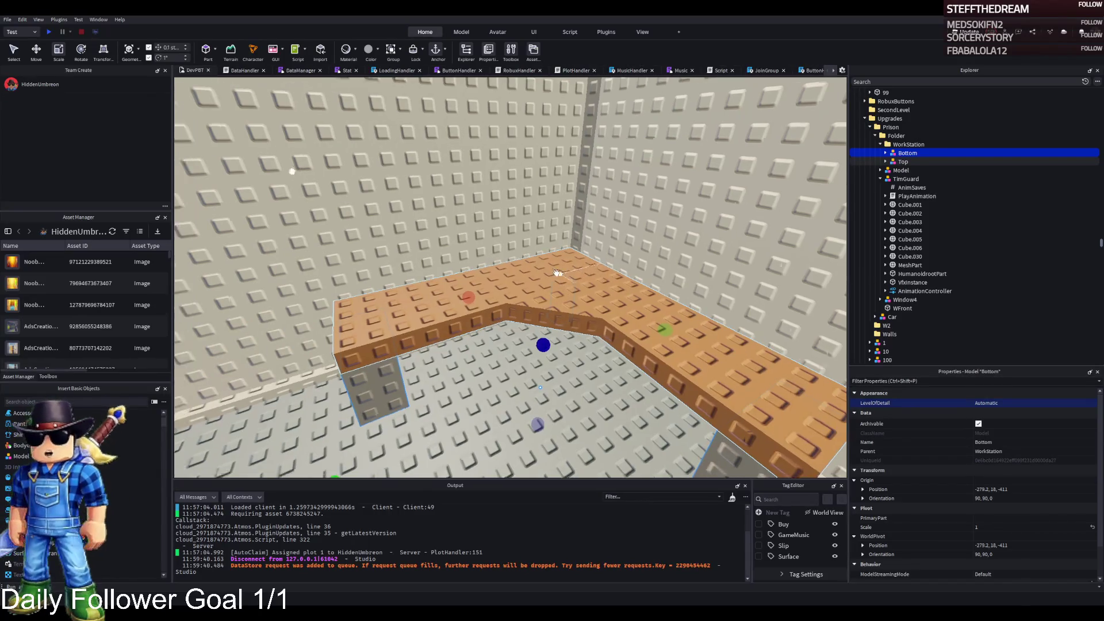
{"action": "key", "text": "d"}
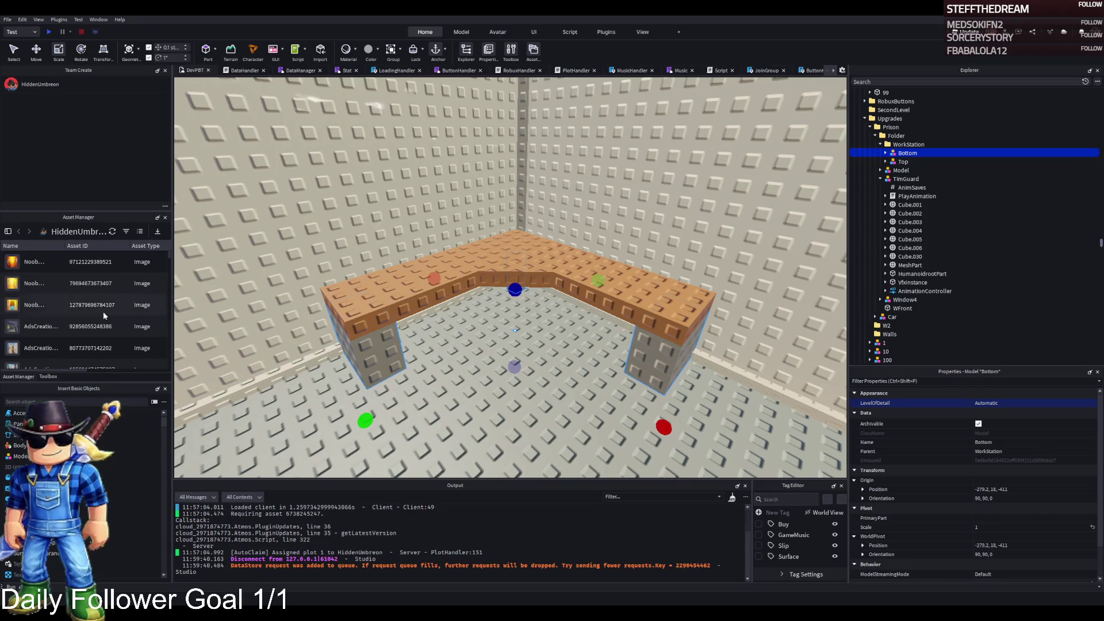
{"action": "left_click", "coordinate": [48, 377]}
Step: Search the Toolbox model library for 'office chair'
{"action": "left_click", "coordinate": [110, 246]}
{"action": "type", "text": "office cha"}
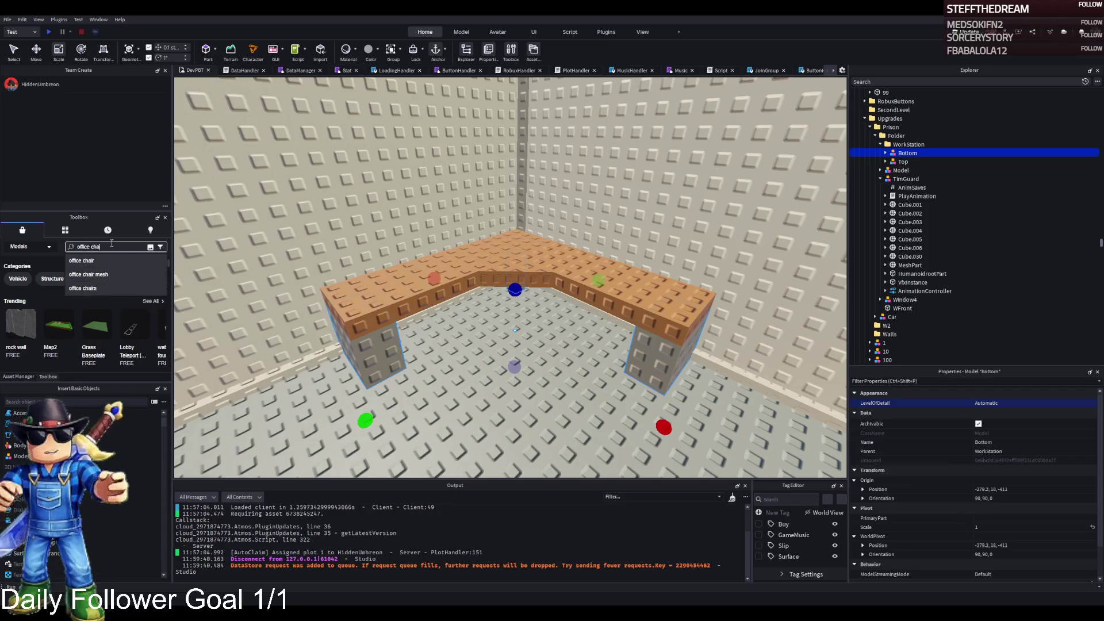
{"action": "type", "text": "ir"}
{"action": "key", "text": "Return"}
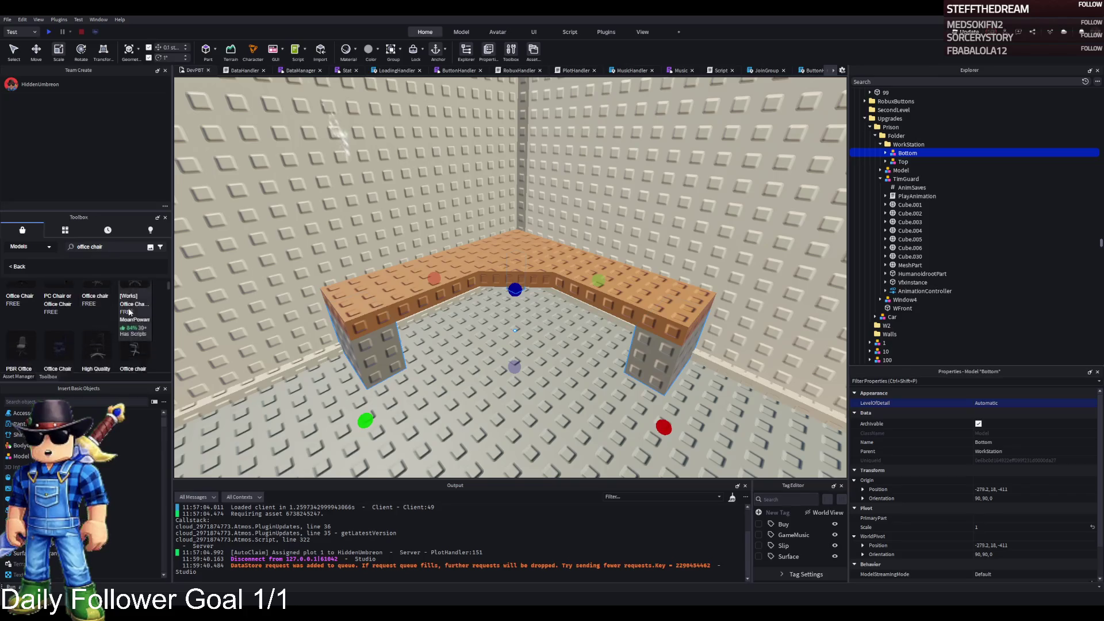
{"action": "scroll", "coordinate": [64, 336], "scroll_direction": "down", "scroll_amount": 2}
{"action": "scroll", "coordinate": [63, 333], "scroll_direction": "down", "scroll_amount": 1}
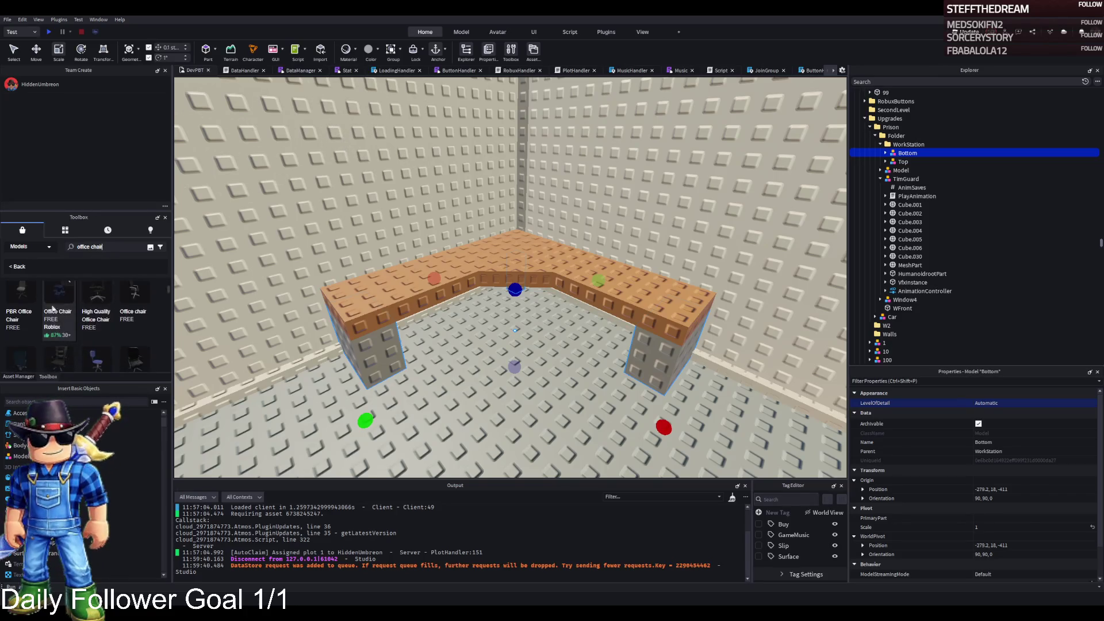
Step: Insert an Office Chair model, delete it again, and browse further down the results
{"action": "left_click", "coordinate": [58, 299]}
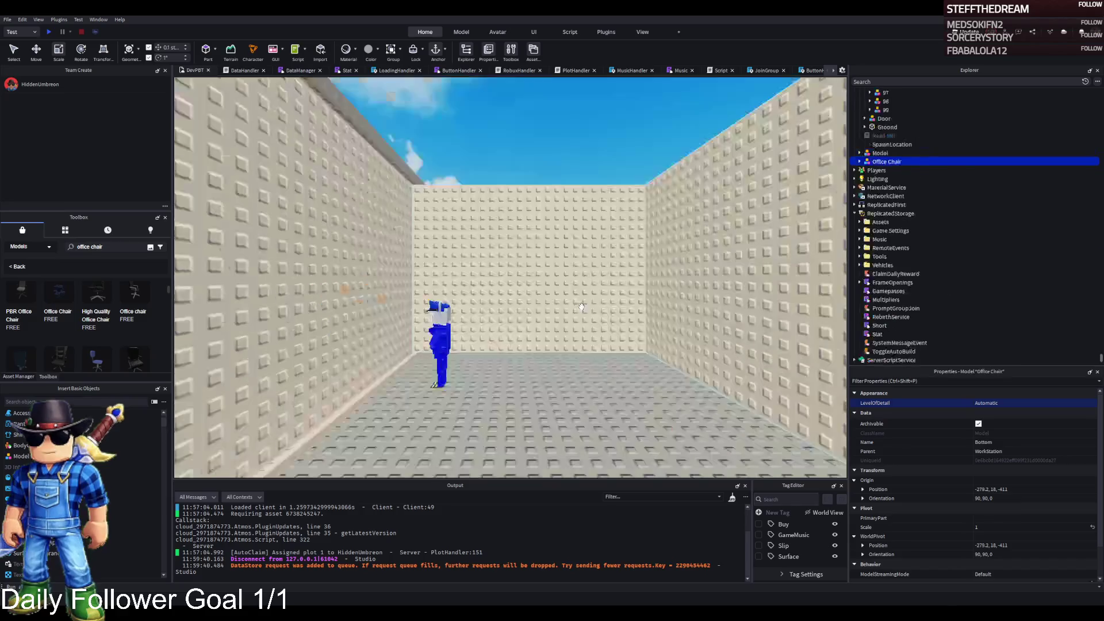
{"action": "scroll", "coordinate": [594, 300], "scroll_direction": "down", "scroll_amount": 5}
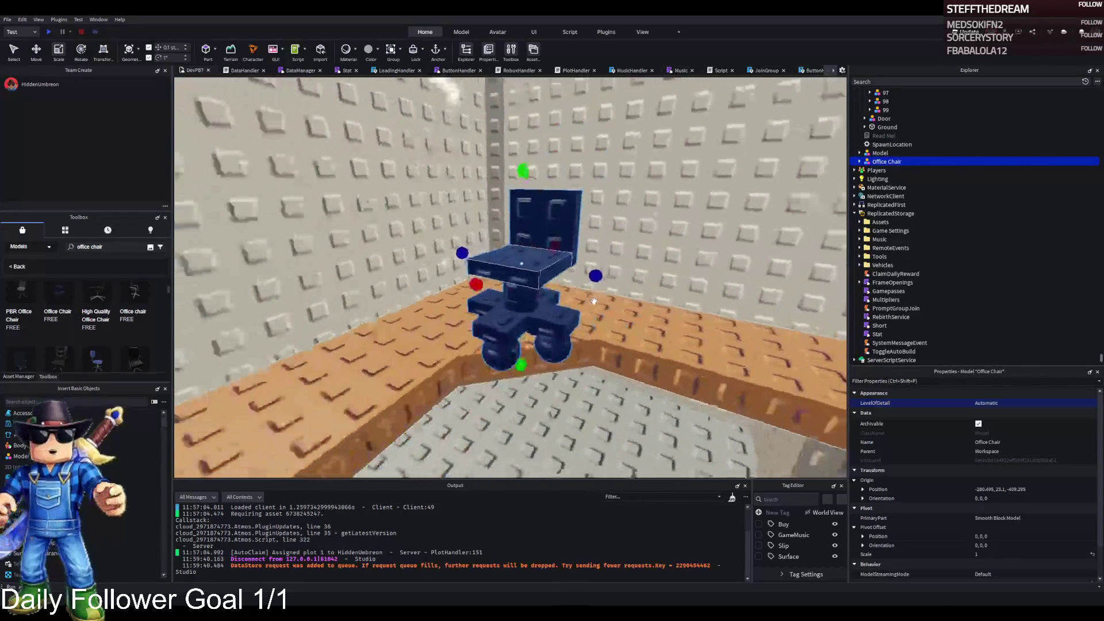
{"action": "key", "text": "Delete"}
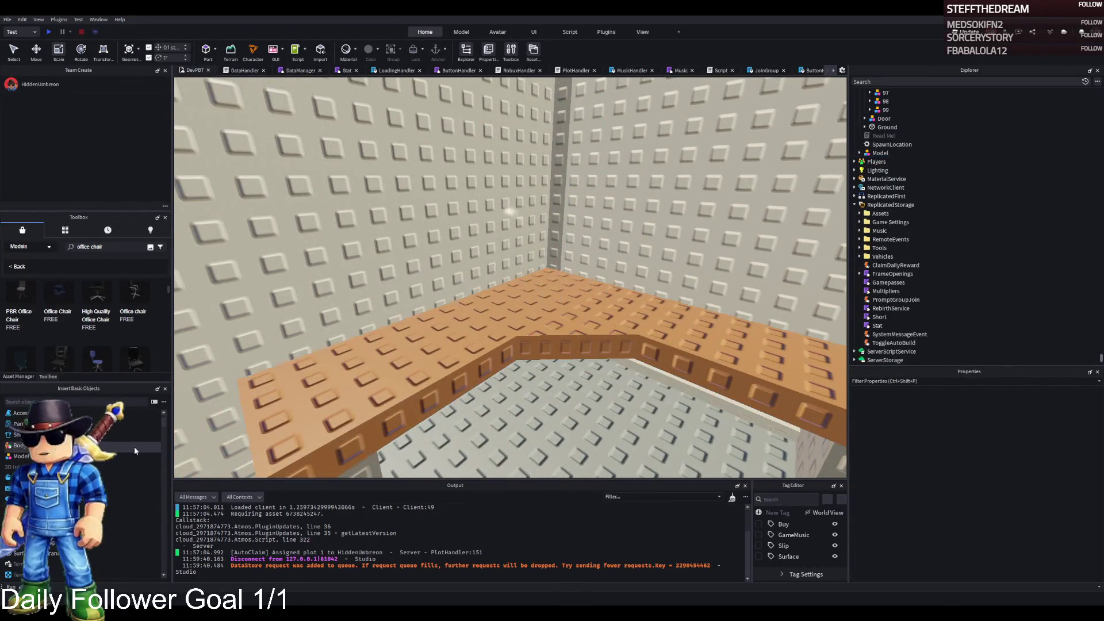
{"action": "scroll", "coordinate": [138, 373], "scroll_direction": "down", "scroll_amount": 3}
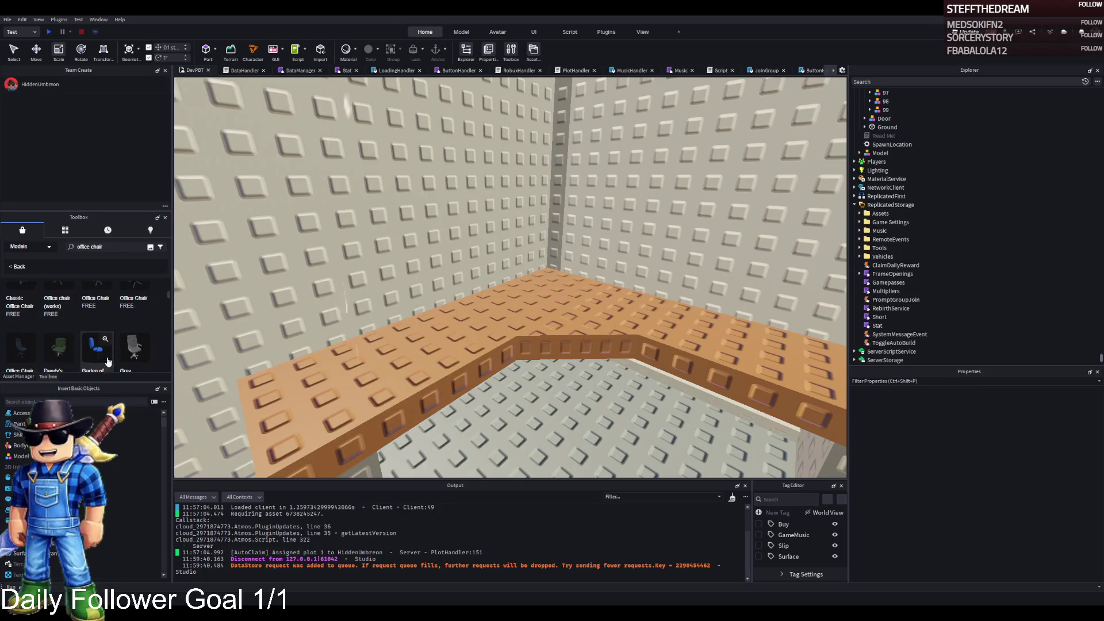
{"action": "scroll", "coordinate": [115, 360], "scroll_direction": "down", "scroll_amount": 3}
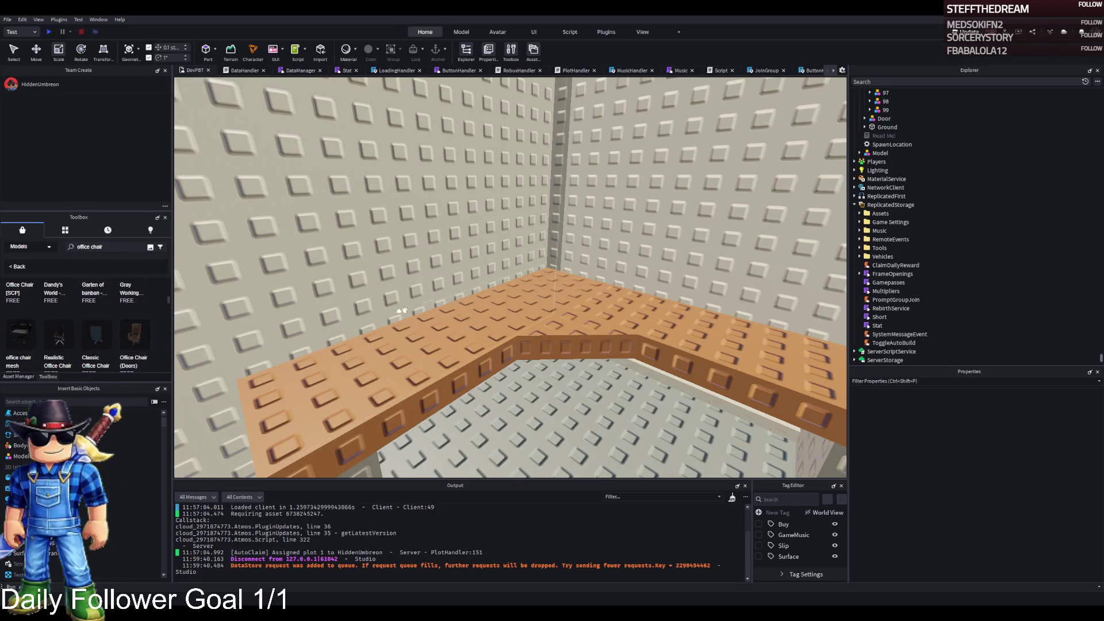
{"action": "scroll", "coordinate": [402, 310], "scroll_direction": "down", "scroll_amount": 5}
Step: Duplicate a desk leg into WorkStation, move the copy onto the floor, and widen it to 3.4
{"action": "left_click", "coordinate": [621, 329]}
{"action": "key", "text": "ctrl+d"}
{"action": "left_click_drag", "start_coordinate": [912, 188], "coordinate": [900, 151]}
{"action": "key", "text": "ctrl+2"}
{"action": "mouse_move", "coordinate": [690, 270]}
{"action": "left_mouse_down"}
{"action": "mouse_move", "coordinate": [644, 242]}
{"action": "mouse_move", "coordinate": [569, 238]}
{"action": "mouse_move", "coordinate": [592, 225]}
{"action": "mouse_move", "coordinate": [494, 270]}
{"action": "mouse_move", "coordinate": [523, 308]}
{"action": "left_mouse_up"}
{"action": "key", "text": "ctrl+3"}
{"action": "mouse_move", "coordinate": [552, 244]}
{"action": "left_mouse_down"}
{"action": "mouse_move", "coordinate": [540, 249]}
{"action": "mouse_move", "coordinate": [554, 239]}
{"action": "left_mouse_up"}
{"action": "left_click_drag", "start_coordinate": [525, 309], "coordinate": [531, 320]}
{"action": "scroll", "coordinate": [1035, 480], "scroll_direction": "down", "scroll_amount": 5}
Step: Make the part a Cylinder, stand it on end, and size it into a 4 × 4.2 × 2.2 disc
{"action": "left_click", "coordinate": [1034, 482]}
{"action": "key", "text": "Down"}
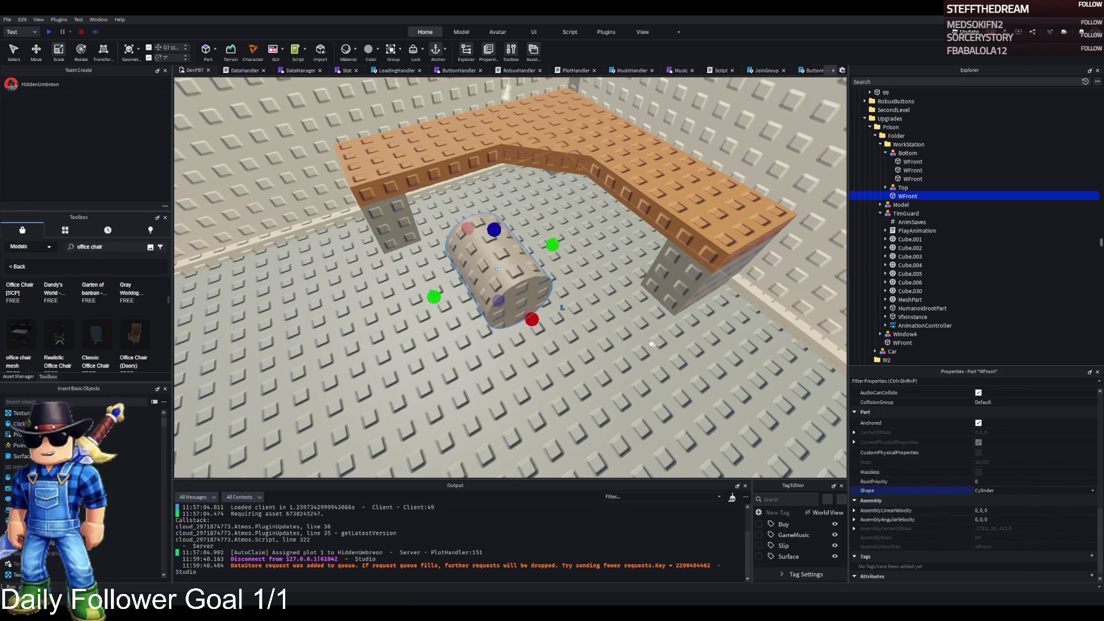
{"action": "key", "text": "ctrl+t"}
{"action": "left_click_drag", "start_coordinate": [528, 248], "coordinate": [533, 248]}
{"action": "left_click_drag", "start_coordinate": [498, 315], "coordinate": [509, 329]}
{"action": "scroll", "coordinate": [494, 288], "scroll_direction": "up", "scroll_amount": 5}
{"action": "left_click_drag", "start_coordinate": [517, 215], "coordinate": [533, 291]}
{"action": "scroll", "coordinate": [531, 253], "scroll_direction": "down", "scroll_amount": 3}
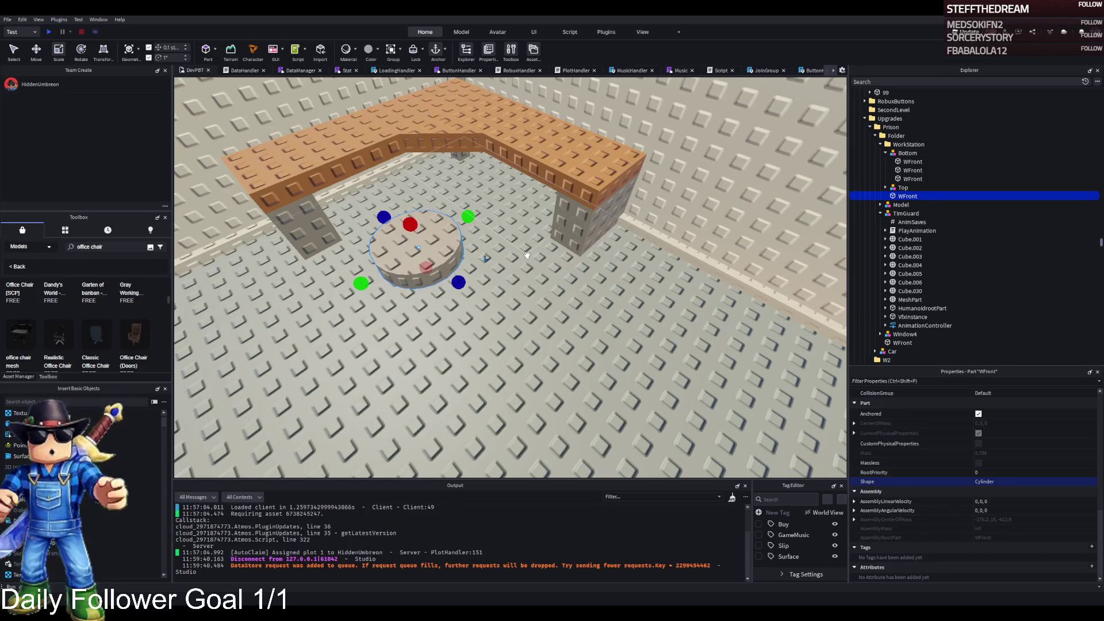
Step: Duplicate the disc, change the copy's Shape to Block, and stretch it into a 2.8 bar
{"action": "key", "text": "a"}
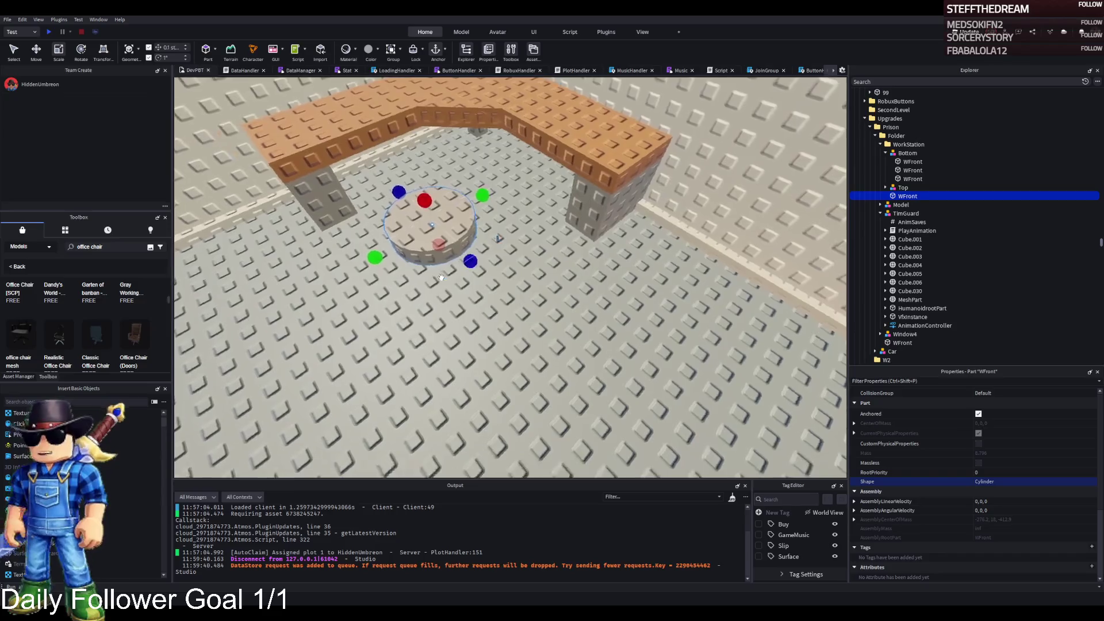
{"action": "key", "text": "ctrl+d"}
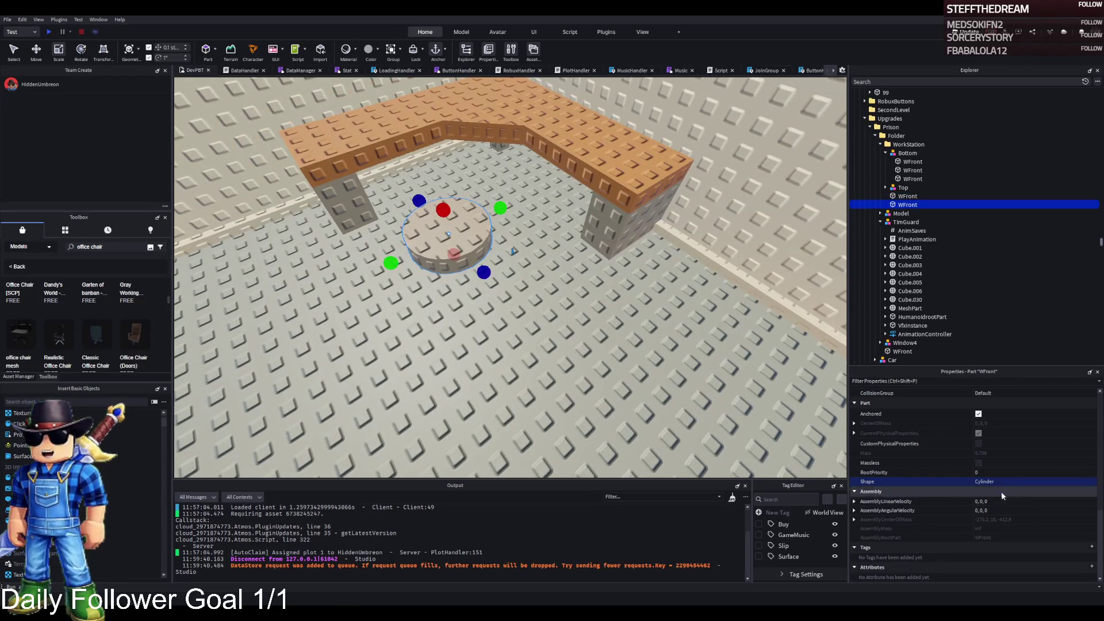
{"action": "left_click", "coordinate": [1023, 482]}
{"action": "left_click", "coordinate": [984, 463]}
{"action": "left_click", "coordinate": [1018, 485]}
{"action": "left_click", "coordinate": [1018, 485]}
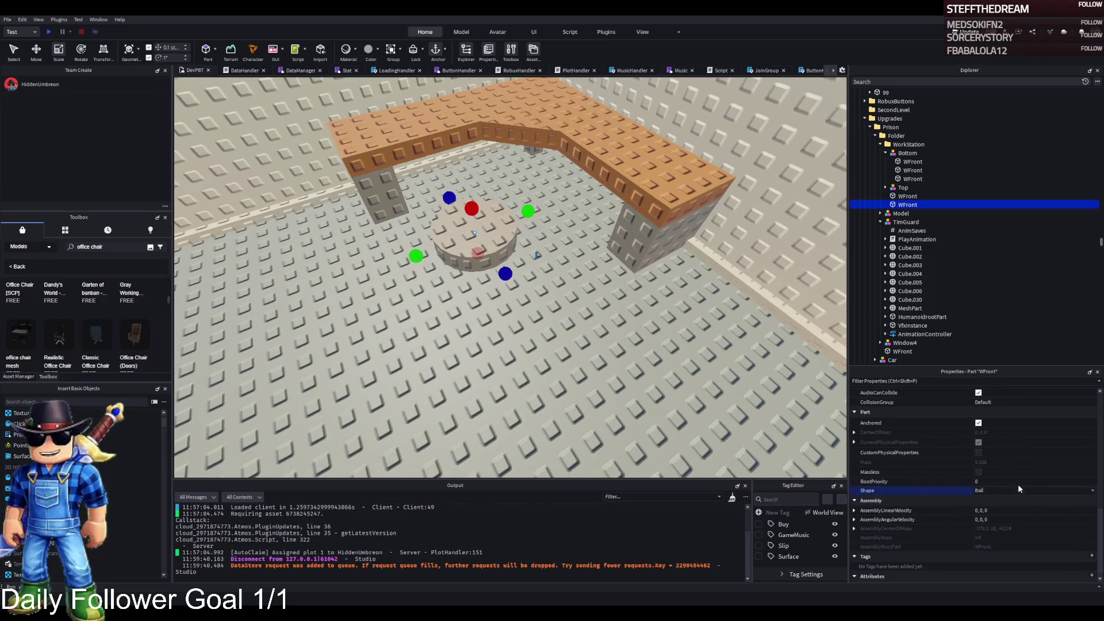
{"action": "key", "text": "a"}
{"action": "mouse_move", "coordinate": [522, 211]}
{"action": "left_mouse_down"}
{"action": "mouse_move", "coordinate": [502, 224]}
{"action": "mouse_move", "coordinate": [495, 256]}
{"action": "mouse_move", "coordinate": [527, 267]}
{"action": "left_mouse_up"}
{"action": "scroll", "coordinate": [495, 242], "scroll_direction": "up", "scroll_amount": 5}
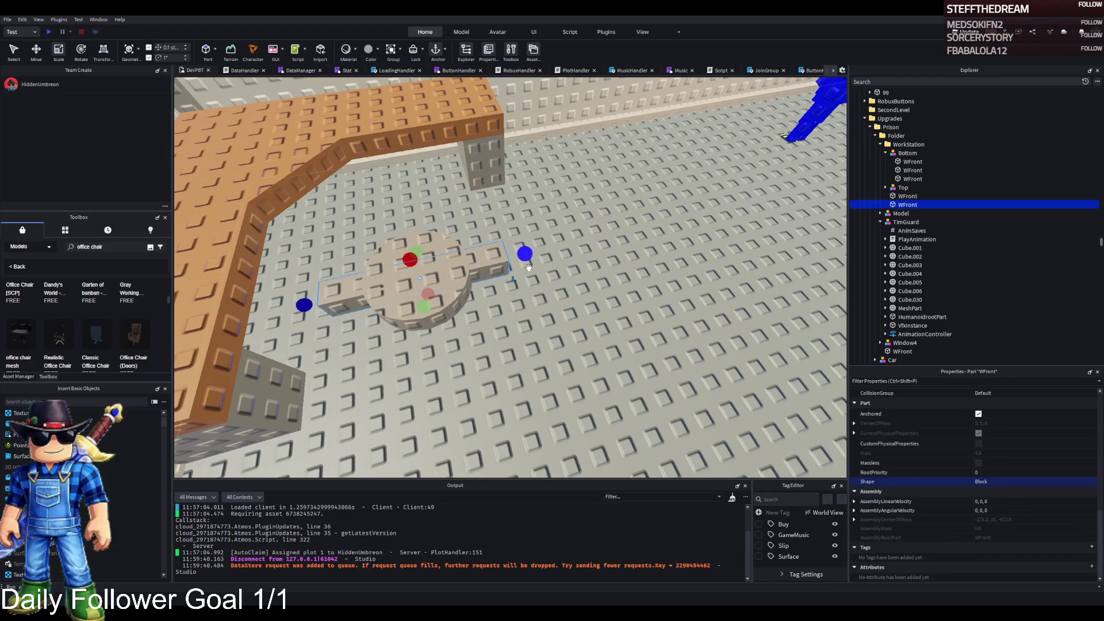
{"action": "key", "text": "ctrl+d"}
Step: Turn bar copies 90° and 45° to form a cross with diagonal arms
{"action": "key", "text": "ctrl+r"}
{"action": "scroll", "coordinate": [528, 268], "scroll_direction": "up", "scroll_amount": 3}
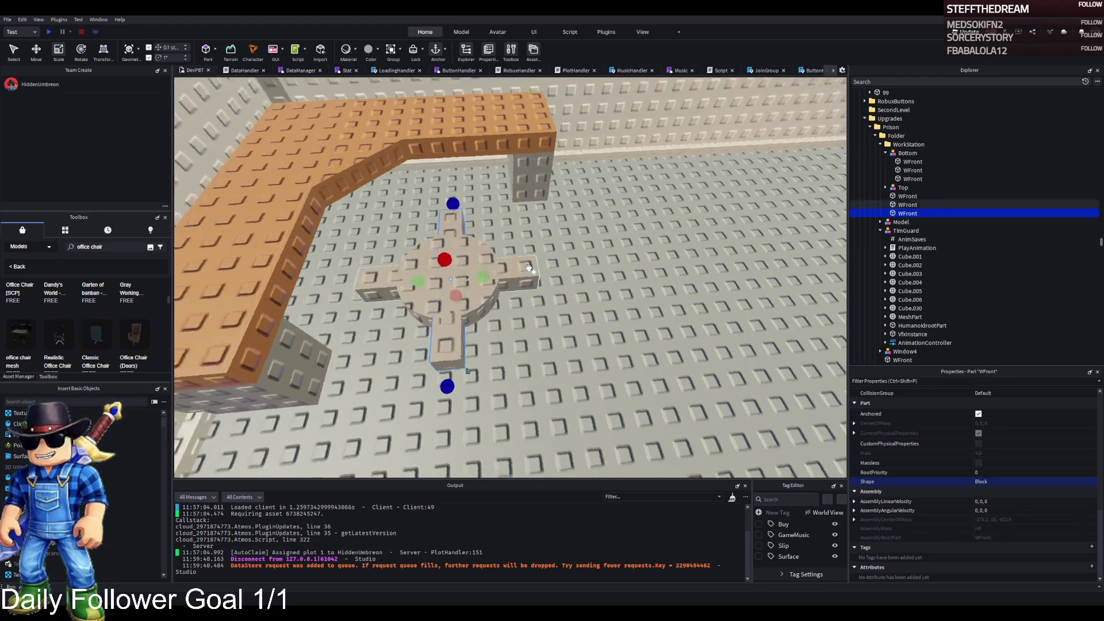
{"action": "scroll", "coordinate": [528, 267], "scroll_direction": "up", "scroll_amount": 5}
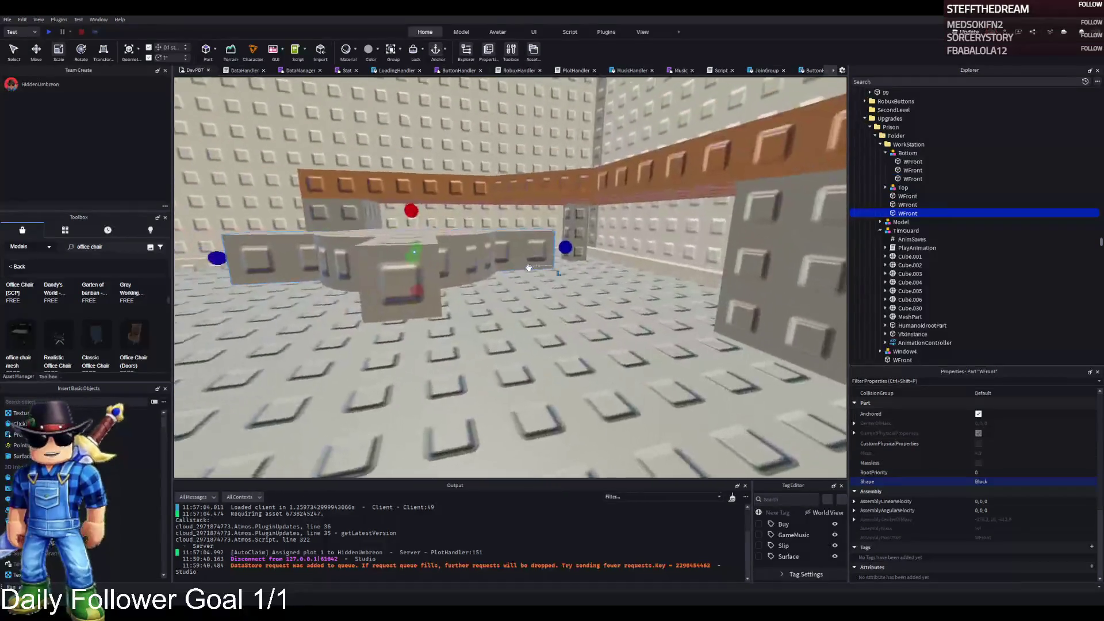
{"action": "scroll", "coordinate": [528, 268], "scroll_direction": "up", "scroll_amount": 3}
{"action": "key", "text": "a"}
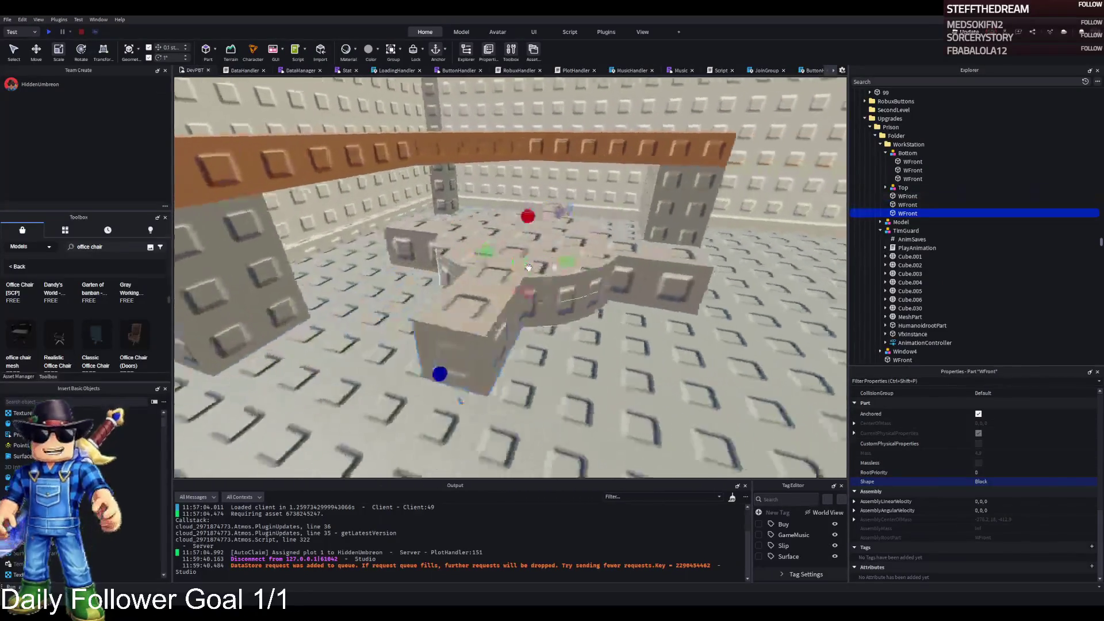
{"action": "key", "text": "a"}
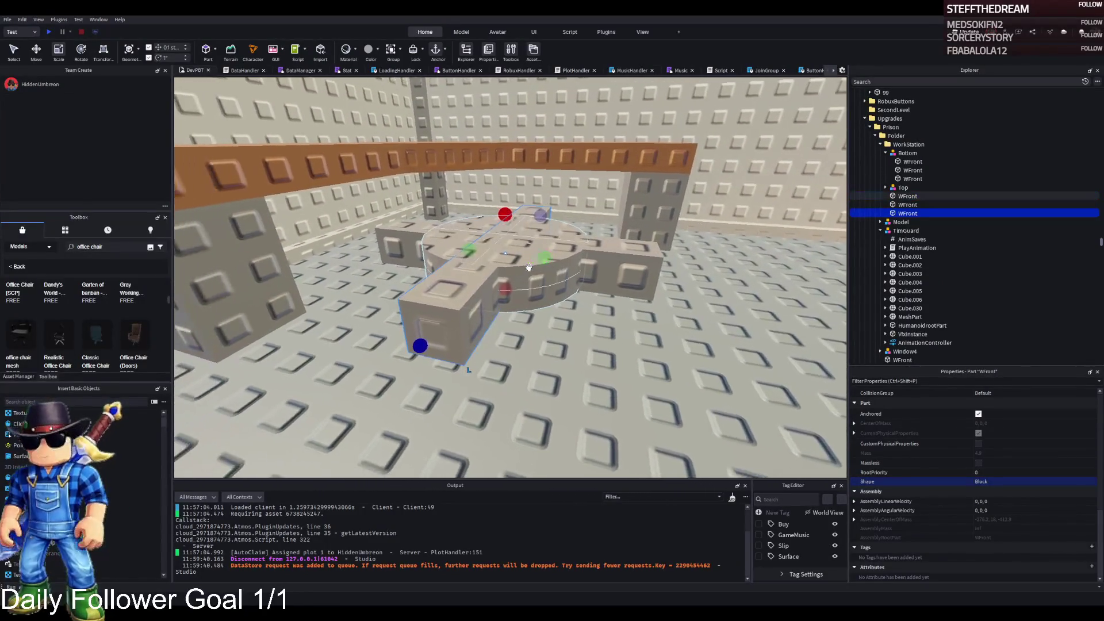
{"action": "key", "text": "ctrl+d"}
{"action": "key", "text": "e"}
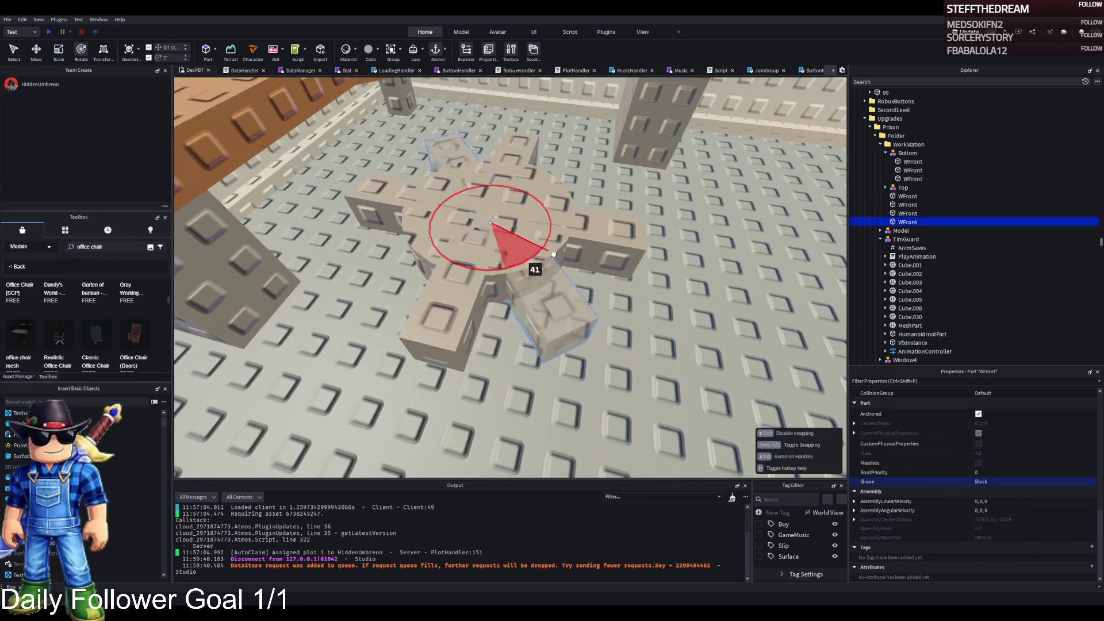
{"action": "left_click_drag", "start_coordinate": [559, 252], "coordinate": [555, 256]}
{"action": "key", "text": "ctrl+d"}
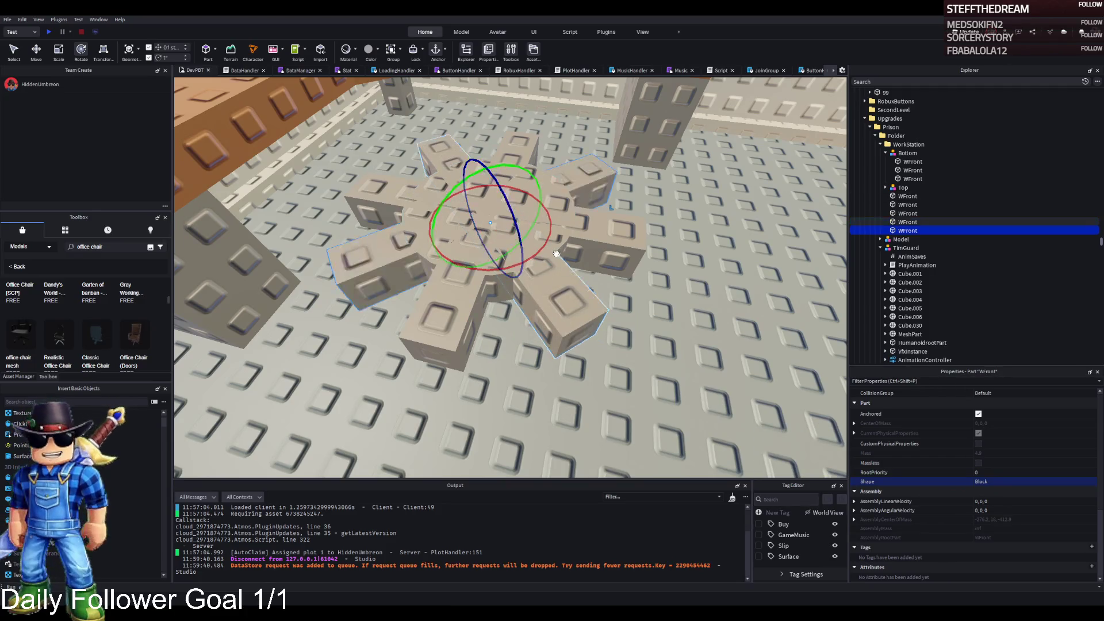
Step: Nudge the central cylinder hub and make it taller, to 2.7
{"action": "left_click", "coordinate": [499, 296]}
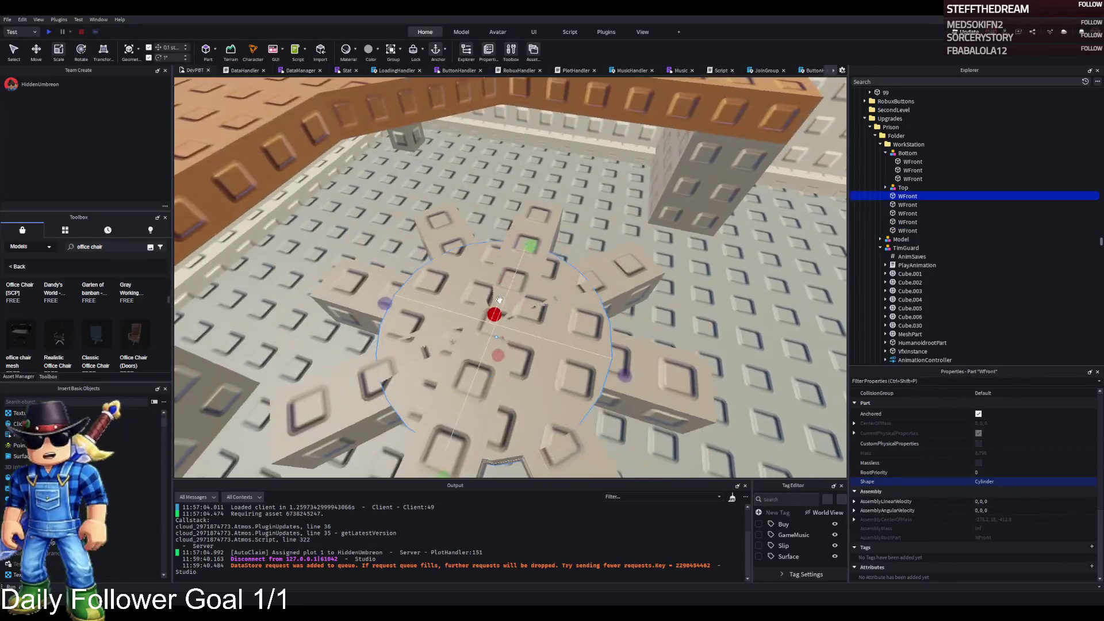
{"action": "key", "text": "ctrl+3"}
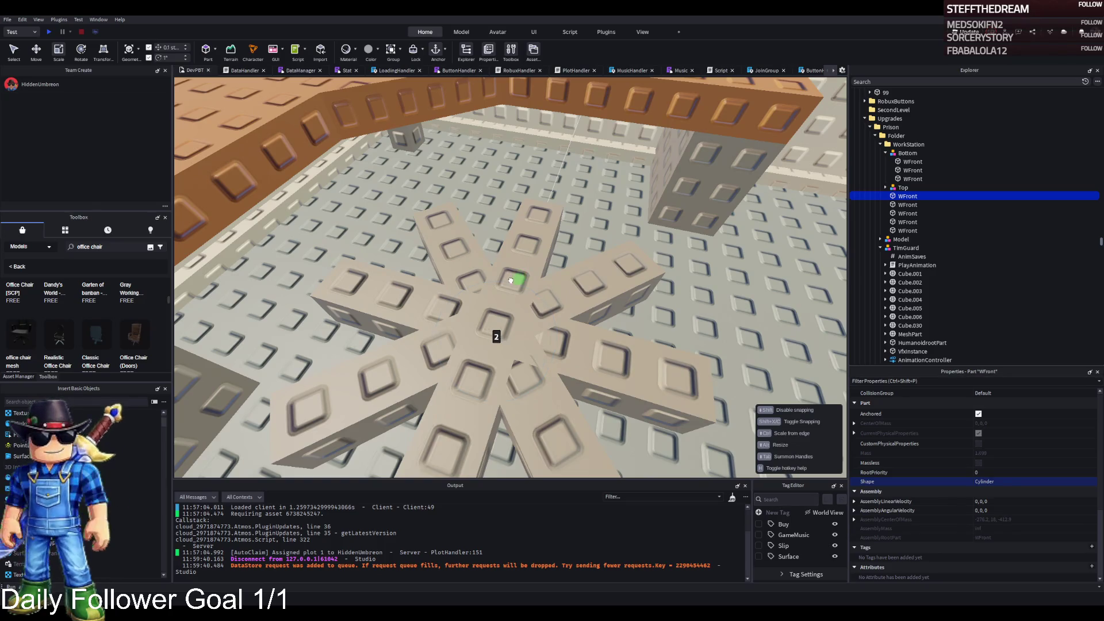
{"action": "key", "text": "ctrl+2"}
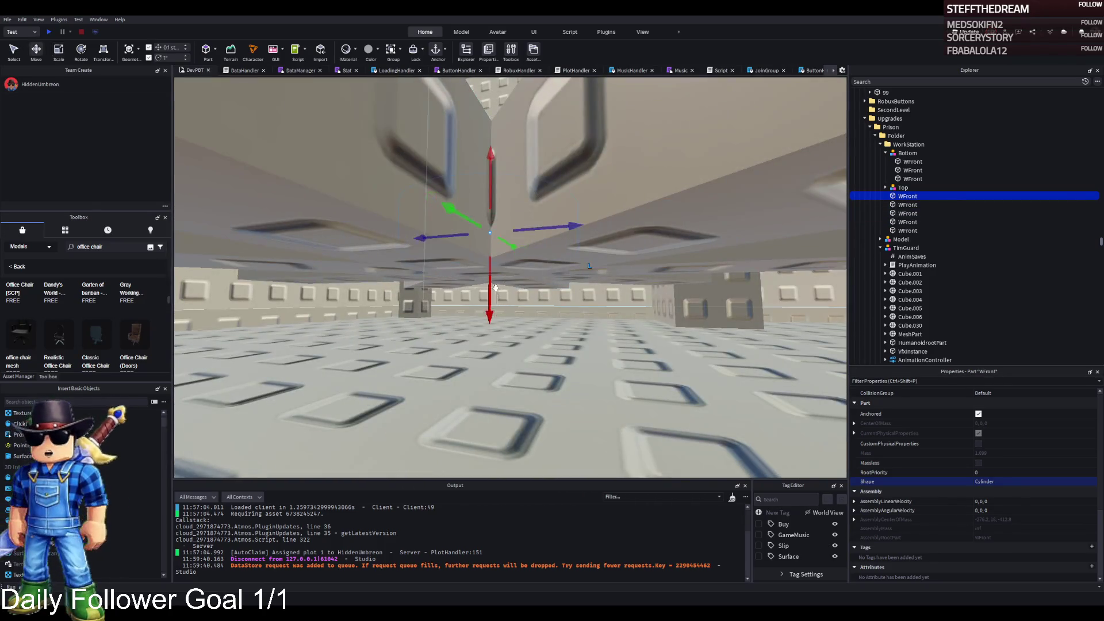
{"action": "mouse_move", "coordinate": [496, 286]}
{"action": "left_mouse_down"}
{"action": "mouse_move", "coordinate": [487, 315]}
{"action": "mouse_move", "coordinate": [493, 253]}
{"action": "left_mouse_up"}
{"action": "key", "text": "ctrl+3"}
{"action": "key", "text": "f"}
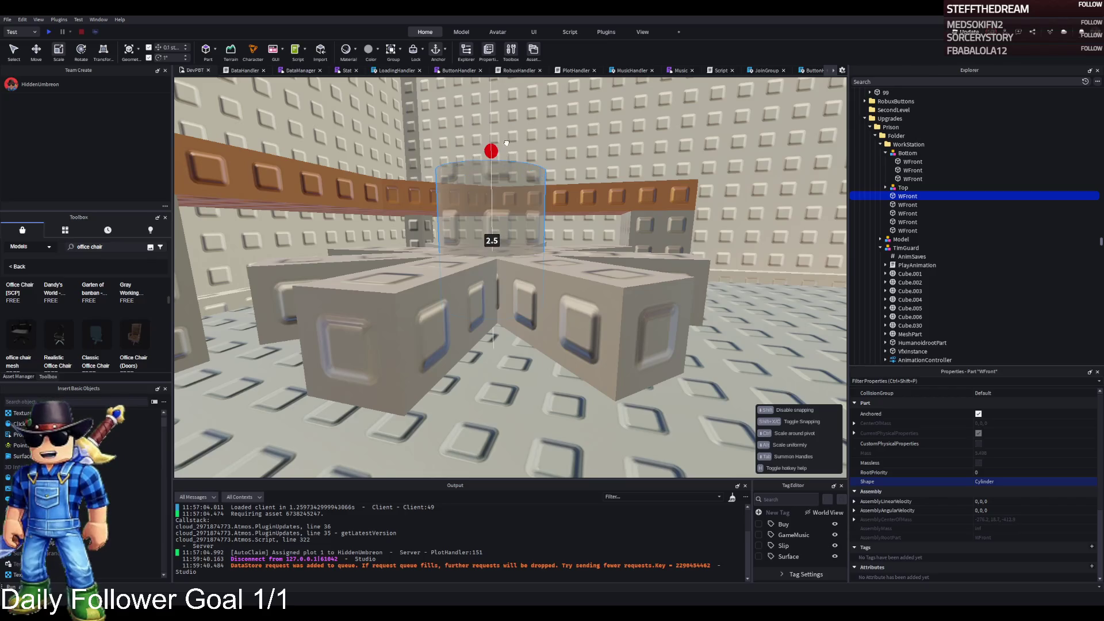
{"action": "left_click_drag", "start_coordinate": [508, 134], "coordinate": [506, 137]}
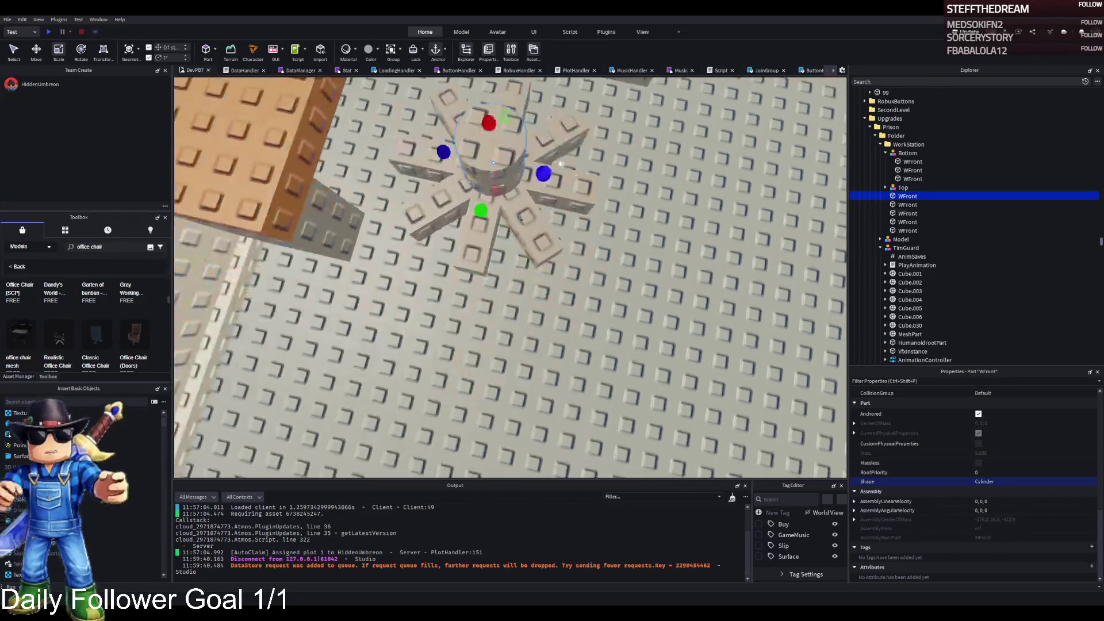
{"action": "left_click", "coordinate": [679, 234]}
{"action": "key", "text": "f"}
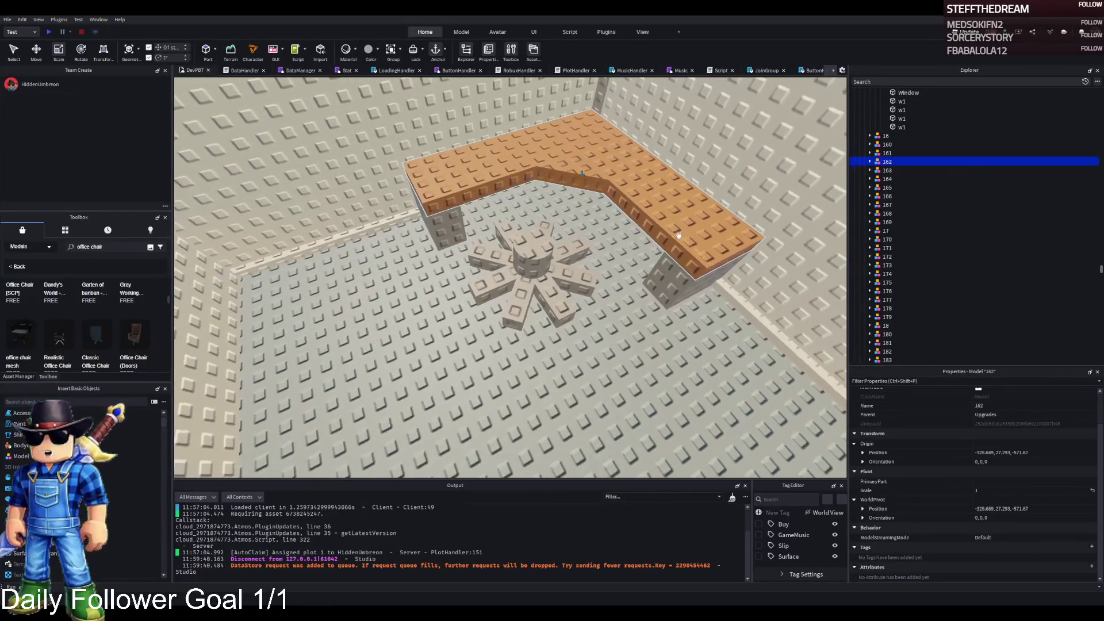
Step: Shrink the central hub uniformly to 1.35 and select a diagonal arm of the base
{"action": "left_click", "coordinate": [525, 258]}
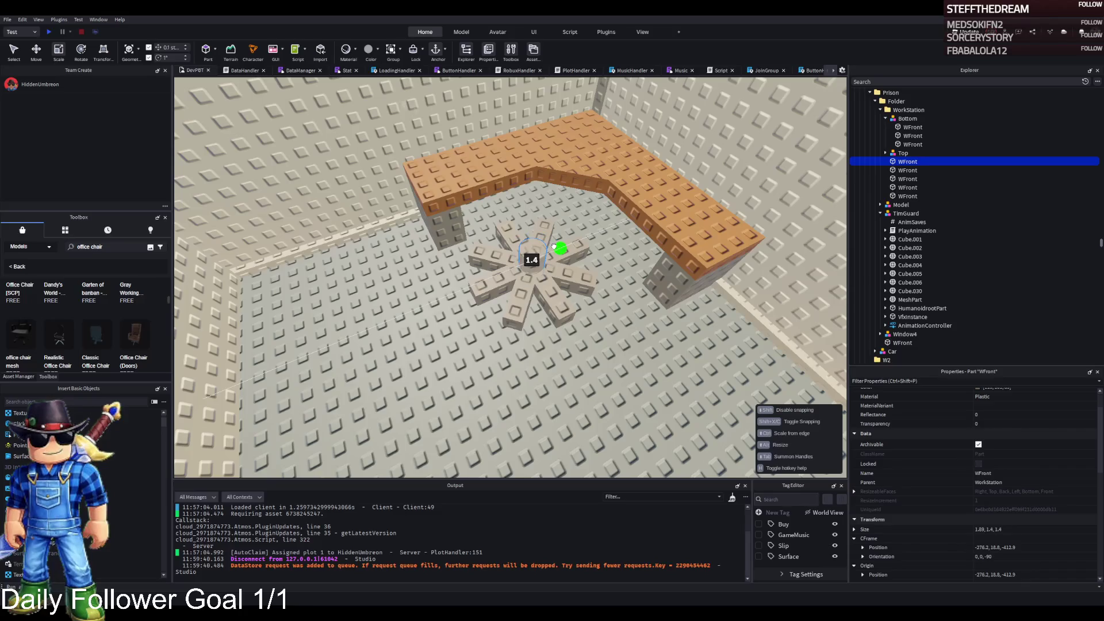
{"action": "key", "text": "f"}
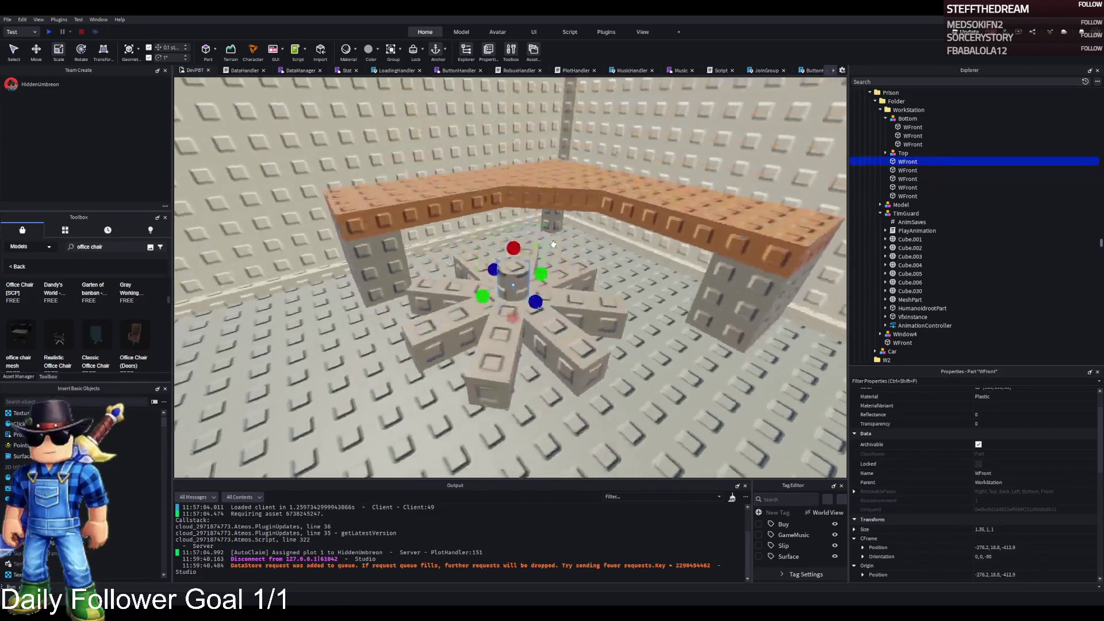
{"action": "left_click_drag", "start_coordinate": [509, 238], "coordinate": [510, 242]}
{"action": "left_click", "coordinate": [552, 279]}
{"action": "key", "text": "f"}
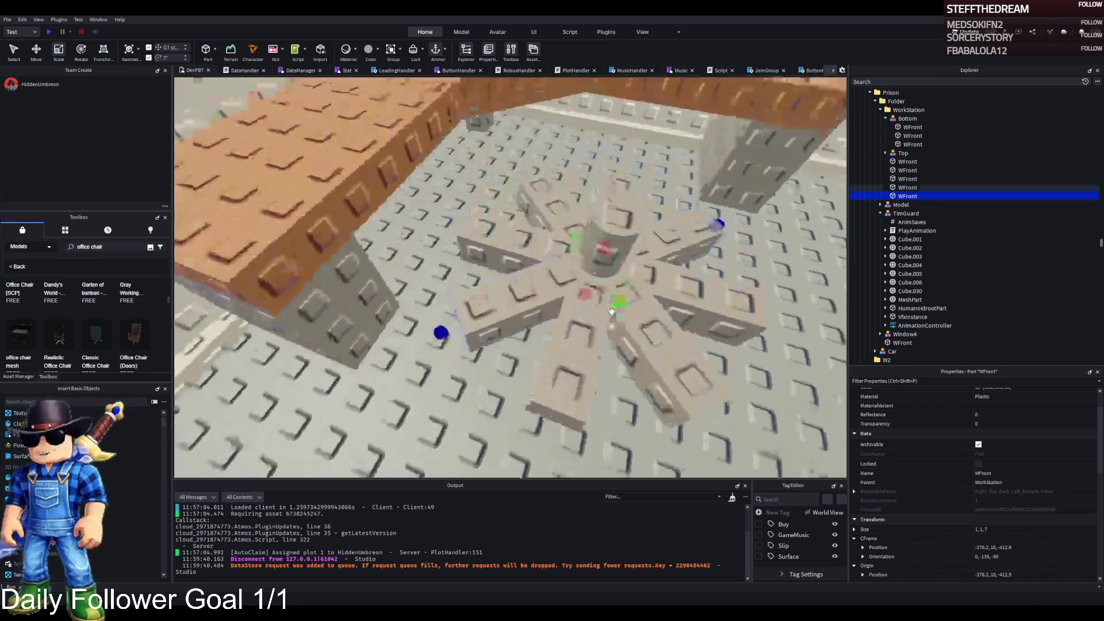
{"action": "left_click", "coordinate": [606, 308]}
{"action": "key", "text": "f"}
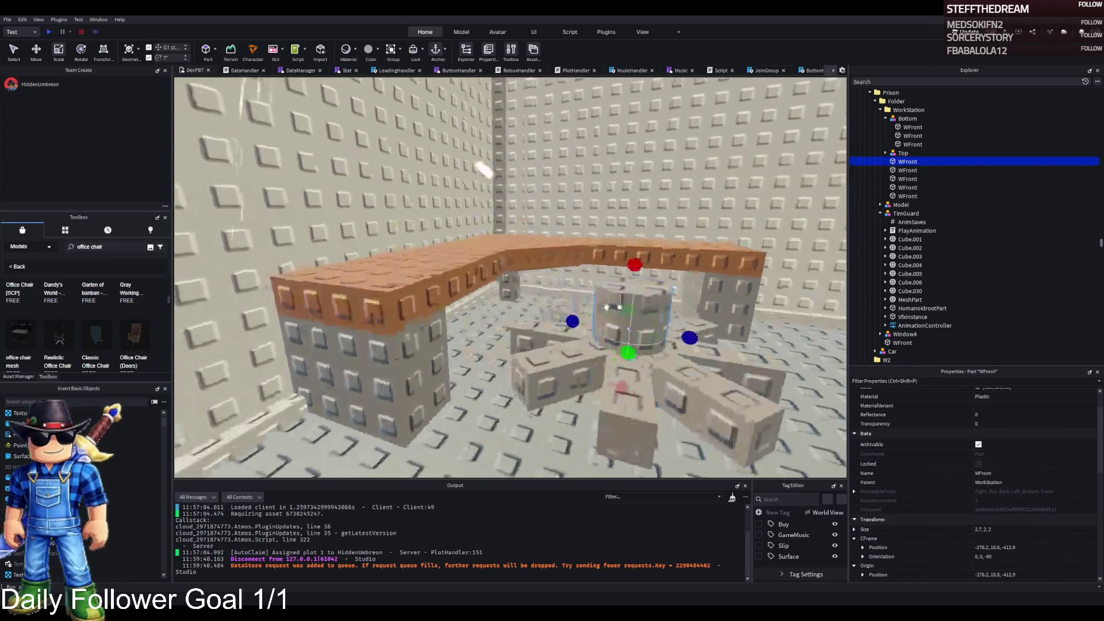
{"action": "left_click", "coordinate": [603, 322]}
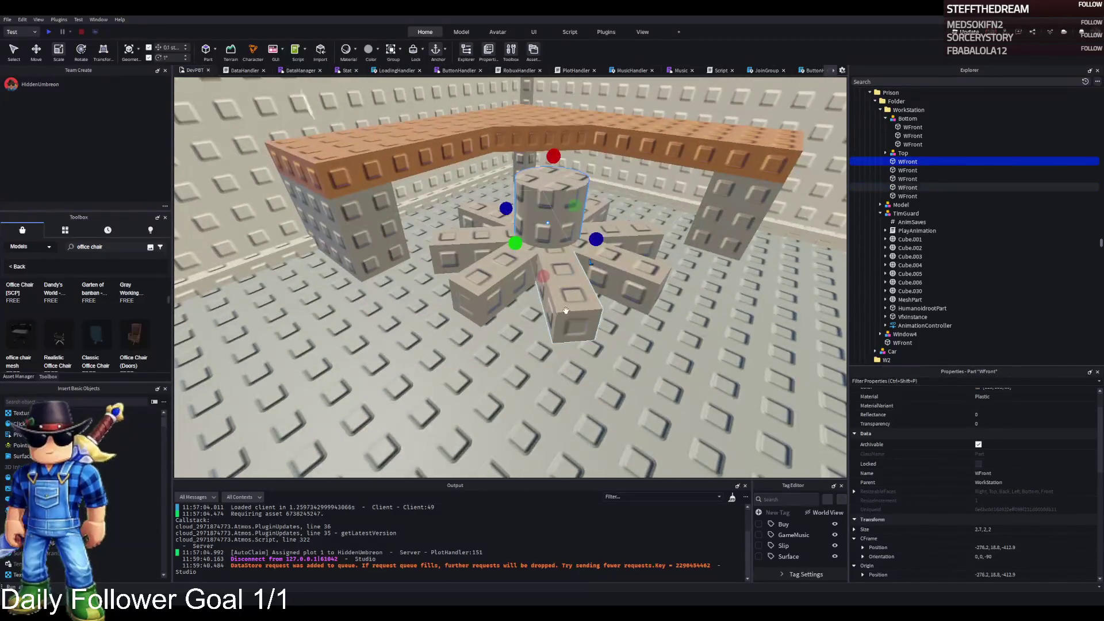
{"action": "key", "text": "f"}
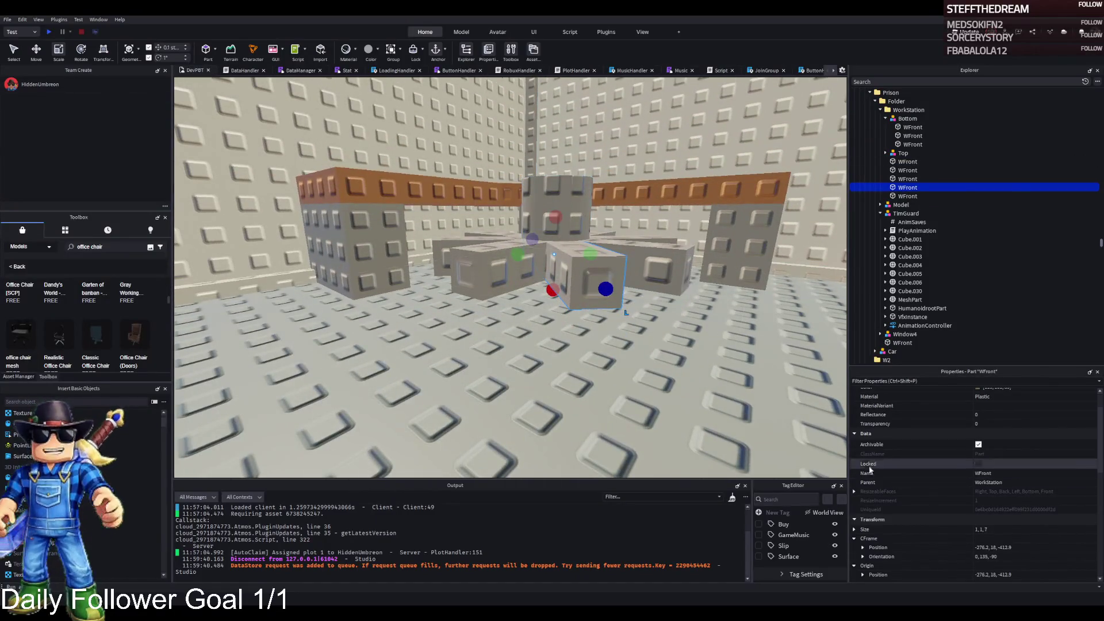
Step: Resize that arm and the other base arms to 0.5, 1, 7
{"action": "left_click_drag", "start_coordinate": [541, 226], "coordinate": [548, 224]}
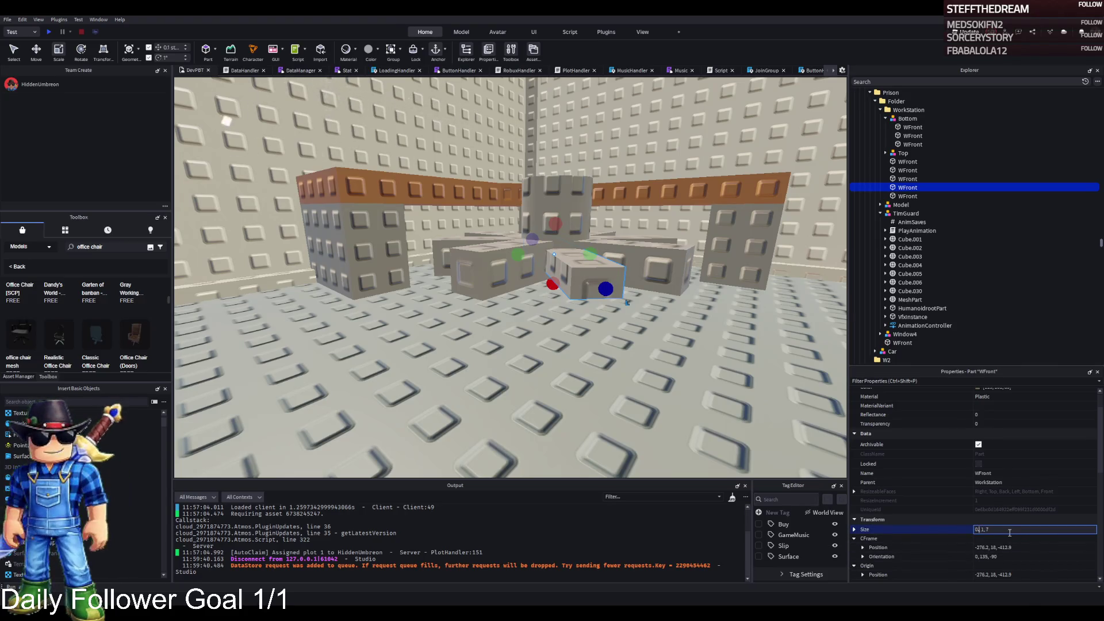
{"action": "type", "text": ".5"}
{"action": "key", "text": "Return"}
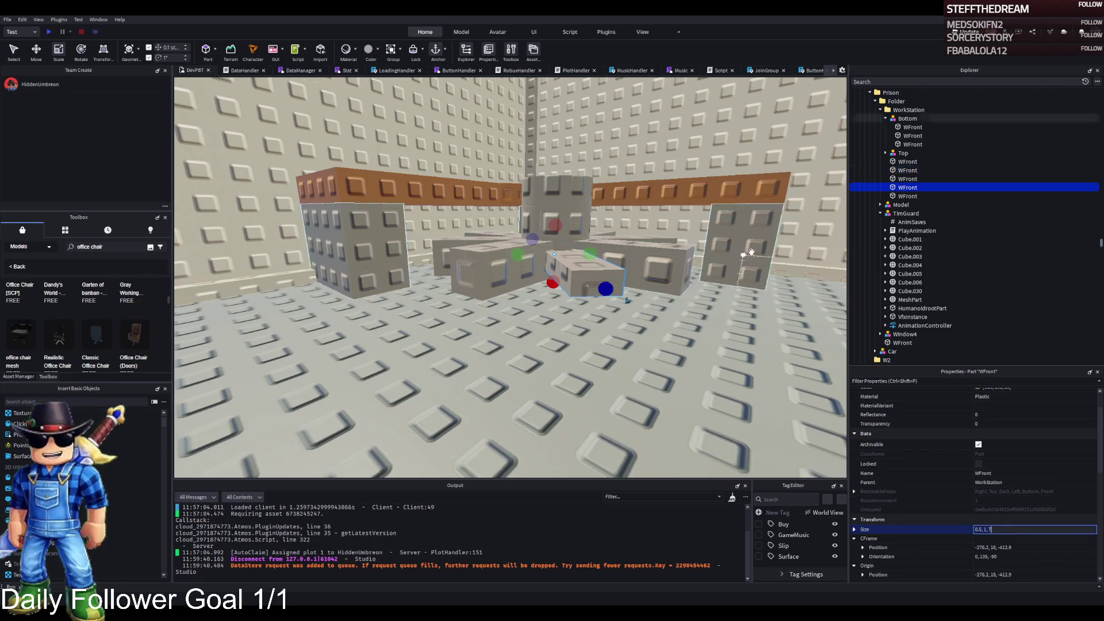
{"action": "left_click", "coordinate": [909, 196]}
{"action": "left_click", "coordinate": [907, 161], "text": "shift"}
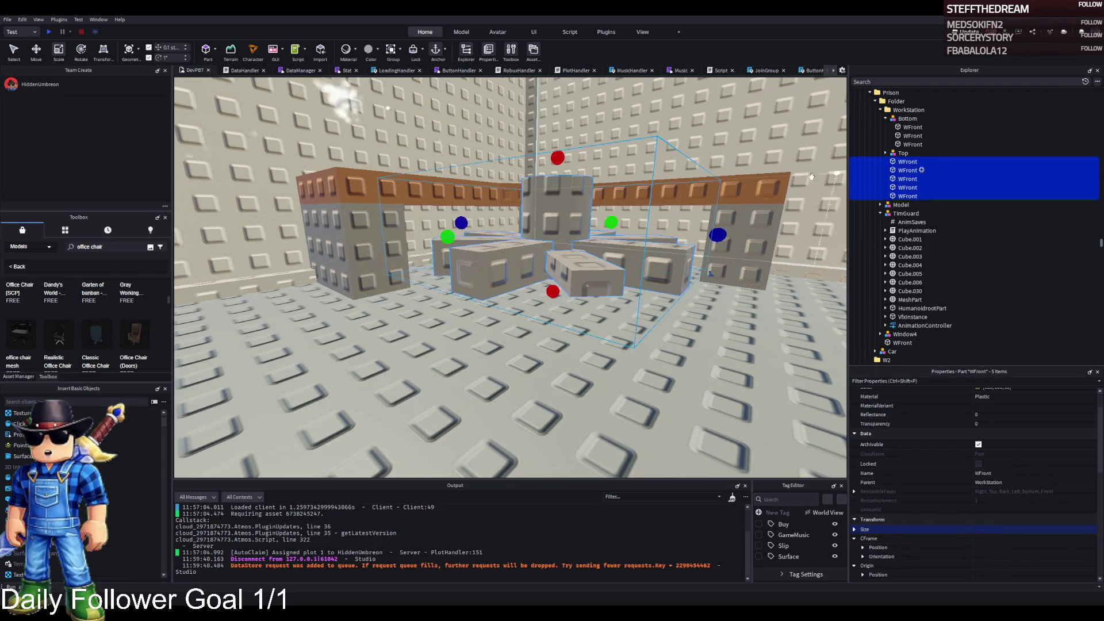
{"action": "left_click", "coordinate": [568, 197], "text": "ctrl"}
{"action": "key", "text": "Return"}
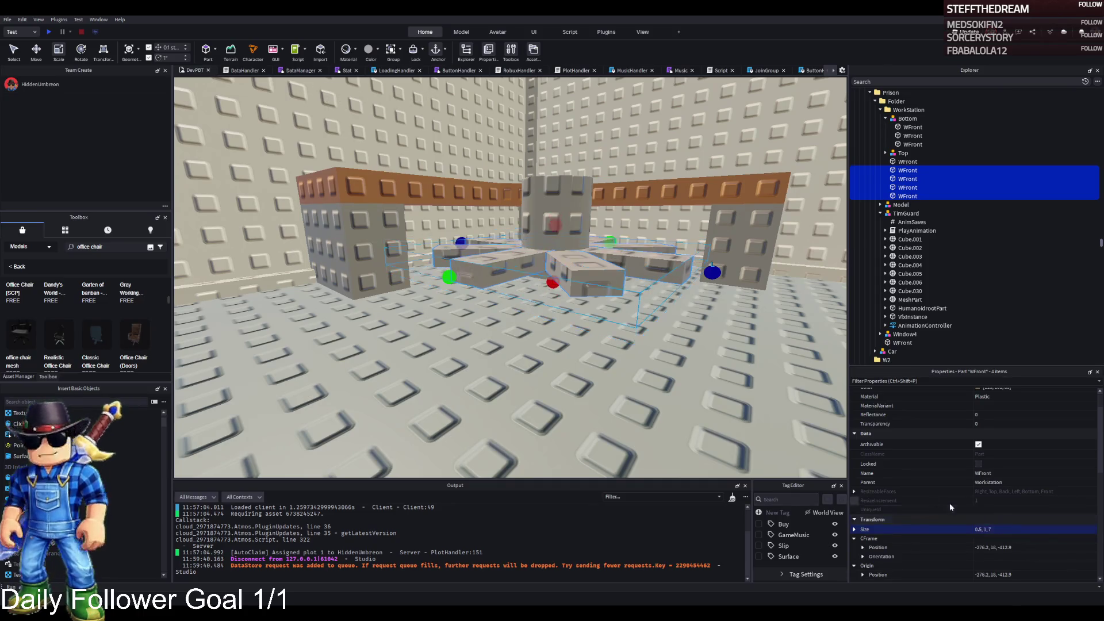
{"action": "left_click", "coordinate": [659, 366]}
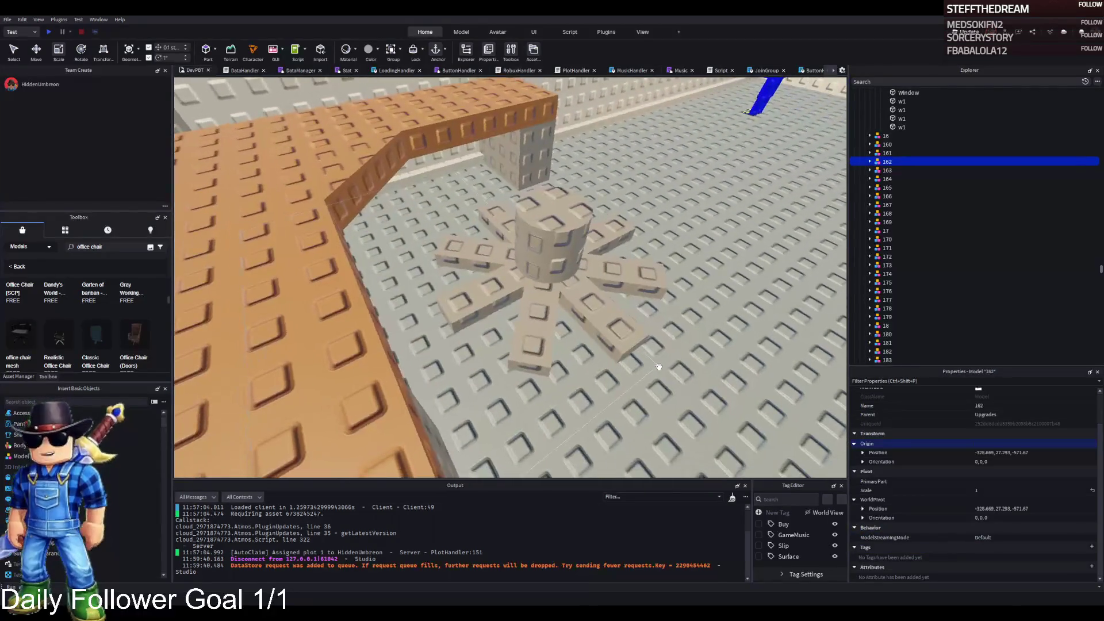
Step: Delete two arms of the star base so only four remain
{"action": "key", "text": "w"}
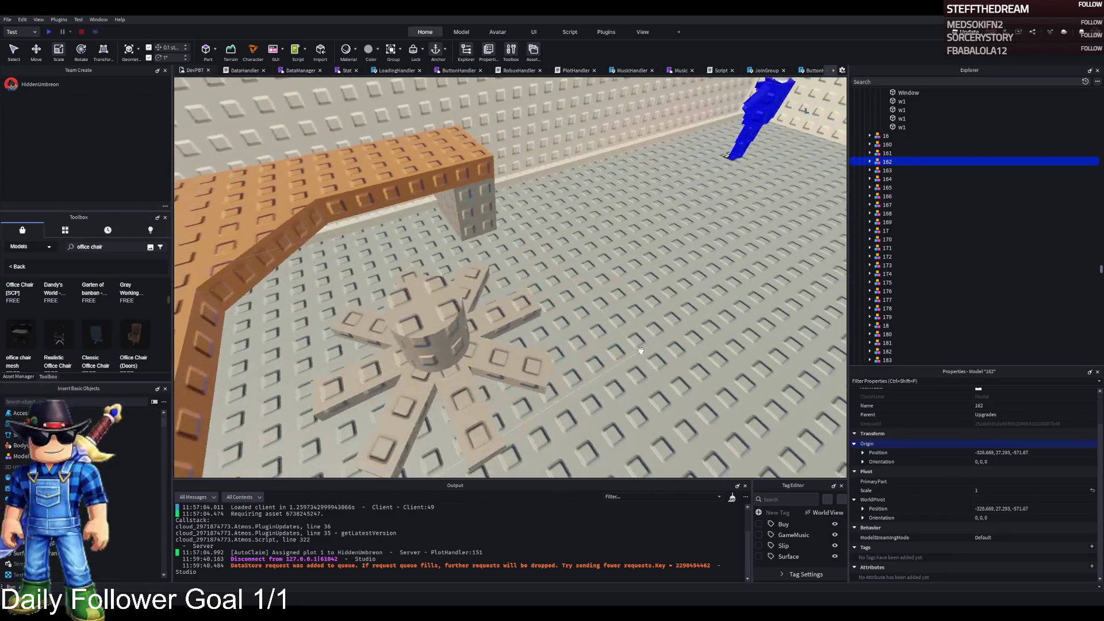
{"action": "left_click", "coordinate": [423, 399]}
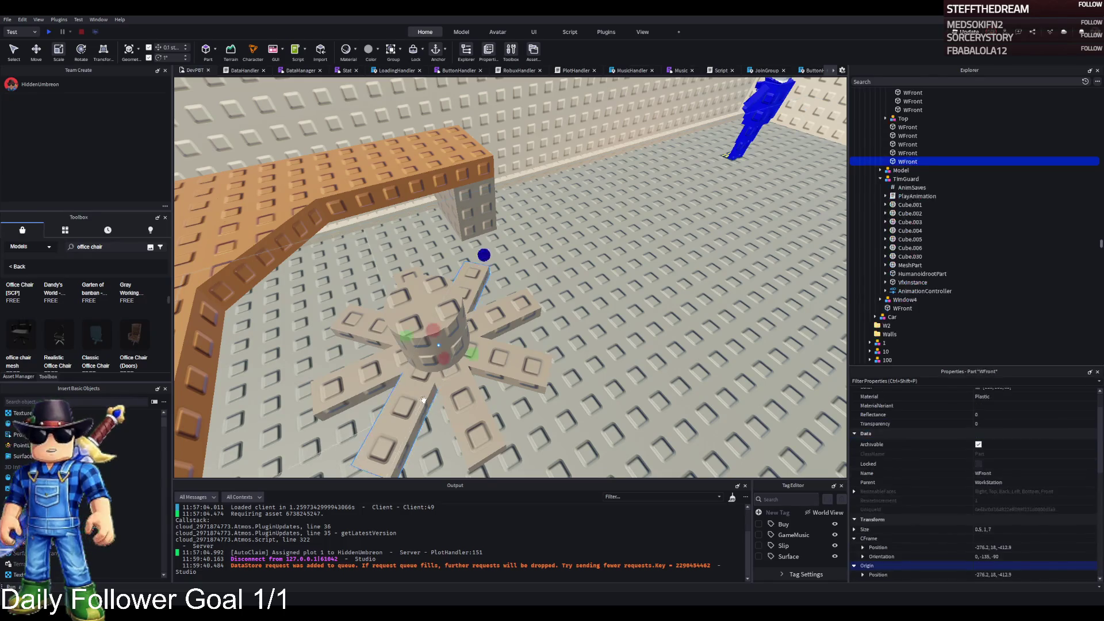
{"action": "left_click", "coordinate": [535, 377]}
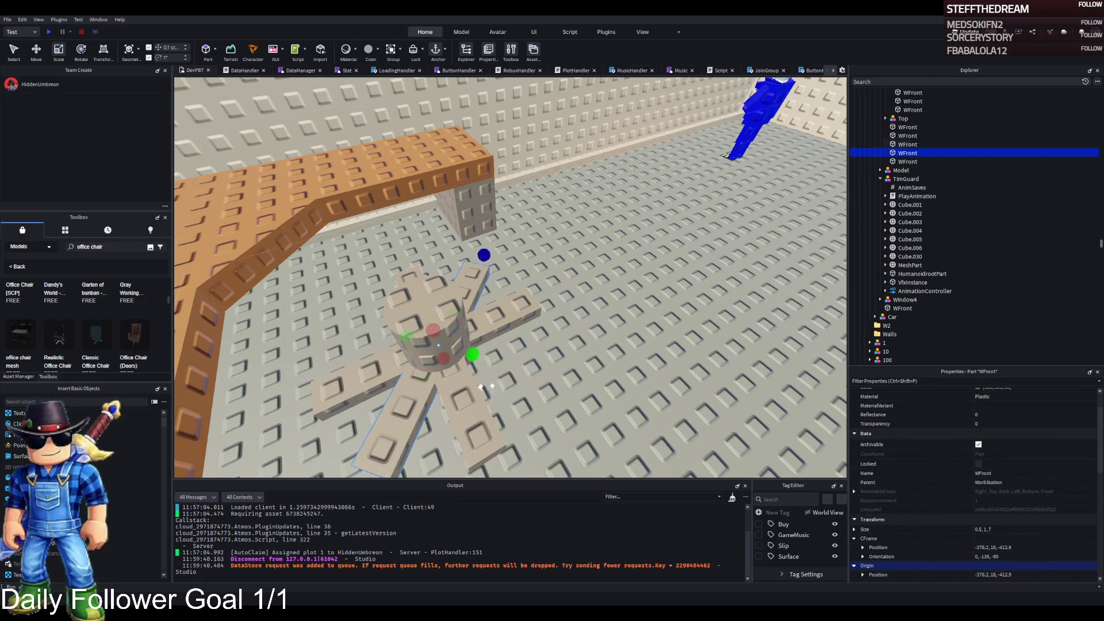
{"action": "key", "text": "Delete"}
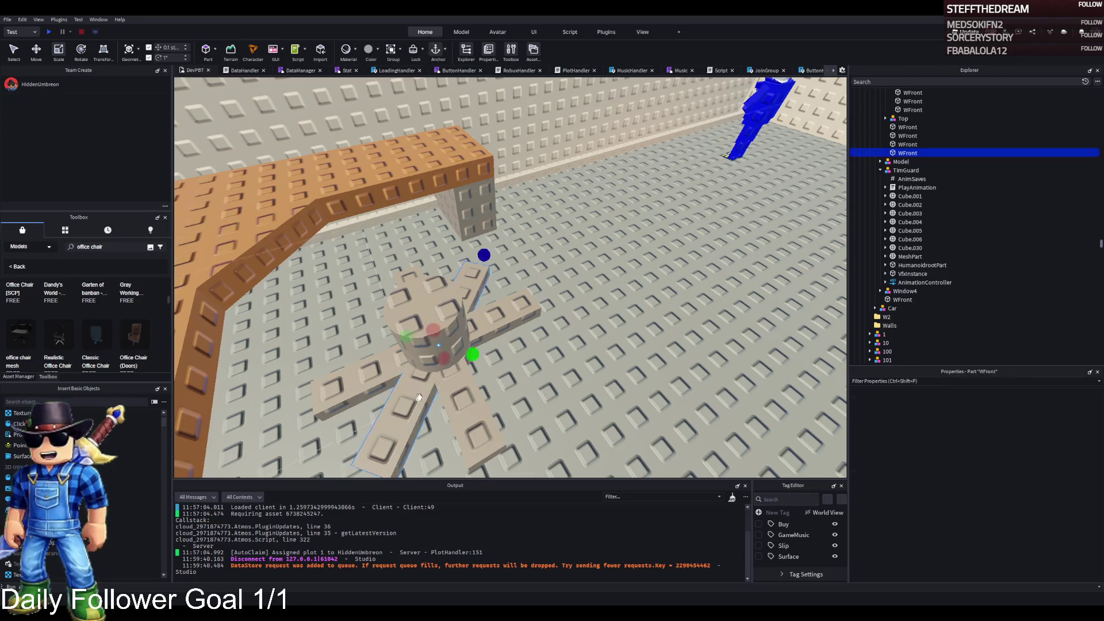
{"action": "key", "text": "Delete"}
Step: Make the central cylinder post narrower and change its height
{"action": "scroll", "coordinate": [593, 379], "scroll_direction": "up", "scroll_amount": 5}
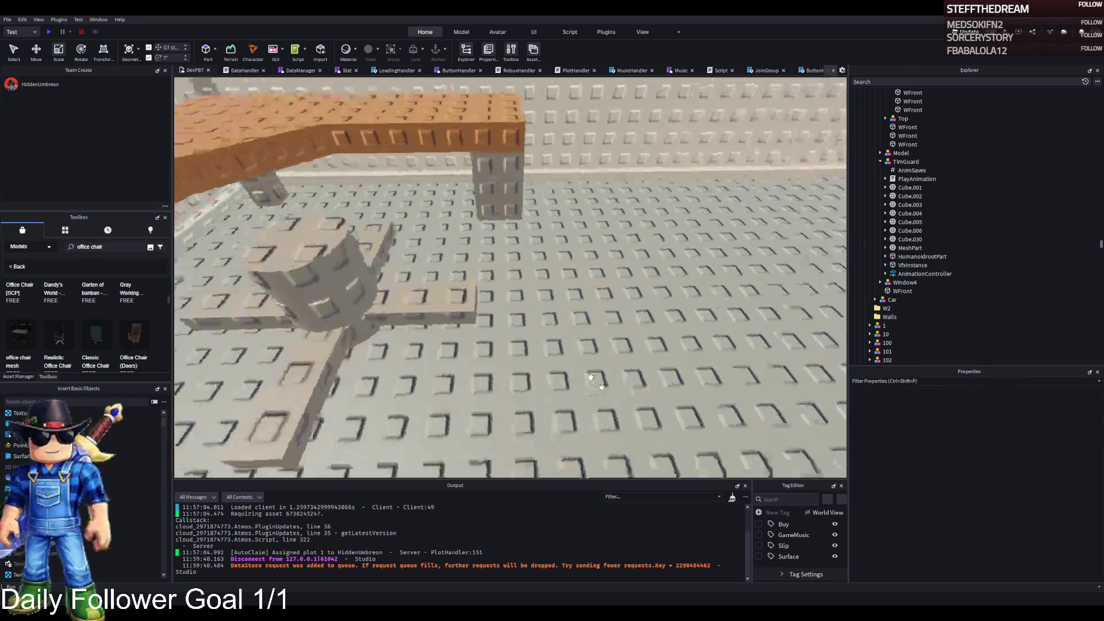
{"action": "left_click", "coordinate": [504, 336]}
{"action": "mouse_move", "coordinate": [563, 334]}
{"action": "left_mouse_down"}
{"action": "mouse_move", "coordinate": [536, 336]}
{"action": "mouse_move", "coordinate": [546, 339]}
{"action": "left_mouse_up"}
{"action": "scroll", "coordinate": [547, 338], "scroll_direction": "up", "scroll_amount": 3}
{"action": "left_click_drag", "start_coordinate": [511, 270], "coordinate": [506, 246]}
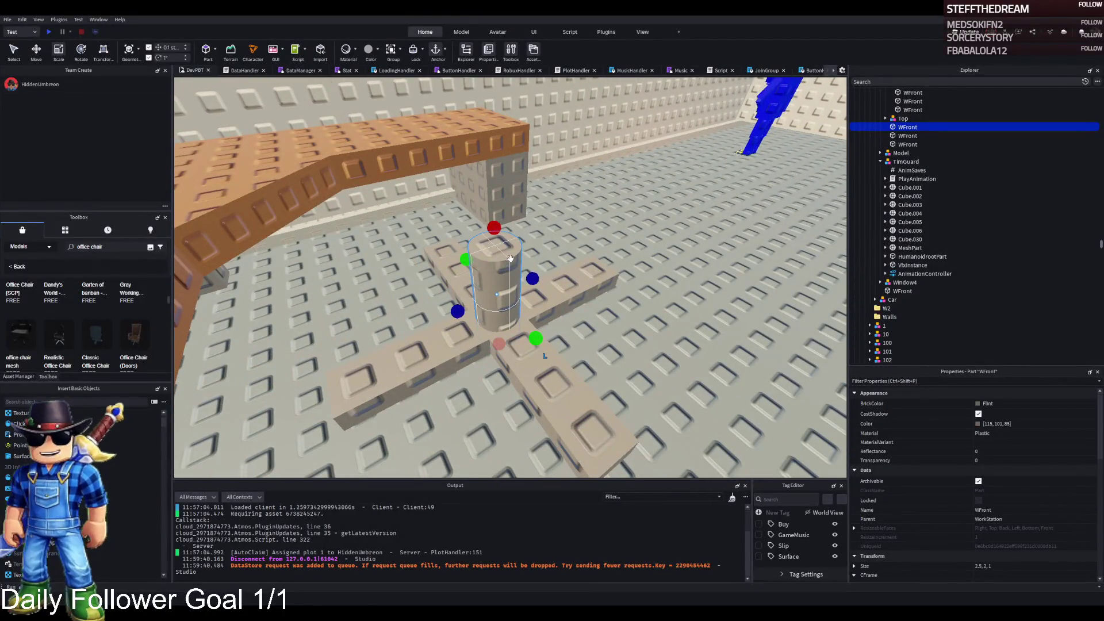
Step: Duplicate the post, change the copy's Shape to Block, and flatten it into a slab
{"action": "key", "text": "ctrl+d"}
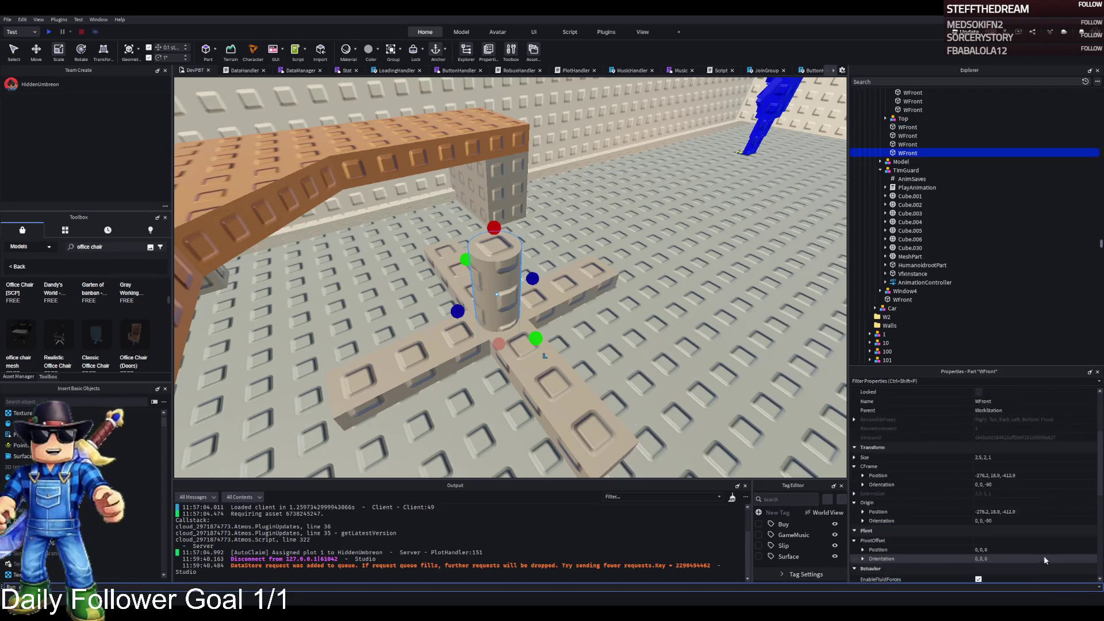
{"action": "scroll", "coordinate": [1043, 556], "scroll_direction": "down", "scroll_amount": 6}
{"action": "scroll", "coordinate": [1023, 477], "scroll_direction": "down", "scroll_amount": 3}
{"action": "left_click", "coordinate": [1016, 492]}
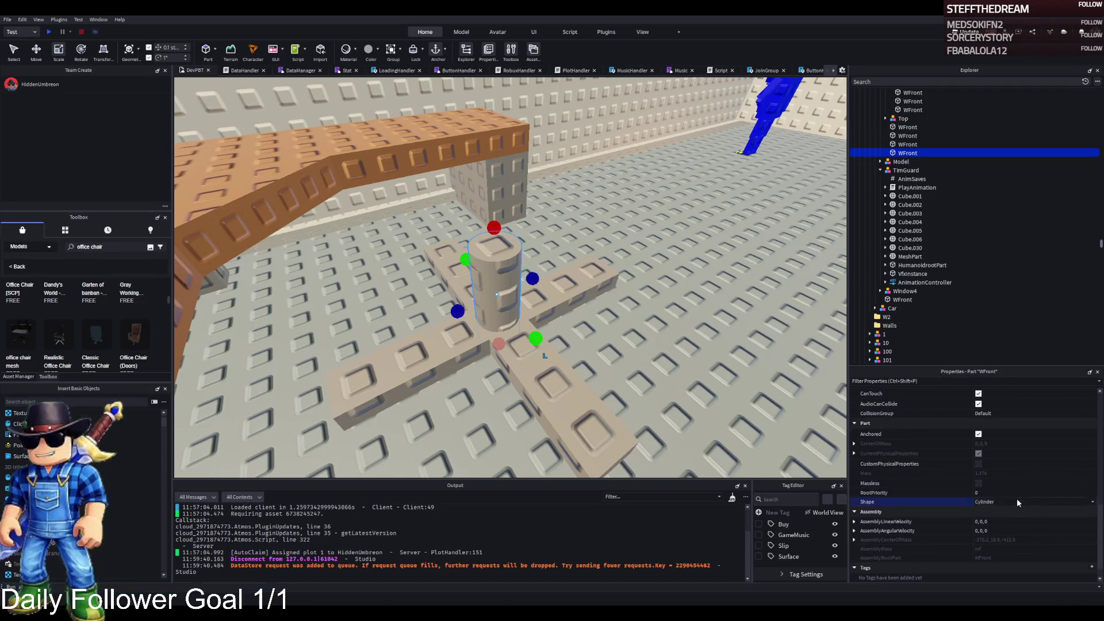
{"action": "left_click", "coordinate": [948, 503]}
{"action": "mouse_move", "coordinate": [510, 301]}
{"action": "left_mouse_down"}
{"action": "mouse_move", "coordinate": [515, 322]}
{"action": "mouse_move", "coordinate": [537, 278]}
{"action": "left_mouse_up"}
{"action": "key", "text": "ctrl+2"}
{"action": "scroll", "coordinate": [537, 279], "scroll_direction": "down", "scroll_amount": 5}
{"action": "key", "text": "ctrl+3"}
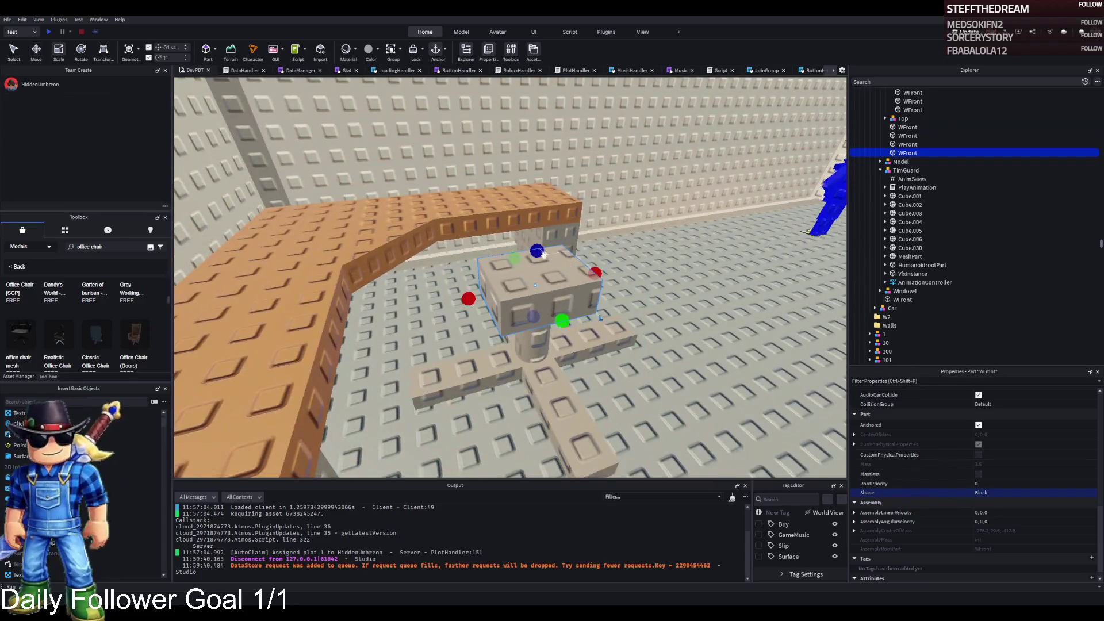
{"action": "mouse_move", "coordinate": [543, 254]}
{"action": "left_mouse_down"}
{"action": "mouse_move", "coordinate": [537, 265]}
{"action": "mouse_move", "coordinate": [616, 277]}
{"action": "left_mouse_up"}
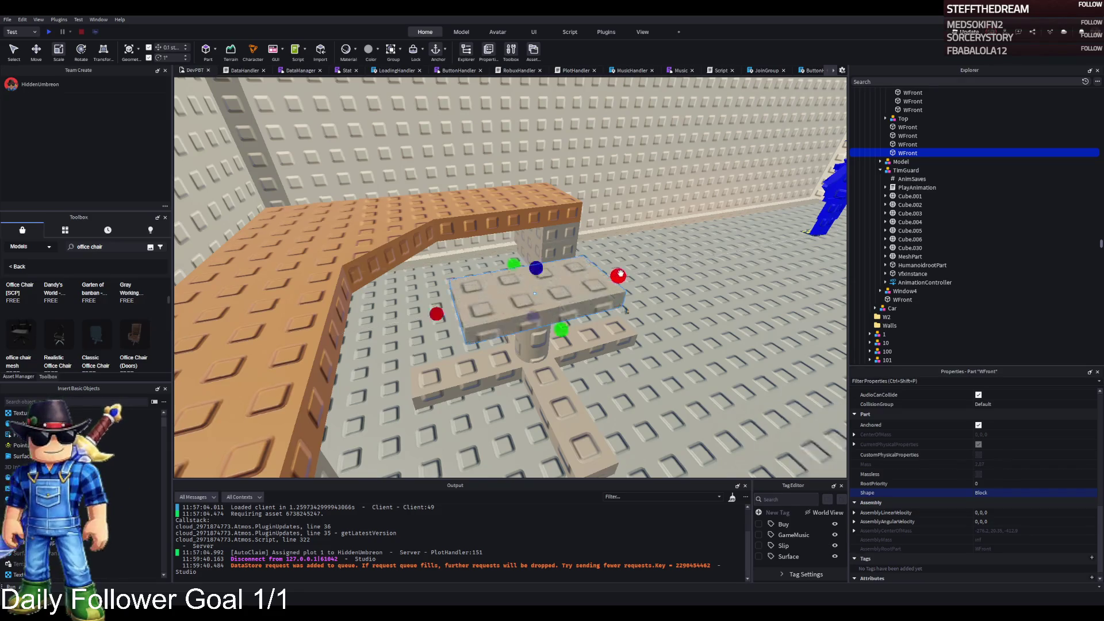
Step: Set the block's Size to 4,4,4, then thin it to a 0.5 depth
{"action": "scroll", "coordinate": [1016, 451], "scroll_direction": "up", "scroll_amount": 5}
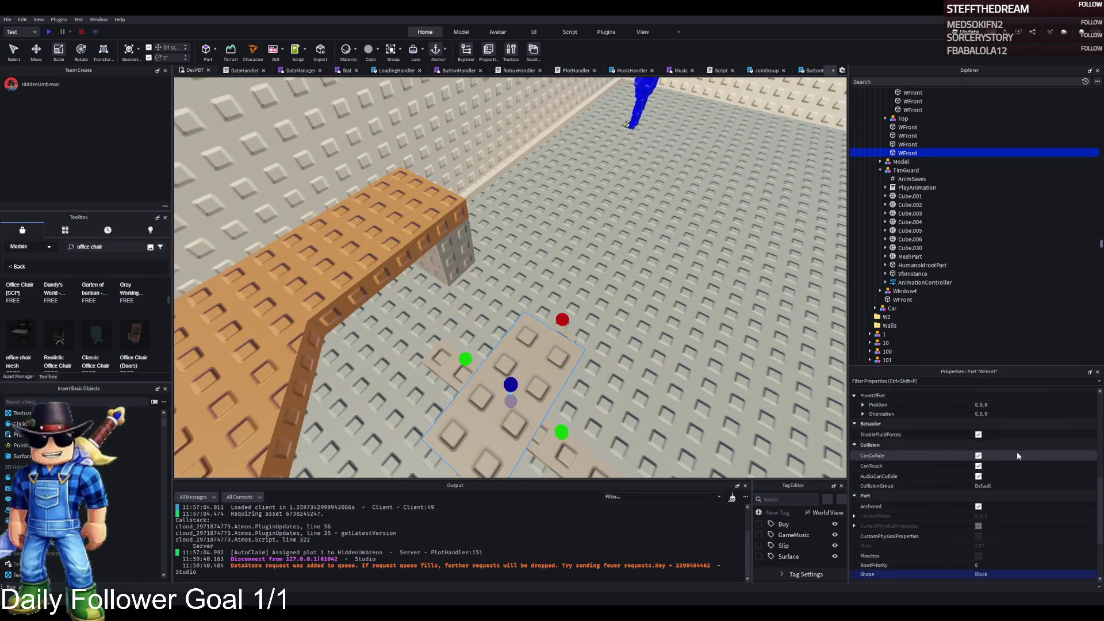
{"action": "left_click", "coordinate": [1014, 455]}
{"action": "type", "text": "4,4,4"}
{"action": "key", "text": "Return"}
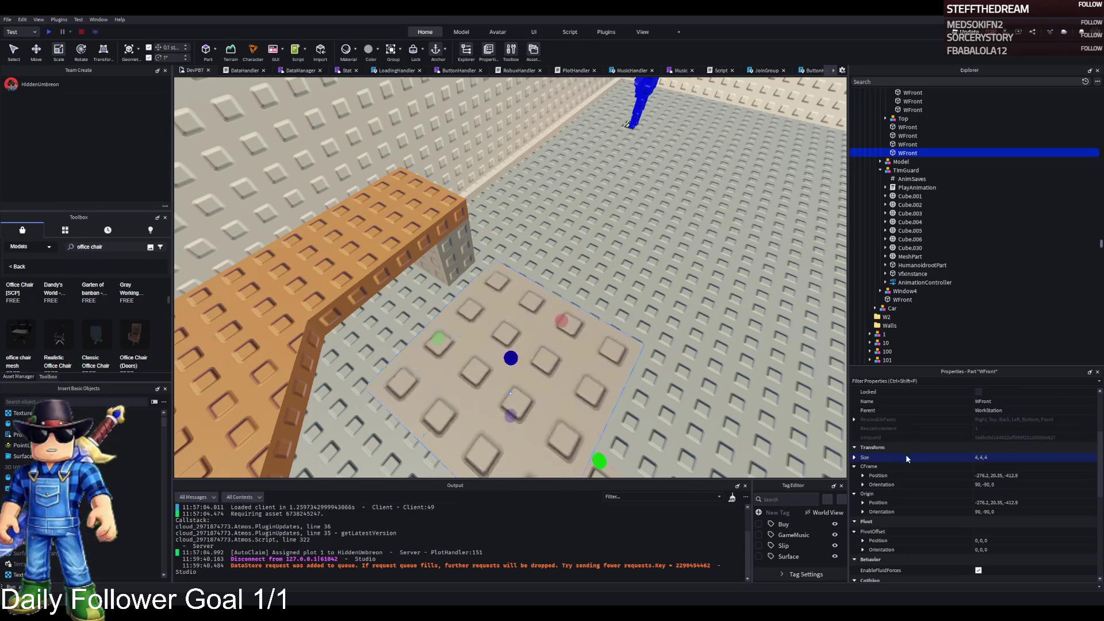
{"action": "left_click_drag", "start_coordinate": [520, 359], "coordinate": [532, 341]}
{"action": "left_click", "coordinate": [1027, 458]}
{"action": "key", "text": "BackSpace"}
{"action": "type", "text": "5"}
{"action": "key", "text": "Return"}
Step: Move the 4×4×0.5 slab so it rests on top of the central post
{"action": "scroll", "coordinate": [603, 262], "scroll_direction": "up", "scroll_amount": 5}
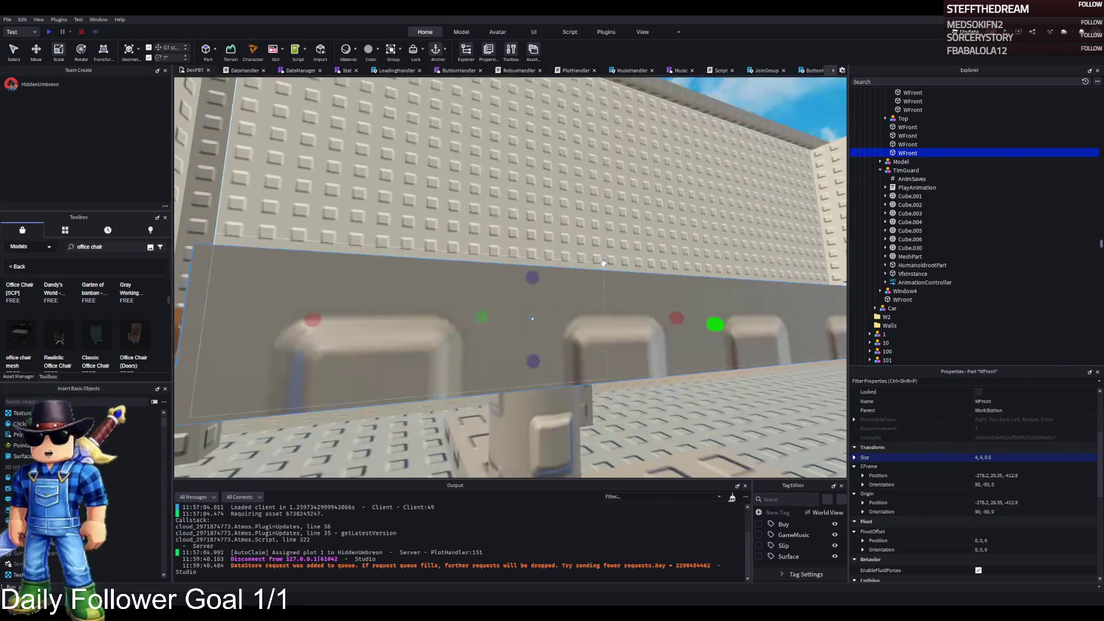
{"action": "scroll", "coordinate": [604, 263], "scroll_direction": "down", "scroll_amount": 5}
{"action": "key", "text": "ctrl+2"}
{"action": "scroll", "coordinate": [563, 276], "scroll_direction": "up", "scroll_amount": 3}
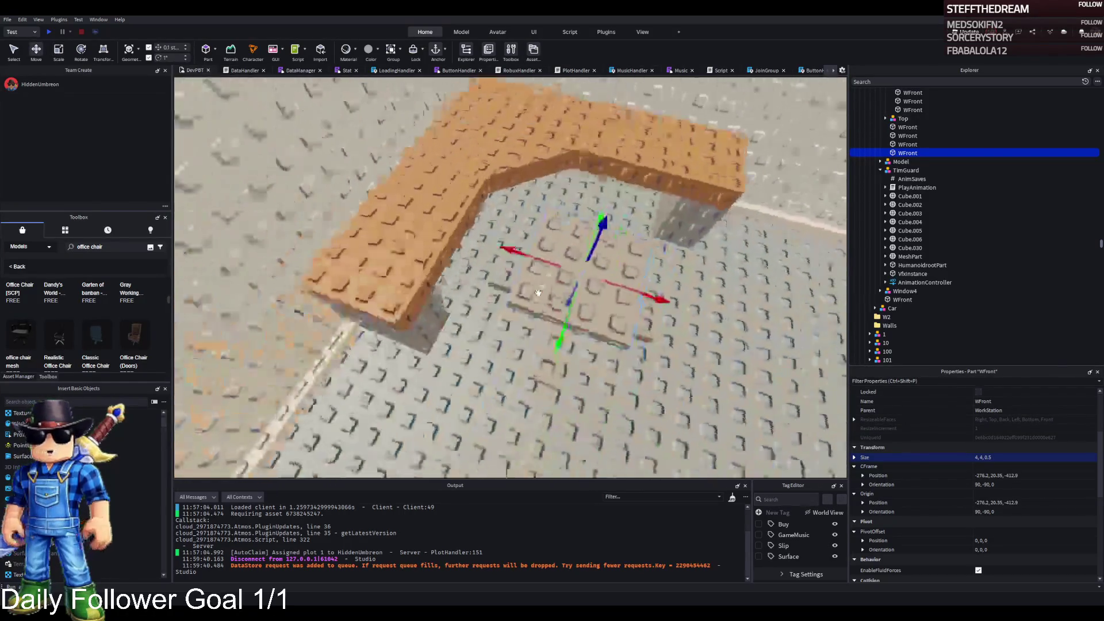
{"action": "scroll", "coordinate": [538, 293], "scroll_direction": "down", "scroll_amount": 3}
{"action": "scroll", "coordinate": [538, 293], "scroll_direction": "up", "scroll_amount": 5}
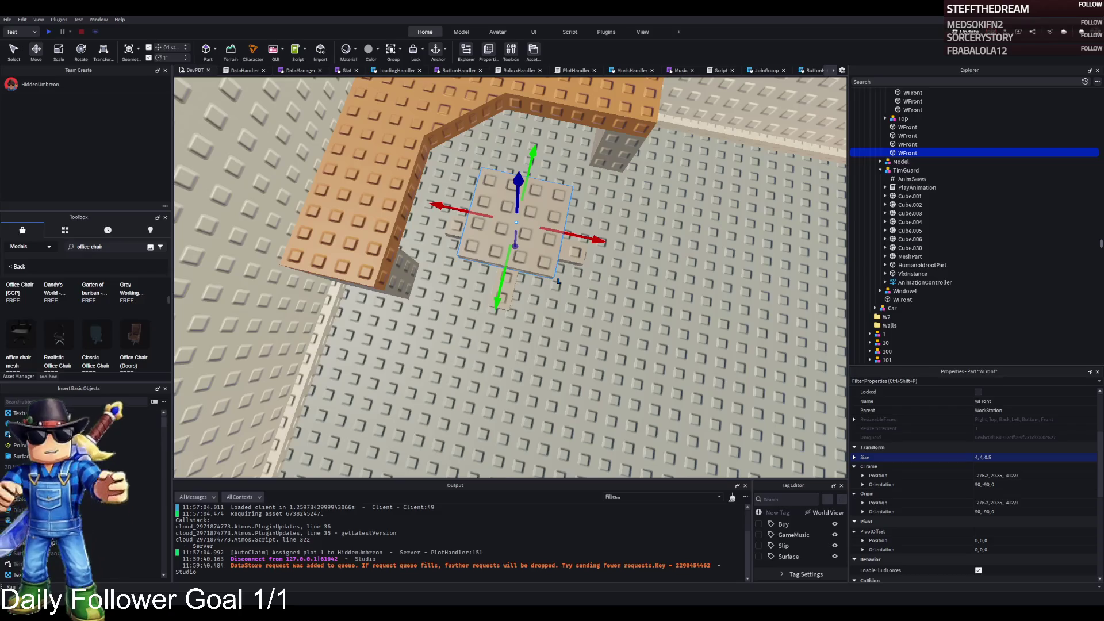
{"action": "scroll", "coordinate": [520, 266], "scroll_direction": "up", "scroll_amount": 3}
{"action": "scroll", "coordinate": [520, 265], "scroll_direction": "down", "scroll_amount": 3}
{"action": "scroll", "coordinate": [520, 262], "scroll_direction": "up", "scroll_amount": 4}
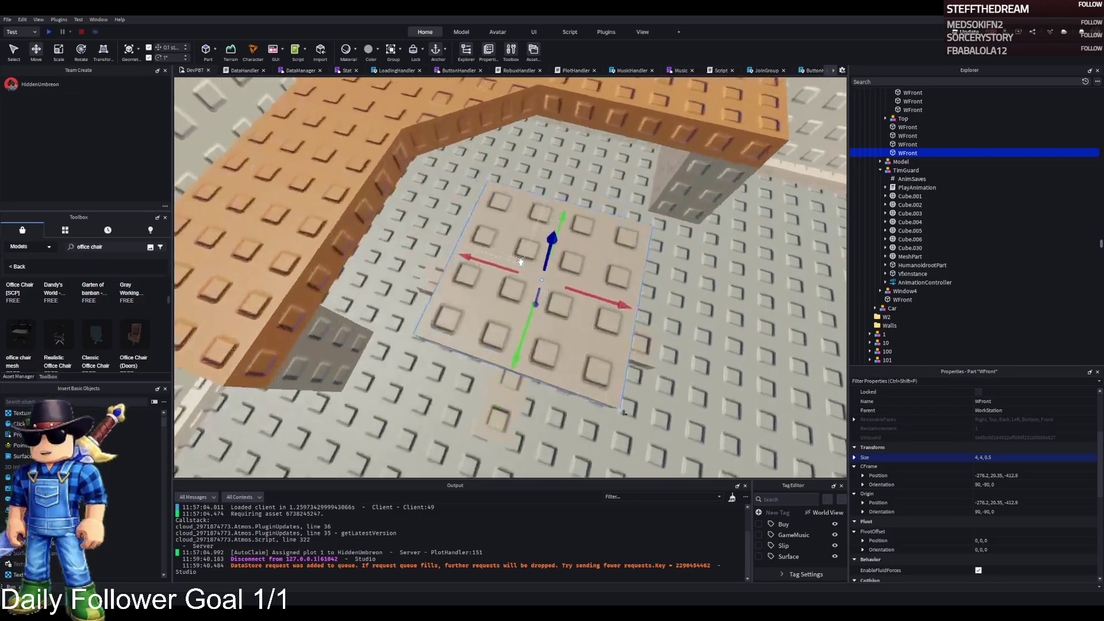
{"action": "scroll", "coordinate": [520, 261], "scroll_direction": "up", "scroll_amount": 5}
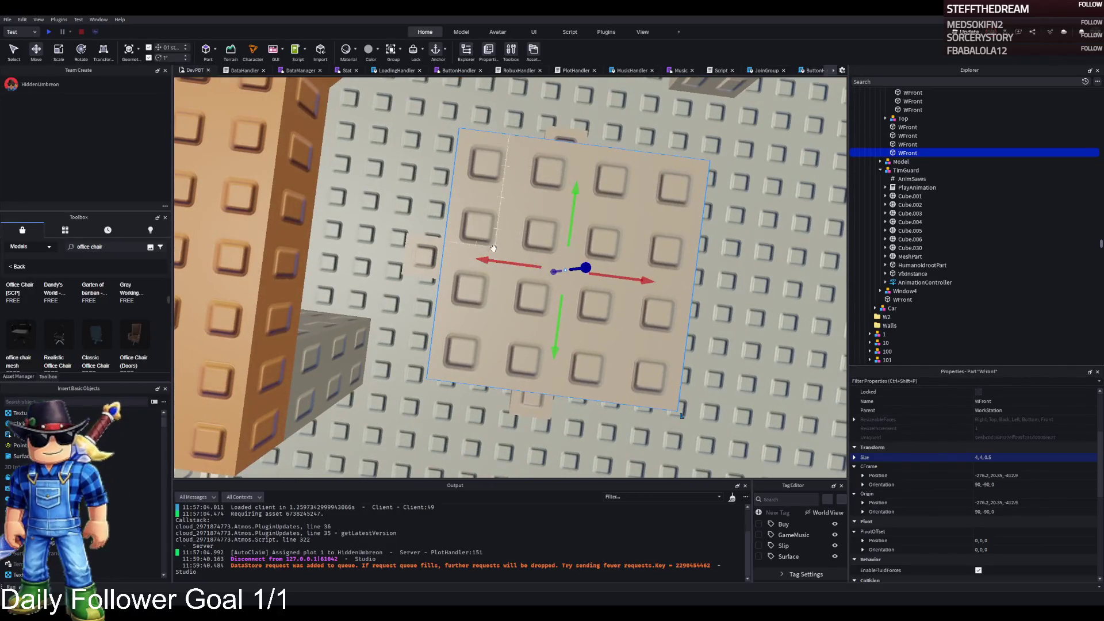
{"action": "scroll", "coordinate": [464, 248], "scroll_direction": "down", "scroll_amount": 5}
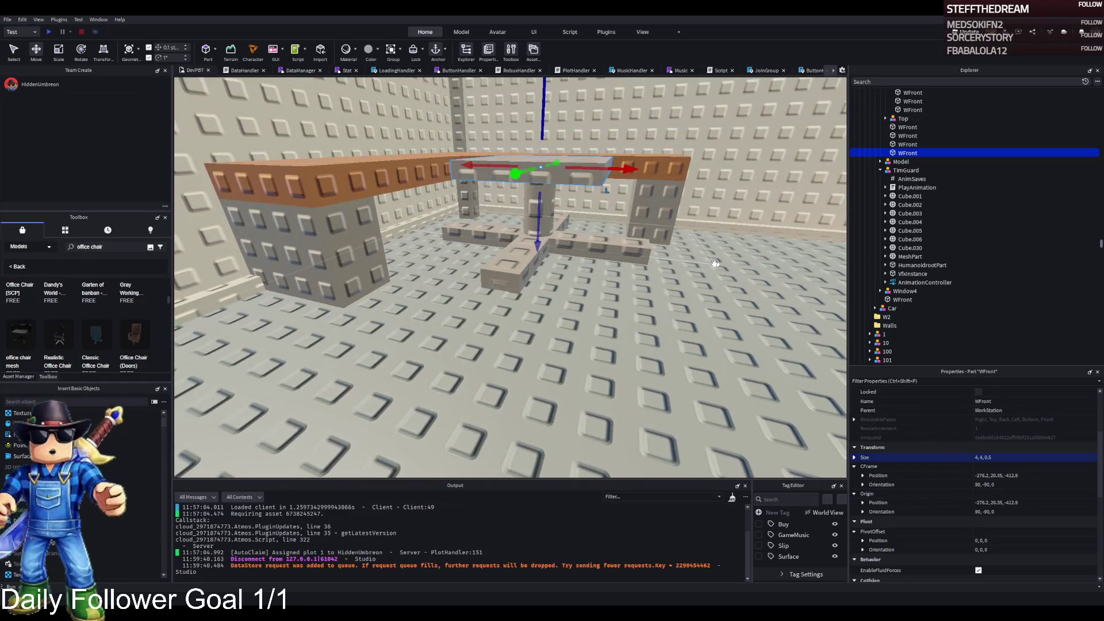
{"action": "scroll", "coordinate": [715, 264], "scroll_direction": "up", "scroll_amount": 5}
{"action": "scroll", "coordinate": [714, 264], "scroll_direction": "down", "scroll_amount": 4}
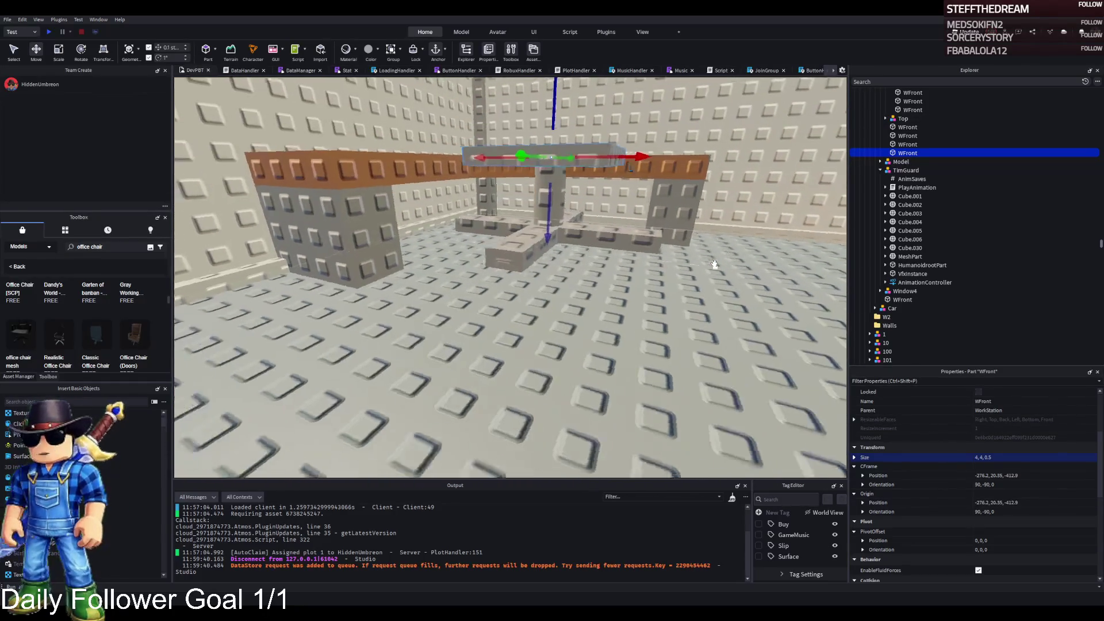
Step: Copy the lower cross arm and shrink it into a small black foot block on the floor
{"action": "left_click", "coordinate": [607, 255]}
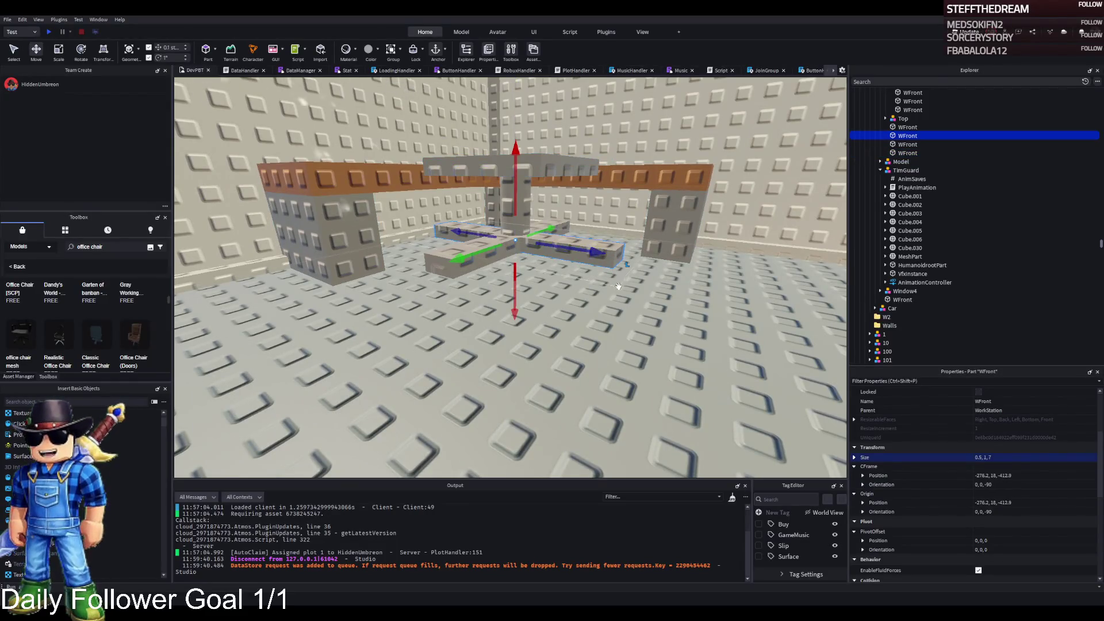
{"action": "key", "text": "ctrl+d"}
{"action": "scroll", "coordinate": [655, 276], "scroll_direction": "up", "scroll_amount": 5}
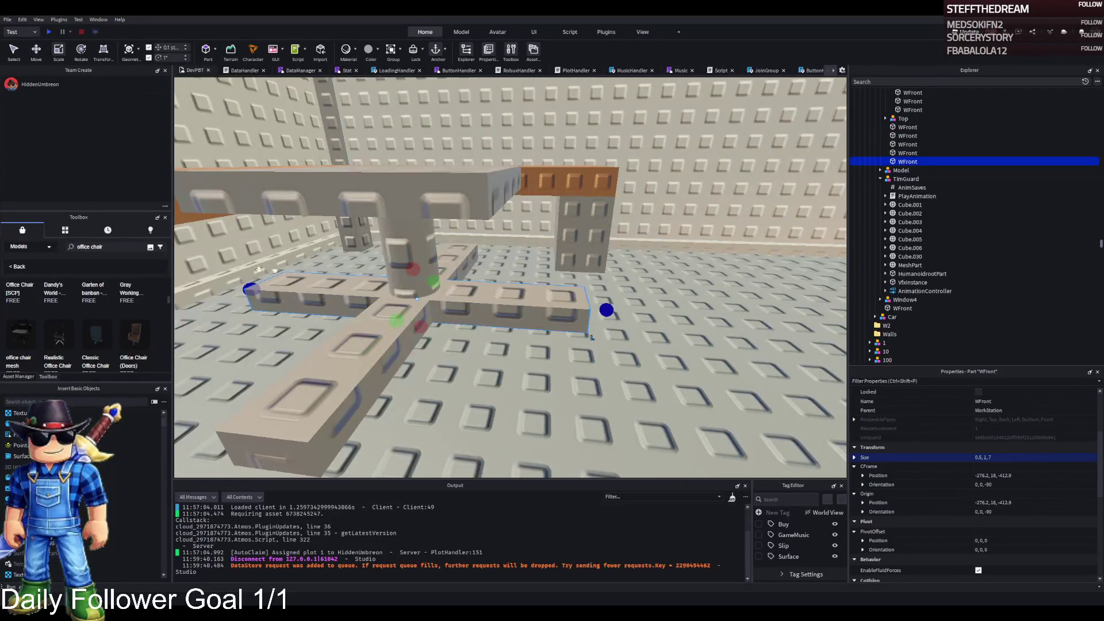
{"action": "left_click_drag", "start_coordinate": [252, 288], "coordinate": [481, 310]}
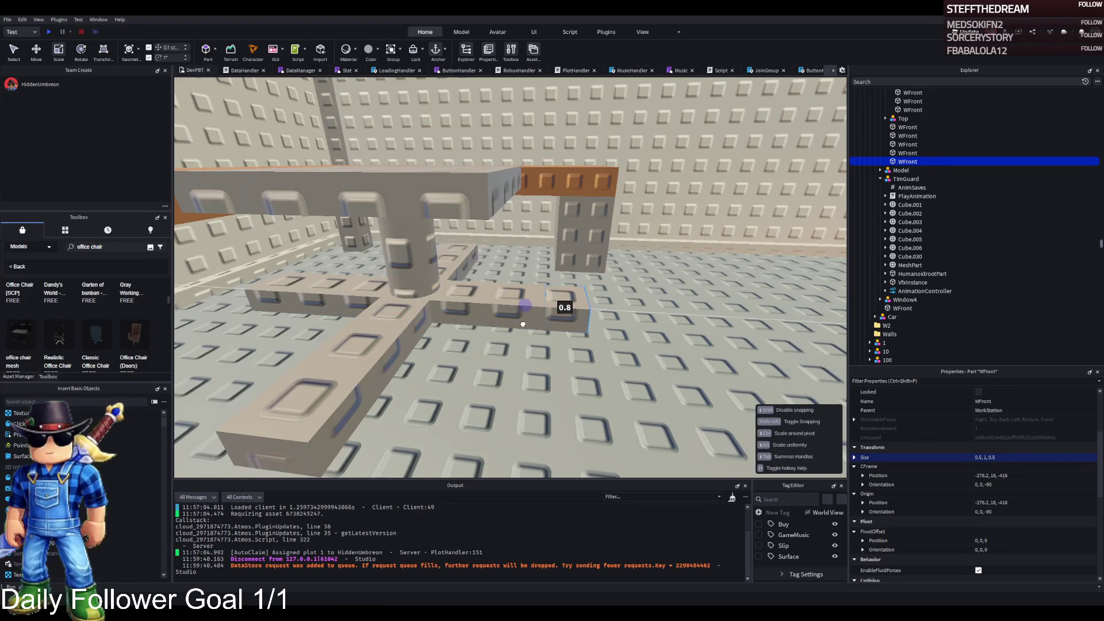
{"action": "key", "text": "a"}
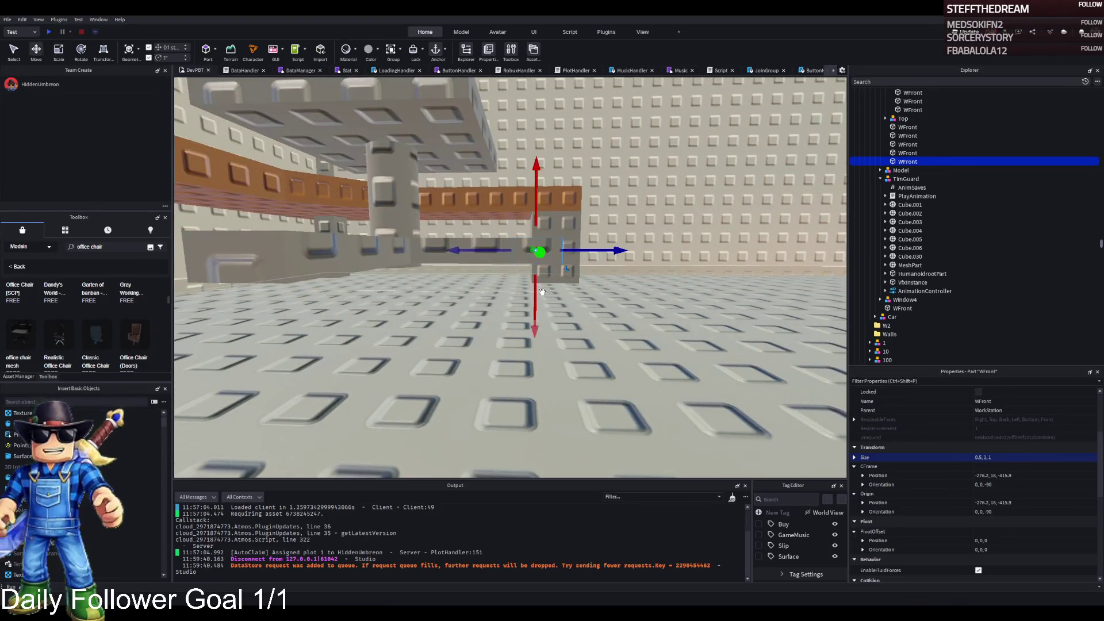
{"action": "left_click_drag", "start_coordinate": [541, 292], "coordinate": [541, 333]}
{"action": "key", "text": "ctrl+3"}
{"action": "key", "text": "a"}
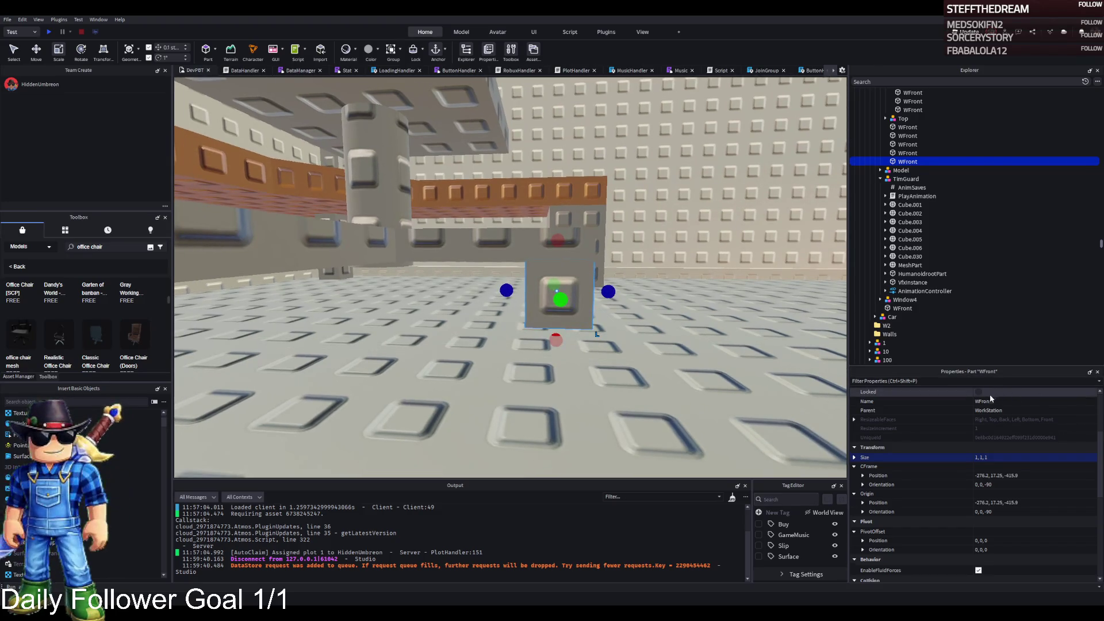
{"action": "scroll", "coordinate": [990, 398], "scroll_direction": "up", "scroll_amount": 3}
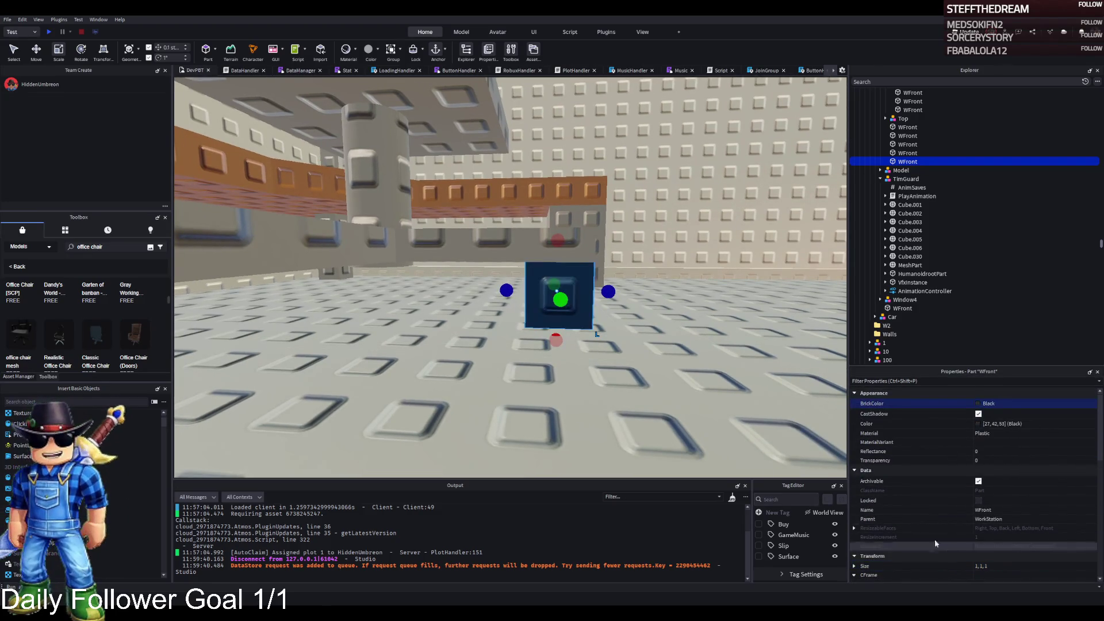
Step: Duplicate the black foot and slide the copy to the opposite arm end
{"action": "key", "text": "ctrl+2"}
{"action": "key", "text": "a"}
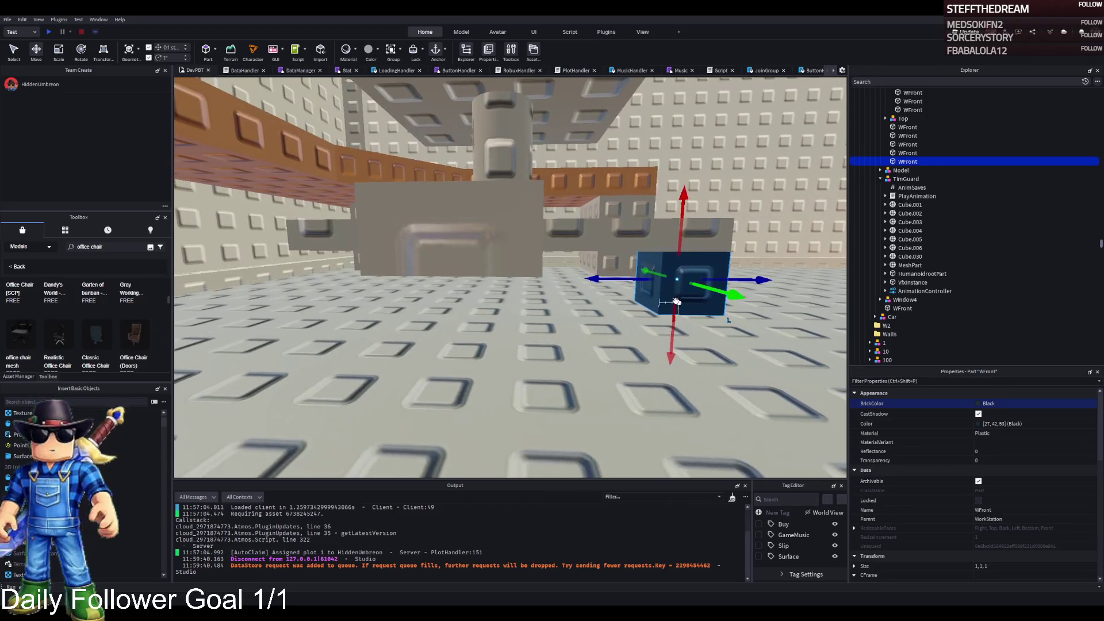
{"action": "key", "text": "ctrl+d"}
{"action": "mouse_move", "coordinate": [598, 279]}
{"action": "left_mouse_down"}
{"action": "mouse_move", "coordinate": [586, 253]}
{"action": "mouse_move", "coordinate": [517, 258]}
{"action": "mouse_move", "coordinate": [537, 297]}
{"action": "left_mouse_up"}
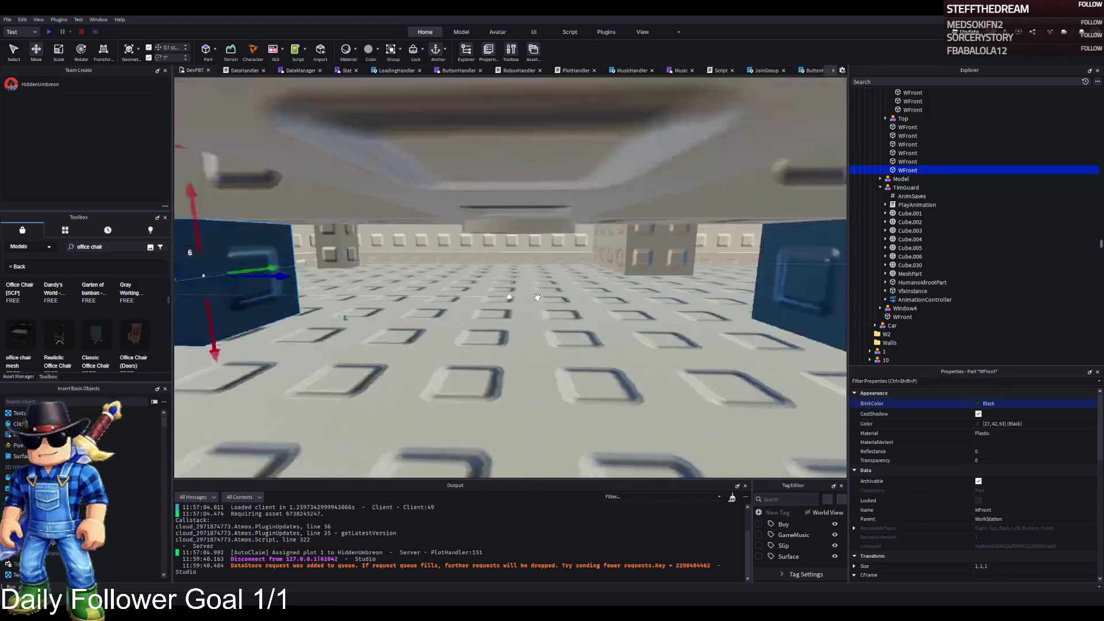
{"action": "left_click", "coordinate": [569, 290], "text": "ctrl"}
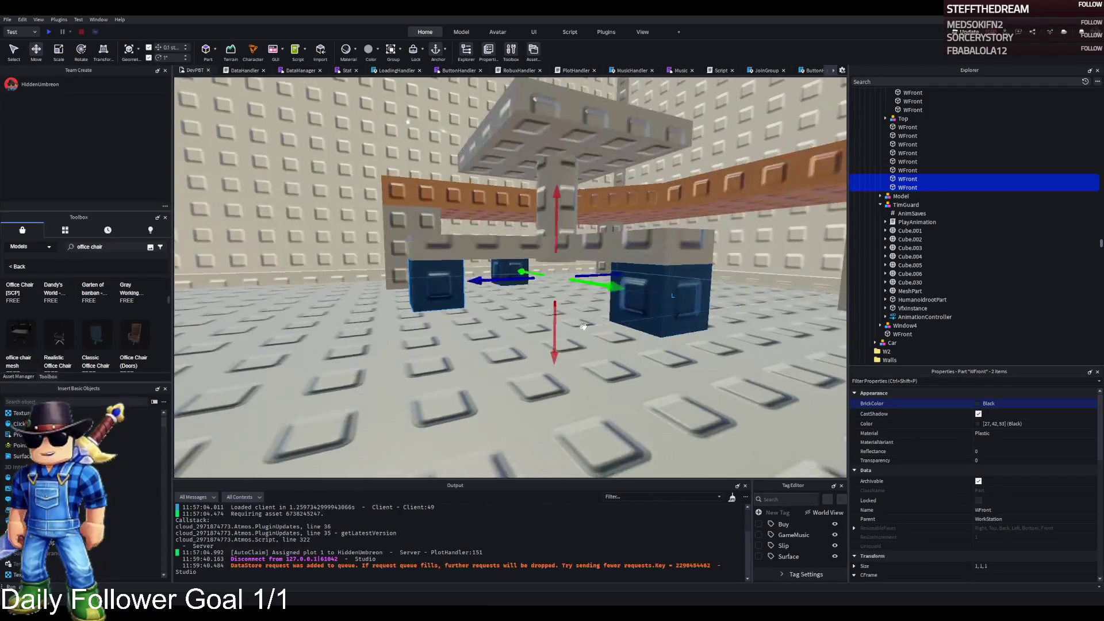
{"action": "left_click", "coordinate": [583, 326]}
{"action": "scroll", "coordinate": [582, 327], "scroll_direction": "down", "scroll_amount": 5}
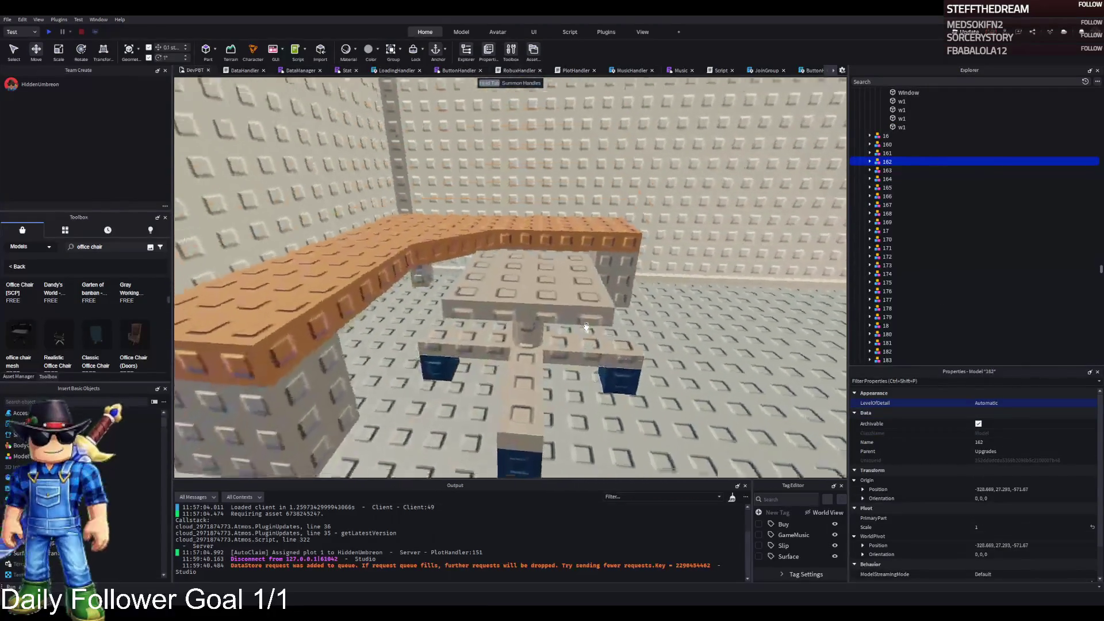
Step: Slide the four blue foot cubes along their axes until each sits under a base arm
{"action": "key", "text": "a"}
{"action": "key", "text": "a"}
{"action": "key", "text": "a"}
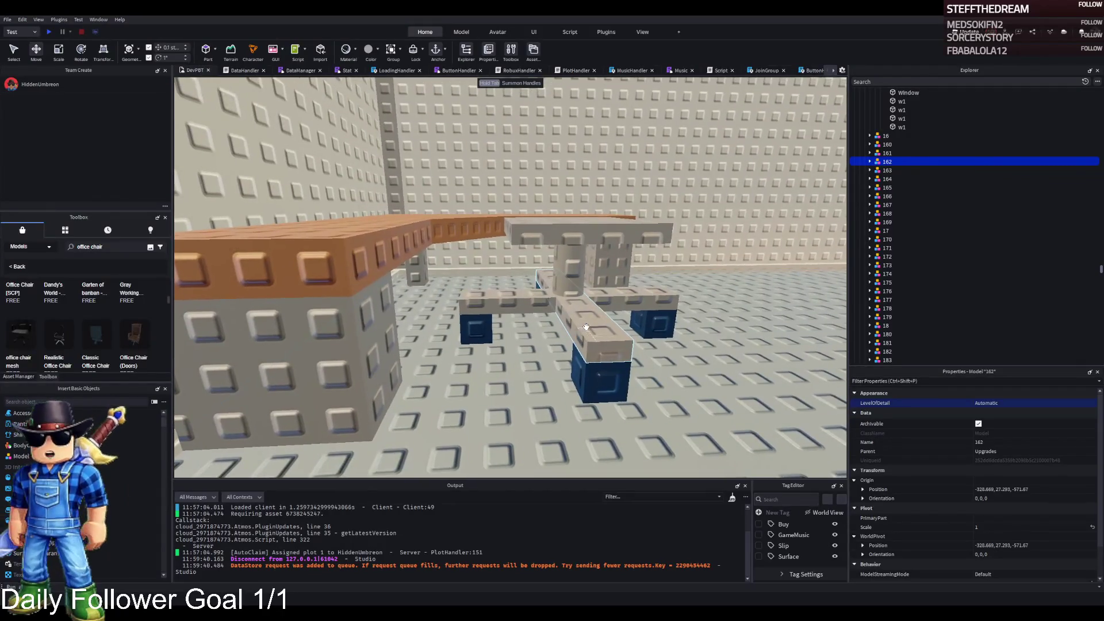
{"action": "key", "text": "w"}
{"action": "key", "text": "w"}
{"action": "key", "text": "w"}
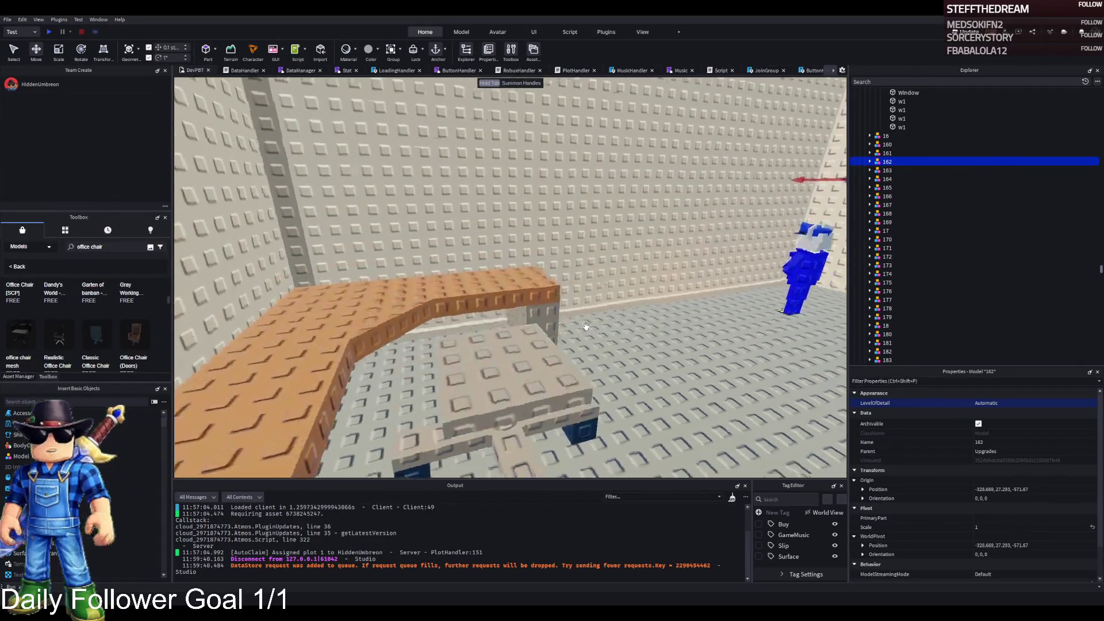
{"action": "left_click", "coordinate": [585, 327]}
{"action": "key", "text": "f"}
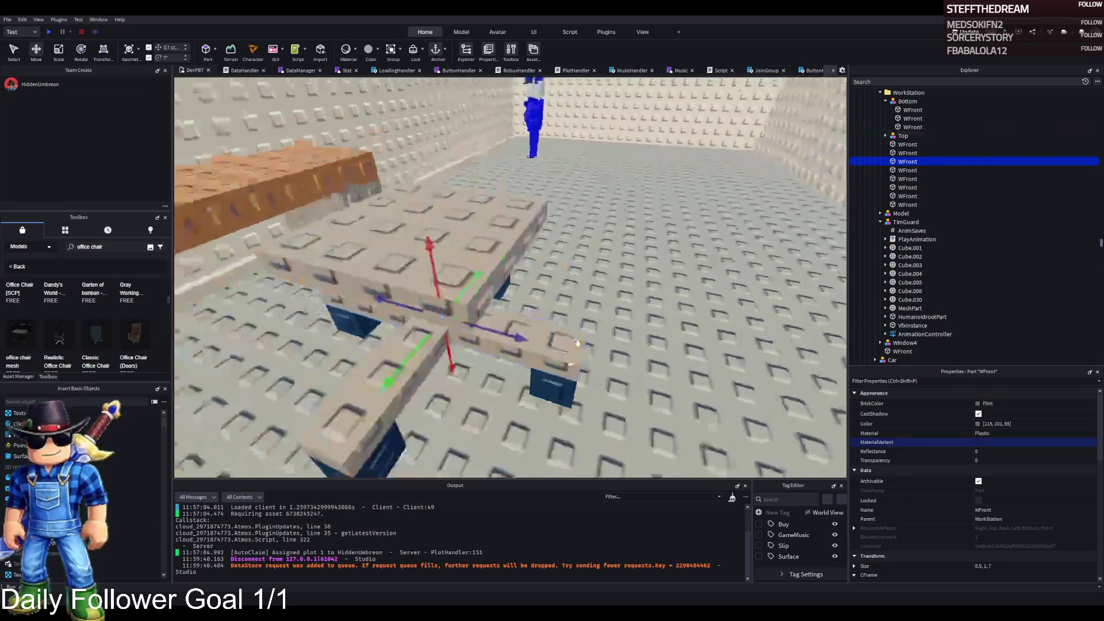
{"action": "mouse_move", "coordinate": [554, 307]}
{"action": "left_mouse_down"}
{"action": "mouse_move", "coordinate": [510, 306]}
{"action": "mouse_move", "coordinate": [703, 391]}
{"action": "mouse_move", "coordinate": [454, 343]}
{"action": "mouse_move", "coordinate": [511, 337]}
{"action": "left_mouse_up"}
{"action": "left_click", "coordinate": [571, 340]}
{"action": "scroll", "coordinate": [592, 310], "scroll_direction": "up", "scroll_amount": 3}
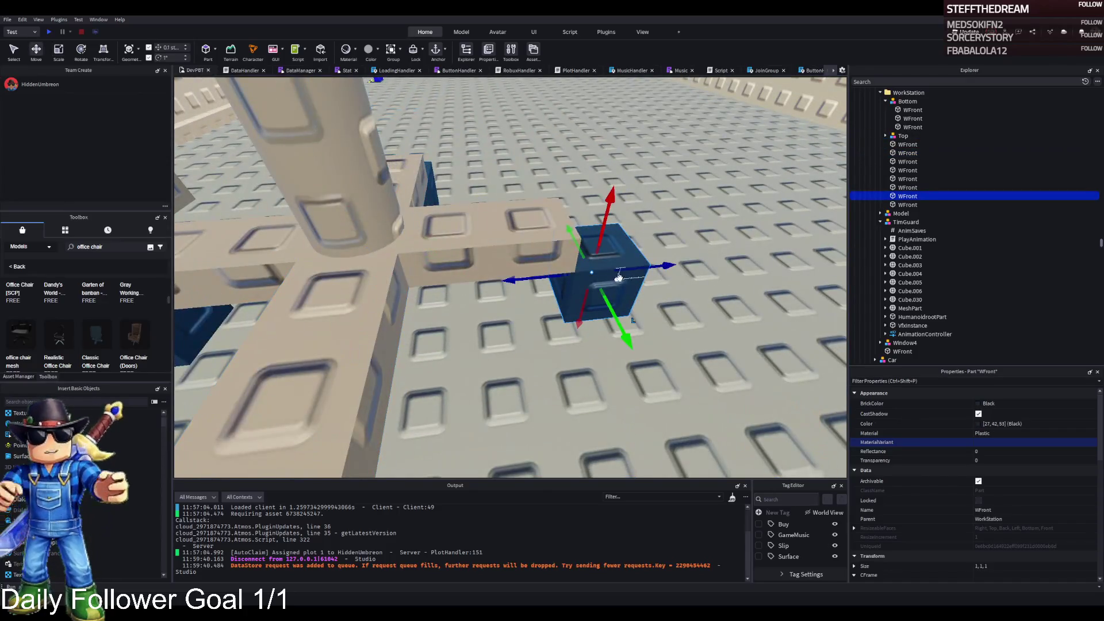
{"action": "left_click_drag", "start_coordinate": [619, 278], "coordinate": [571, 289]}
{"action": "left_click", "coordinate": [517, 314]}
{"action": "left_click_drag", "start_coordinate": [423, 307], "coordinate": [495, 308]}
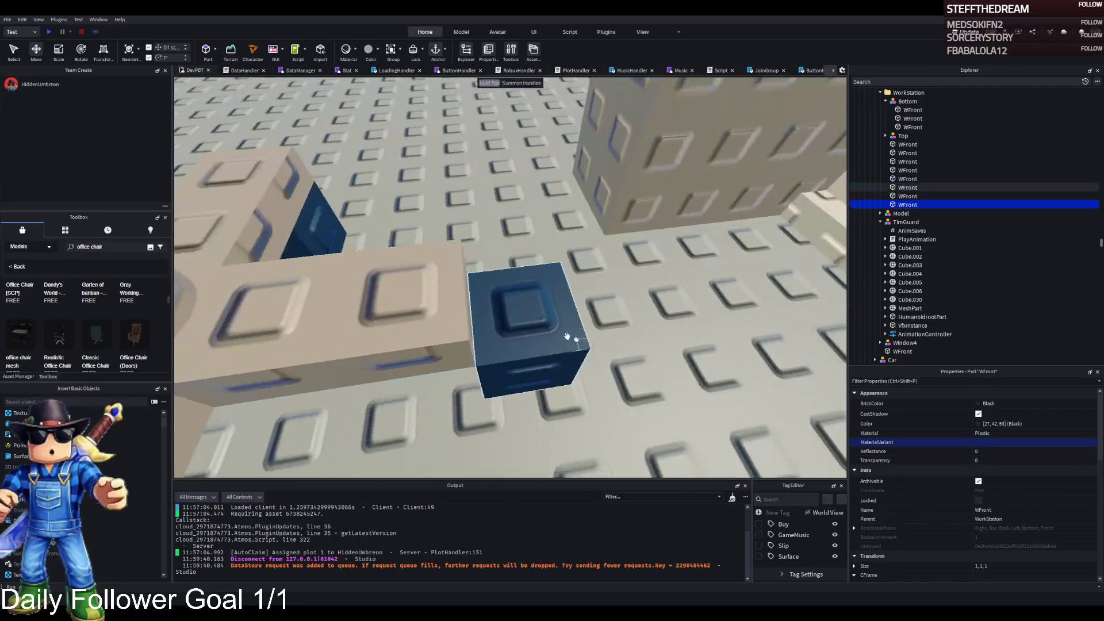
{"action": "left_click", "coordinate": [552, 299]}
{"action": "left_click_drag", "start_coordinate": [559, 159], "coordinate": [481, 177]}
{"action": "left_click", "coordinate": [469, 230]}
{"action": "left_click_drag", "start_coordinate": [412, 219], "coordinate": [483, 215]}
Step: Resize the seat plate to 3 deep and 3.4 wide
{"action": "key", "text": "q"}
{"action": "left_click", "coordinate": [491, 273]}
{"action": "key", "text": "f"}
{"action": "key", "text": "ctrl+3"}
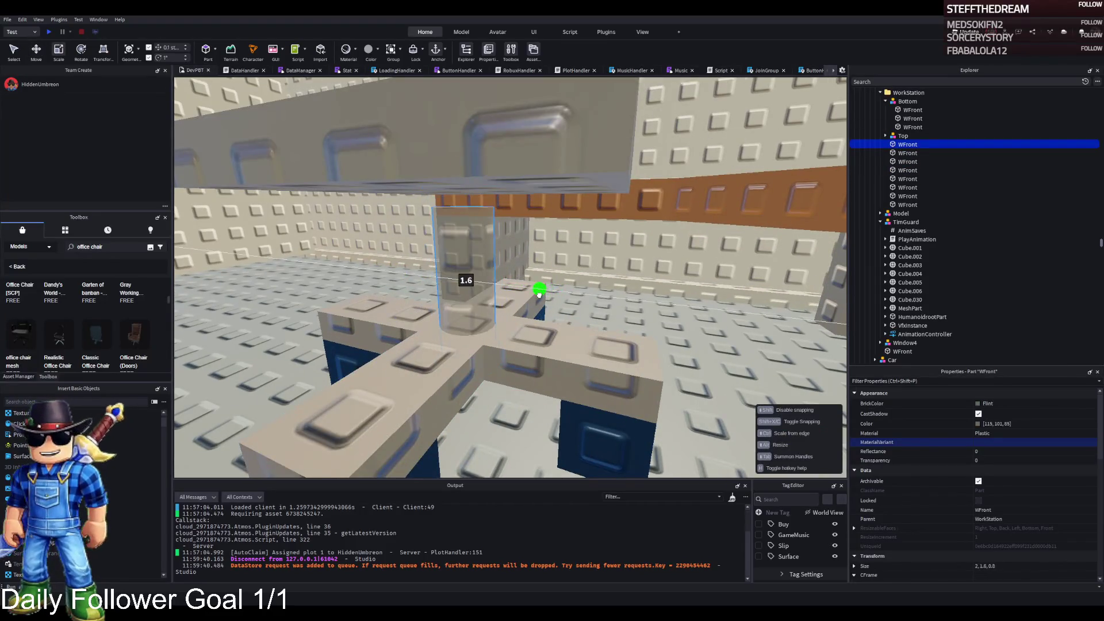
{"action": "key", "text": "s"}
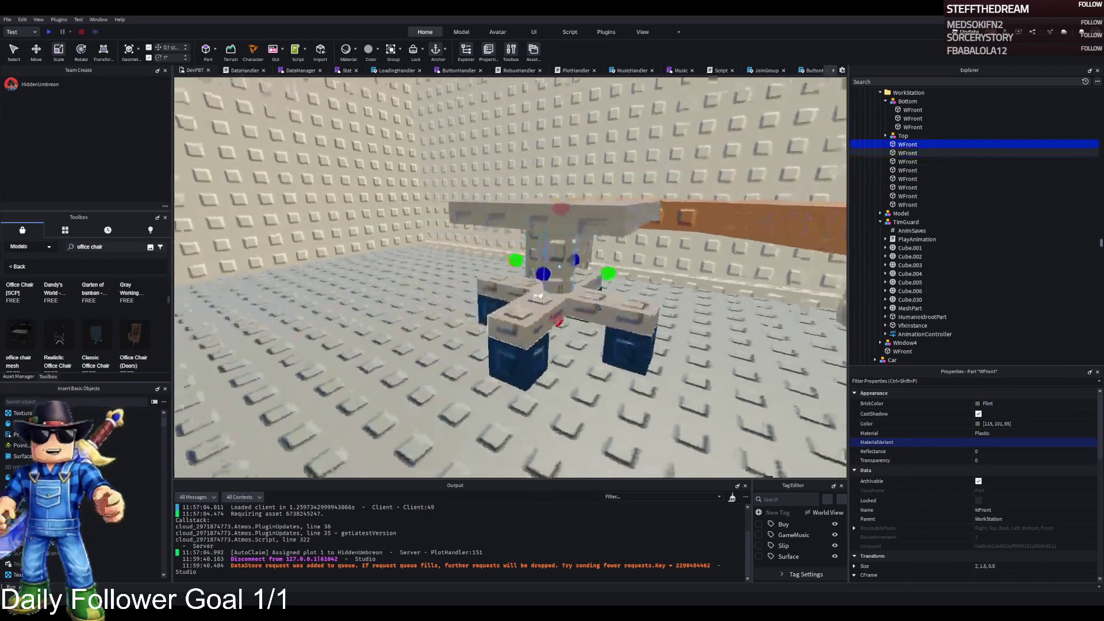
{"action": "key", "text": "w"}
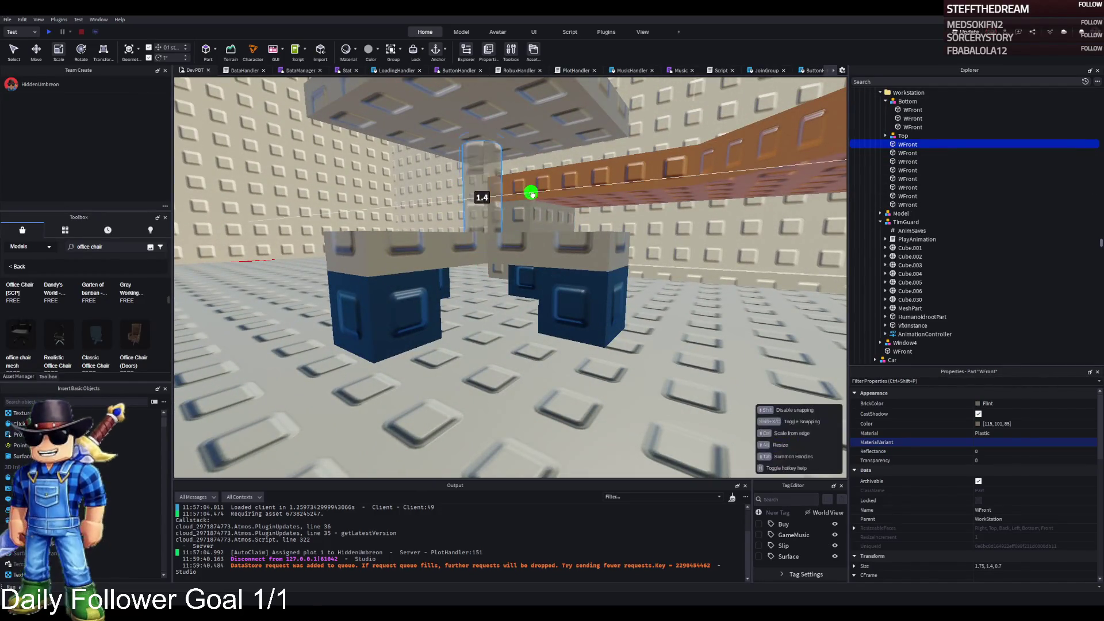
{"action": "left_click", "coordinate": [530, 194]}
{"action": "key", "text": "f"}
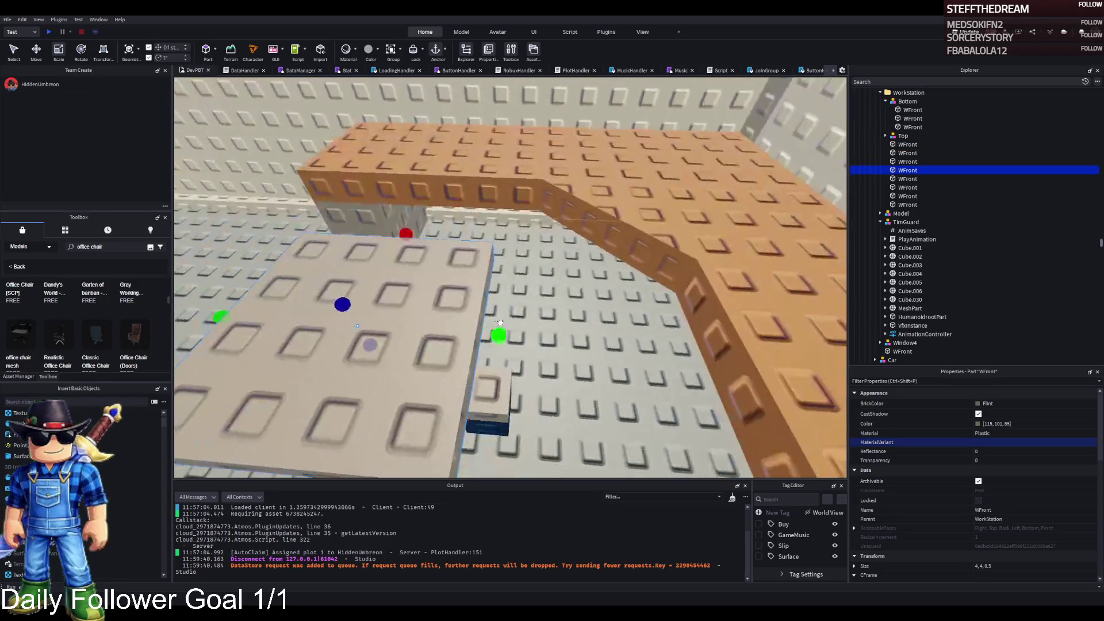
{"action": "mouse_move", "coordinate": [490, 335]}
{"action": "left_mouse_down"}
{"action": "mouse_move", "coordinate": [467, 333]}
{"action": "mouse_move", "coordinate": [549, 347]}
{"action": "left_mouse_up"}
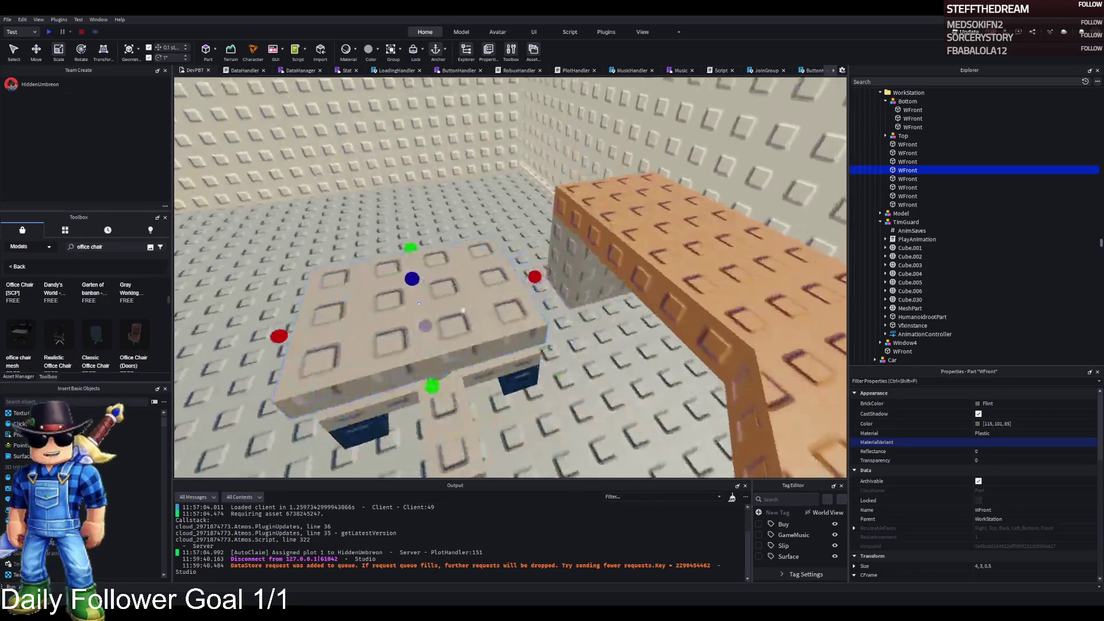
{"action": "left_click_drag", "start_coordinate": [528, 277], "coordinate": [504, 282]}
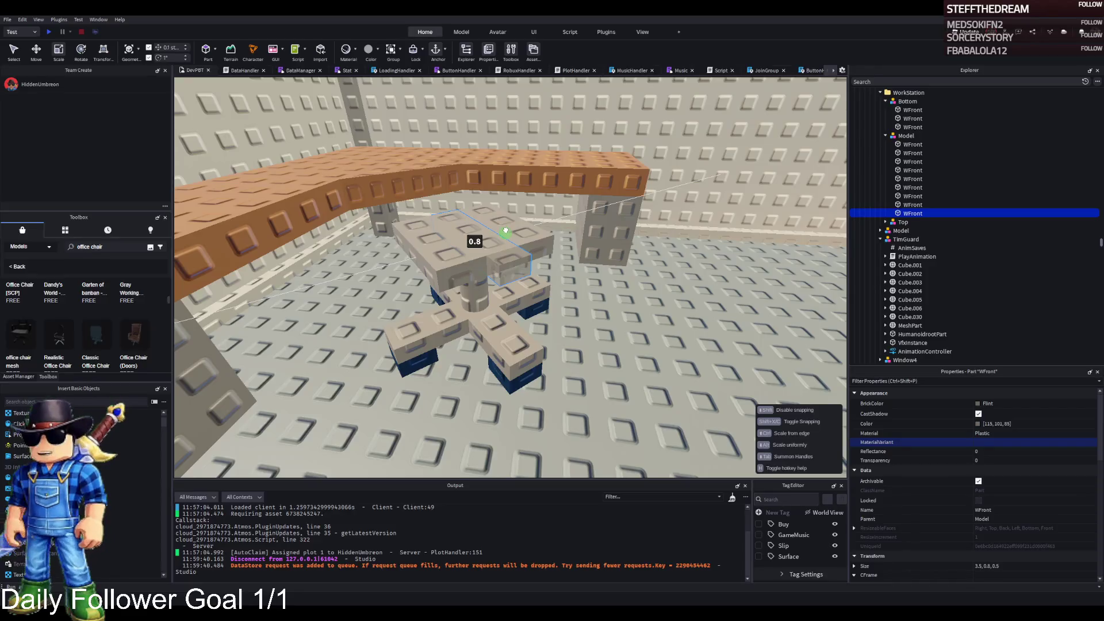
Step: Set the new part's size and shrink it into a small cube
{"action": "left_click", "coordinate": [1013, 567]}
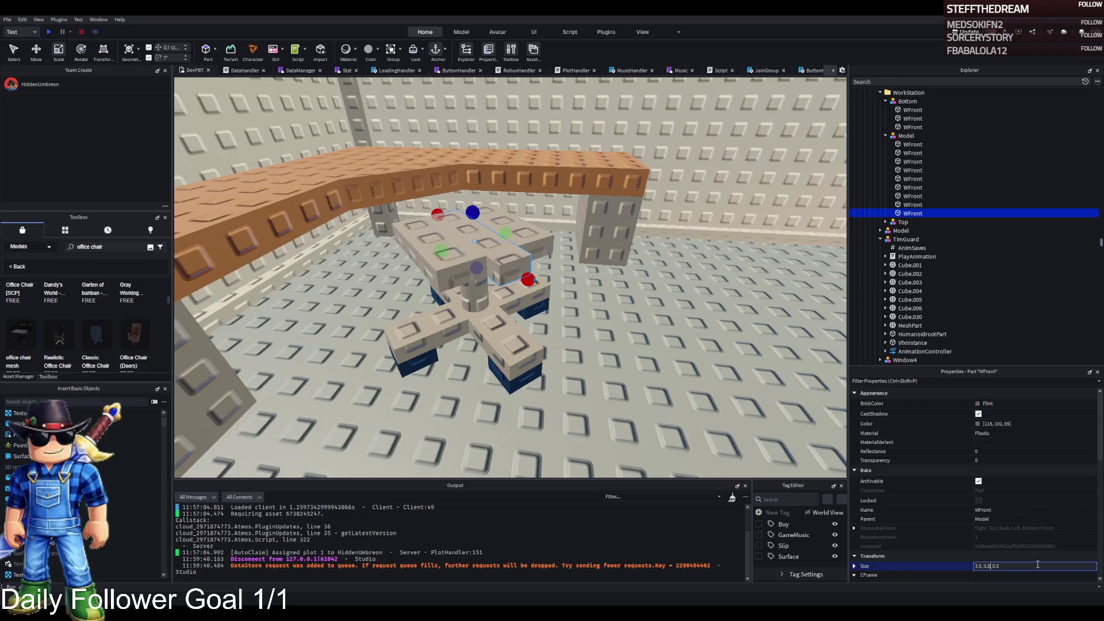
{"action": "key", "text": "Return"}
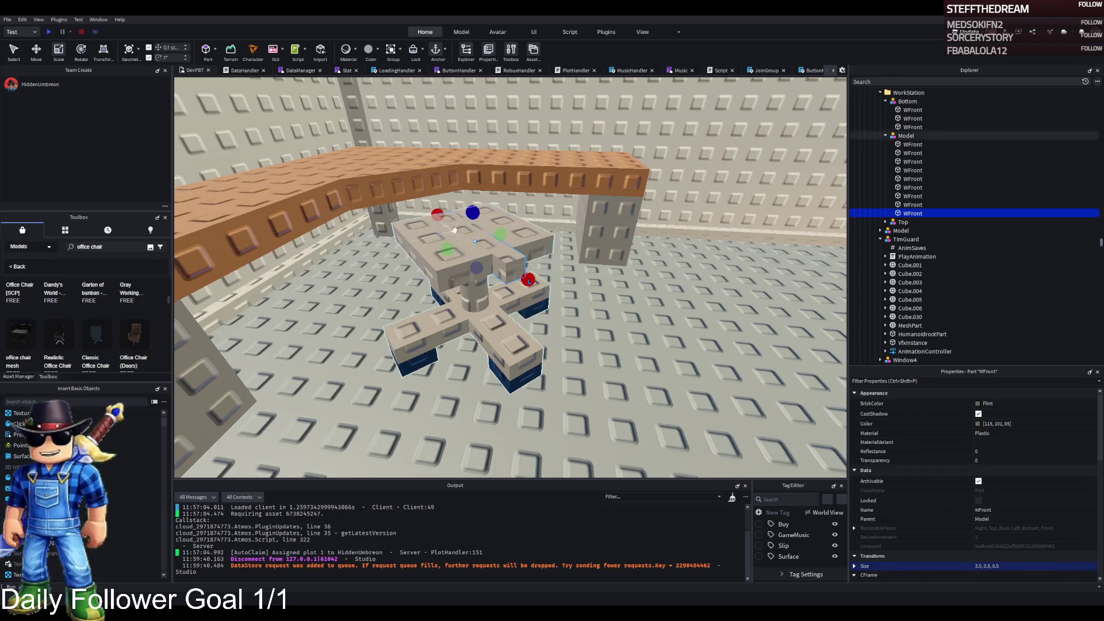
{"action": "left_click_drag", "start_coordinate": [429, 214], "coordinate": [452, 227]}
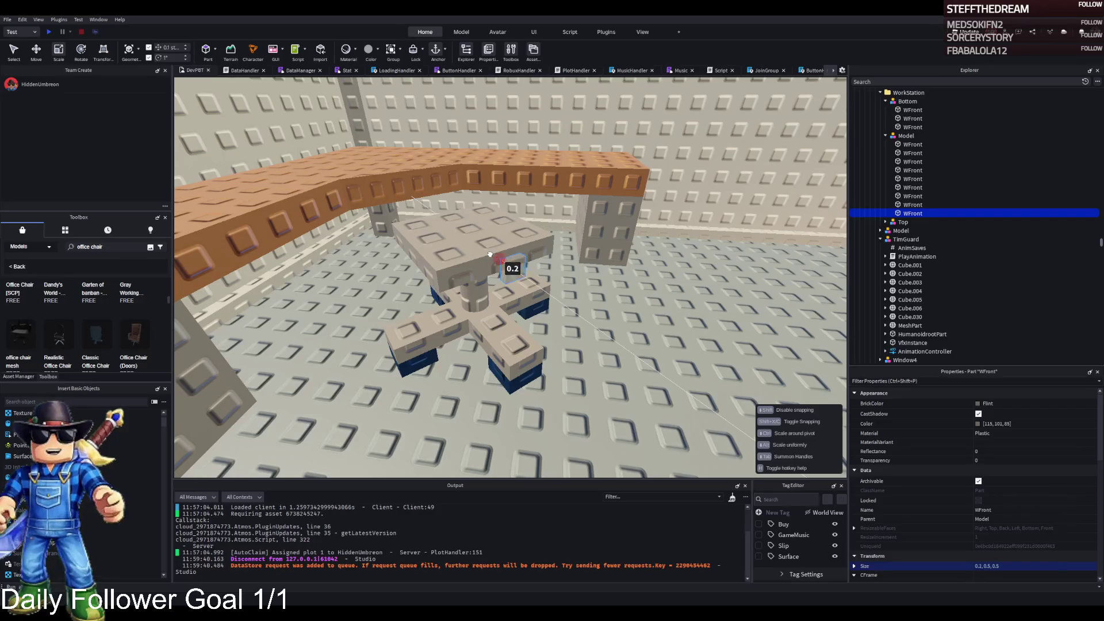
Step: Copy the small cube, move it to the seat's edge, and raise it to 1.7 tall
{"action": "key", "text": "w"}
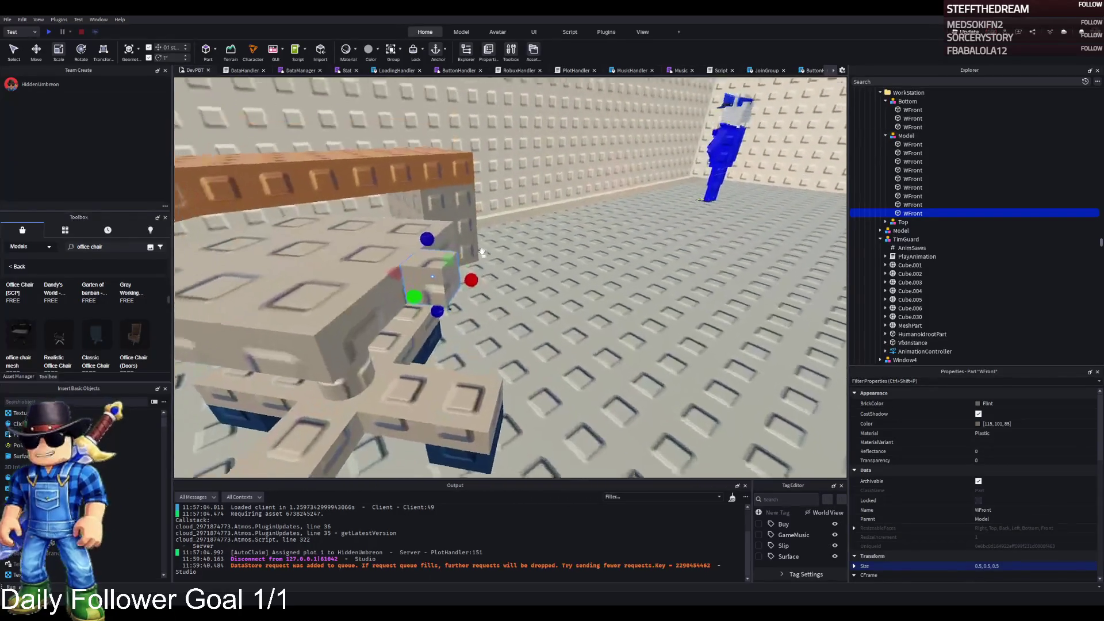
{"action": "key", "text": "ctrl+d"}
{"action": "key", "text": "f"}
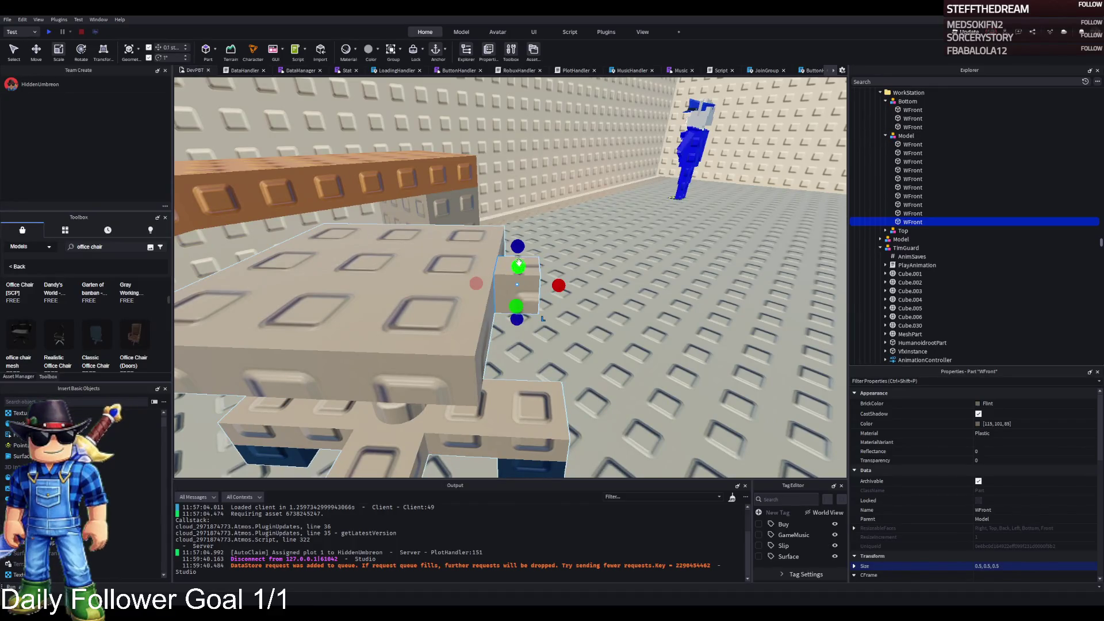
{"action": "key", "text": "ctrl+2"}
{"action": "left_click_drag", "start_coordinate": [555, 286], "coordinate": [598, 291]}
{"action": "key", "text": "ctrl+4"}
{"action": "left_click_drag", "start_coordinate": [562, 248], "coordinate": [592, 136]}
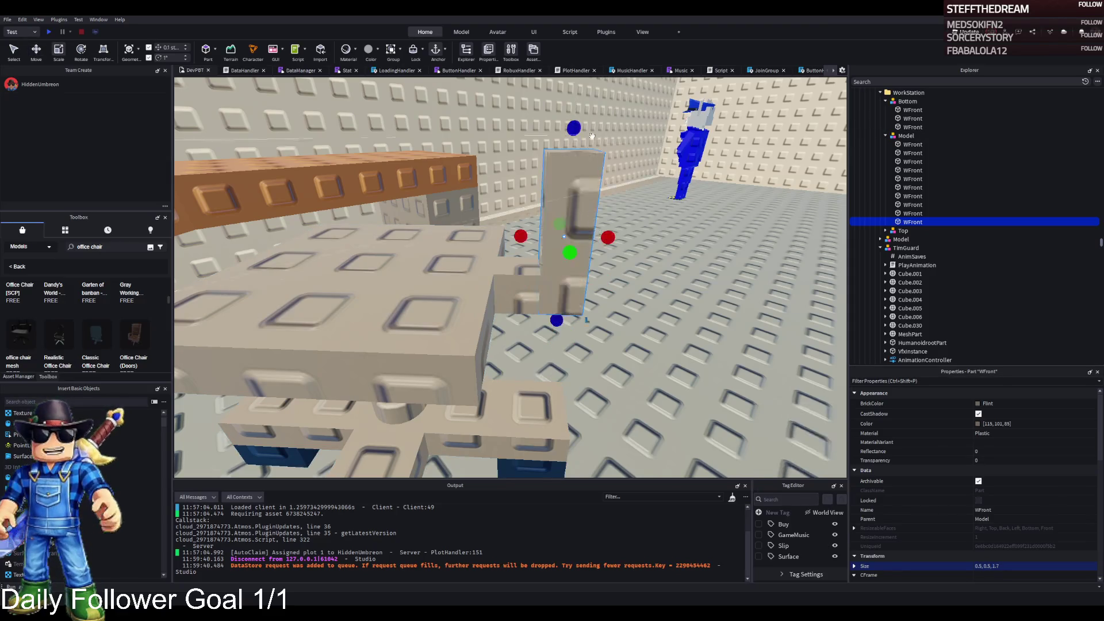
Step: Stretch and widen the post into a 0.5, 2, 2 back panel
{"action": "key", "text": "f"}
{"action": "left_click_drag", "start_coordinate": [504, 182], "coordinate": [506, 155]}
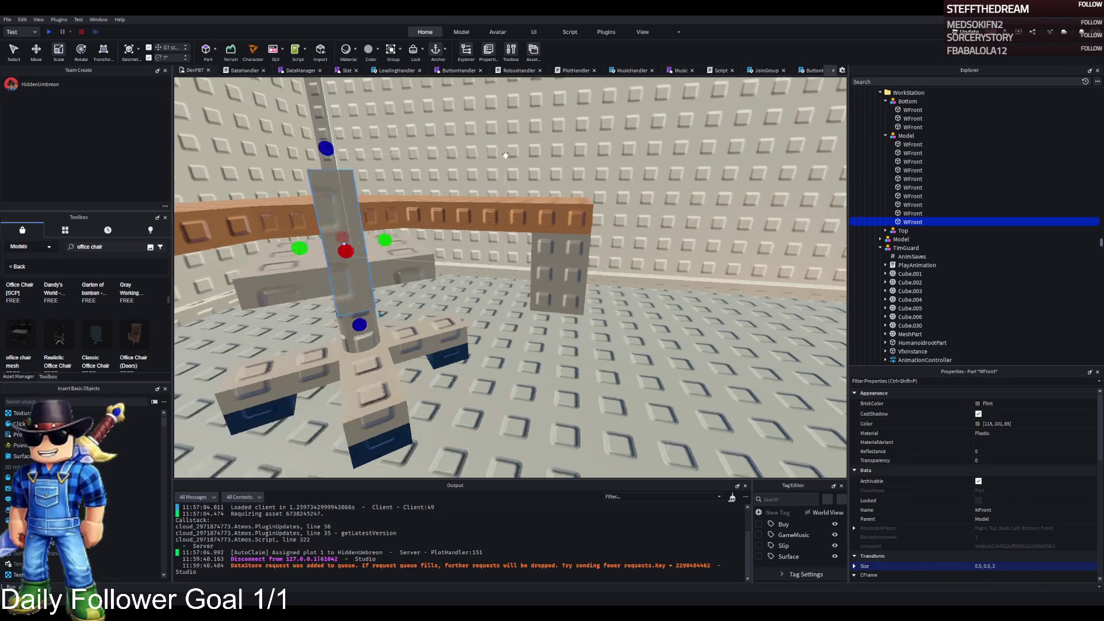
{"action": "left_click_drag", "start_coordinate": [394, 237], "coordinate": [447, 234]}
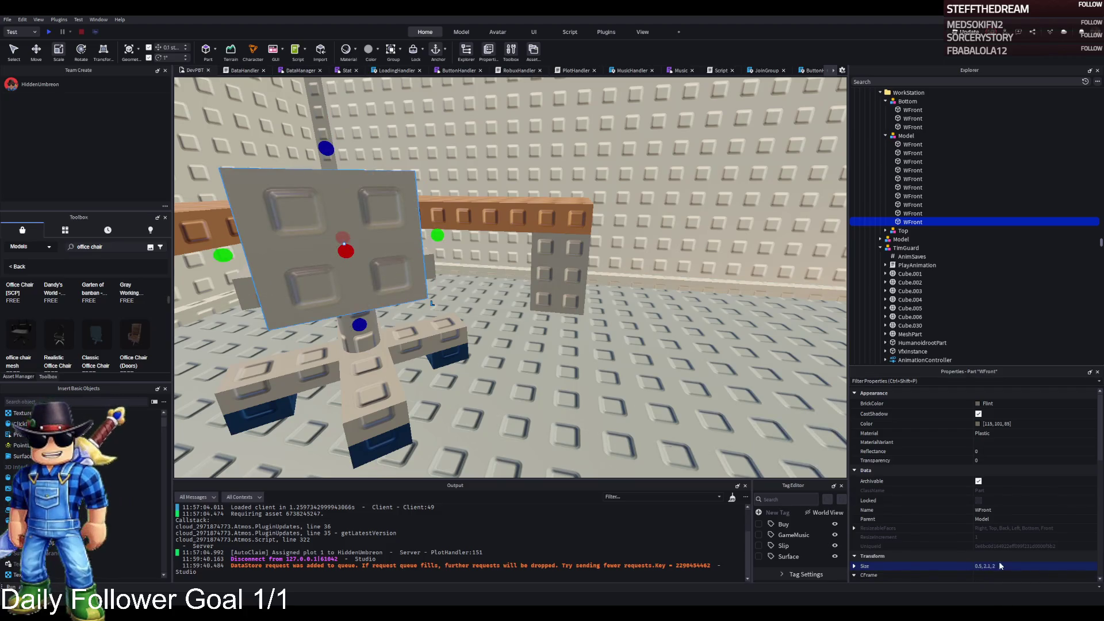
{"action": "key", "text": "BackSpace"}
{"action": "key", "text": "BackSpace"}
{"action": "key", "text": "Return"}
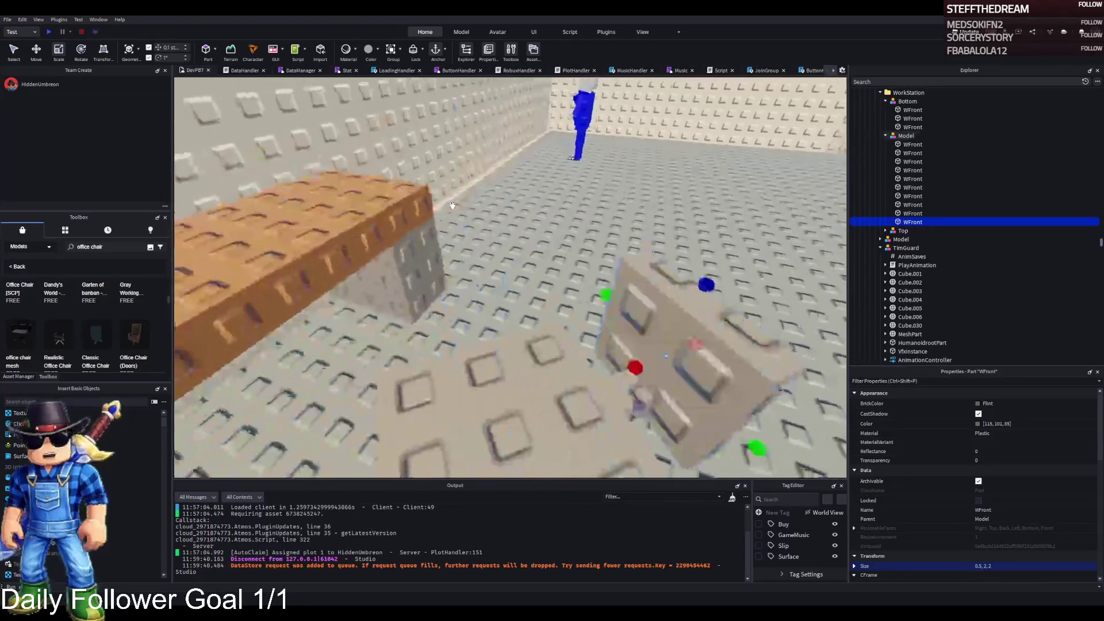
Step: Thin the supporting post and enlarge the back panel to 3 tall and wider
{"action": "left_click", "coordinate": [493, 319]}
{"action": "left_click_drag", "start_coordinate": [532, 313], "coordinate": [469, 288]}
{"action": "key", "text": "ctrl+2"}
{"action": "left_click", "coordinate": [511, 282]}
{"action": "key", "text": "ctrl+3"}
{"action": "left_click_drag", "start_coordinate": [608, 325], "coordinate": [608, 326]}
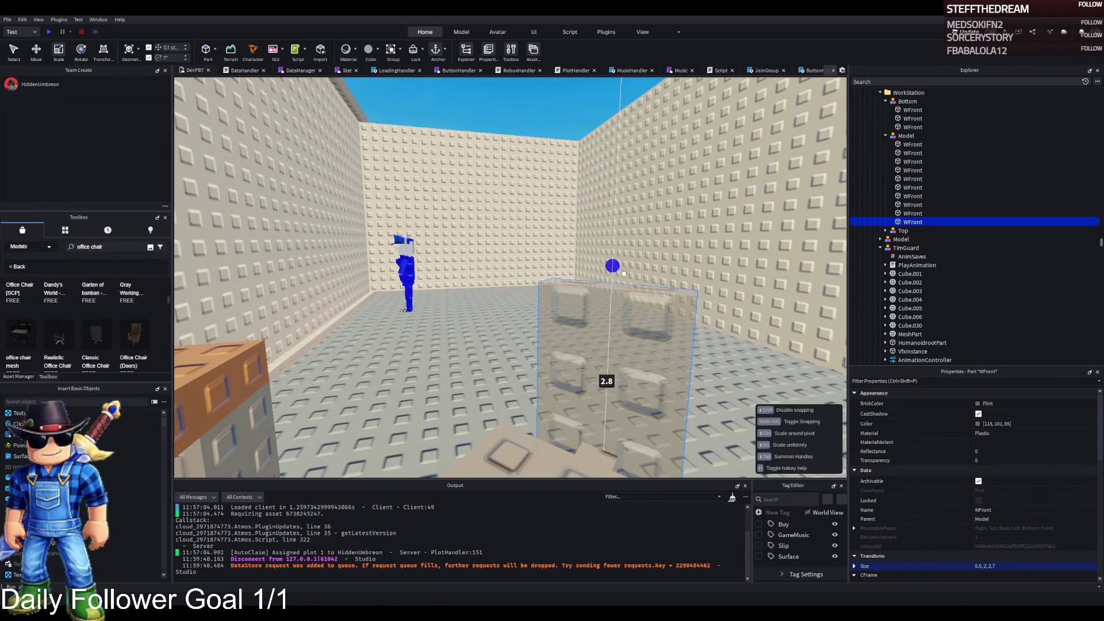
{"action": "left_click_drag", "start_coordinate": [627, 262], "coordinate": [627, 262]}
{"action": "left_click_drag", "start_coordinate": [637, 300], "coordinate": [670, 307]}
{"action": "scroll", "coordinate": [653, 311], "scroll_direction": "down", "scroll_amount": 3}
{"action": "left_click_drag", "start_coordinate": [550, 272], "coordinate": [536, 275]}
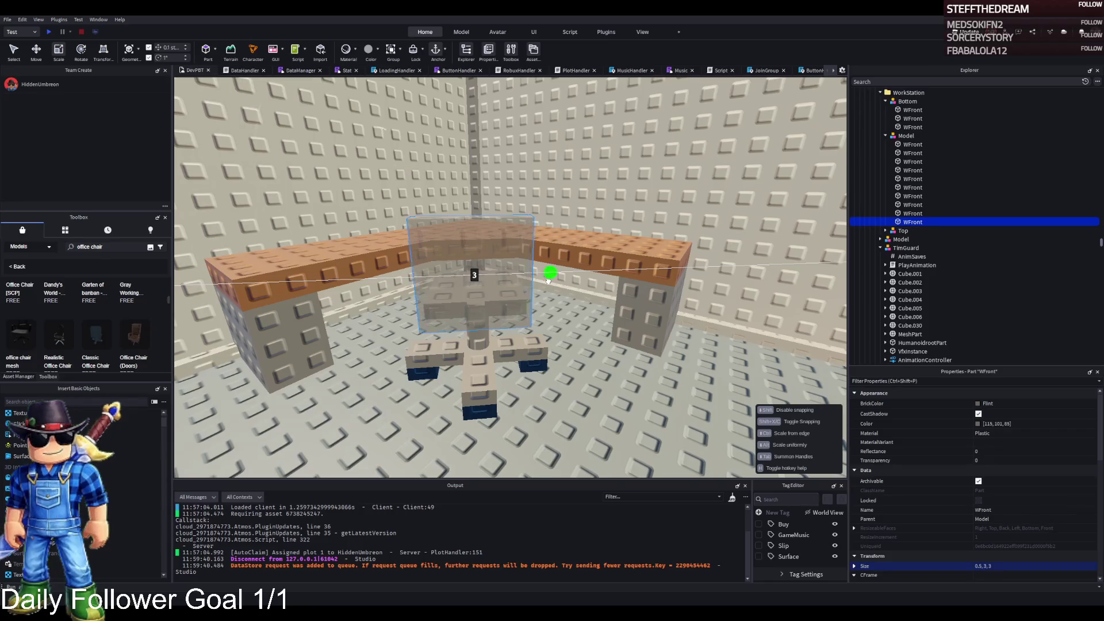
{"action": "key", "text": "f"}
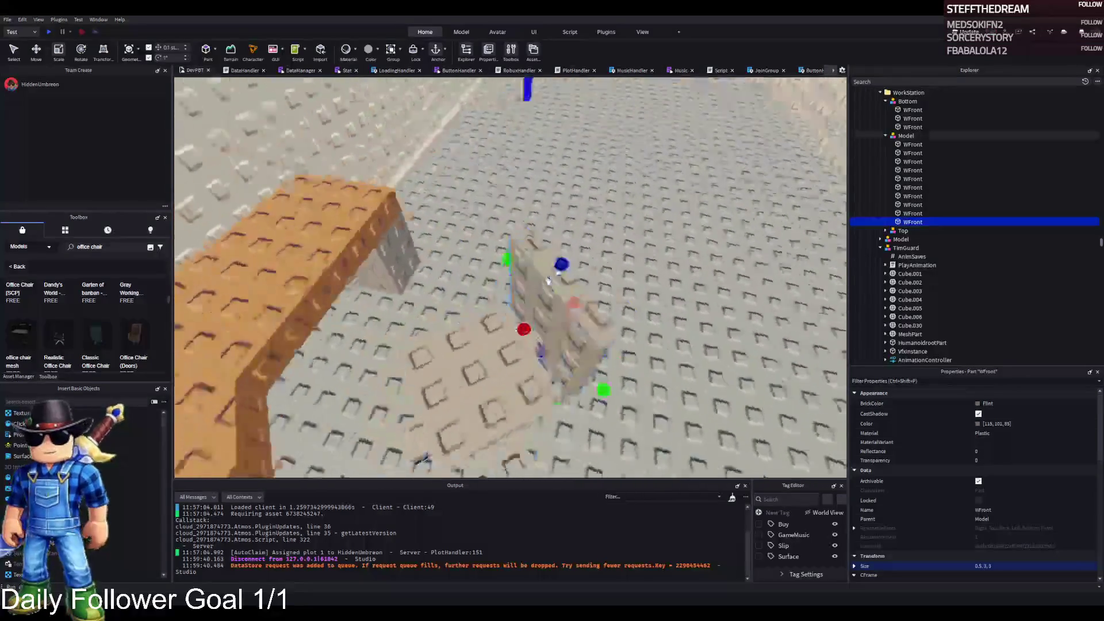
{"action": "left_click", "coordinate": [466, 277]}
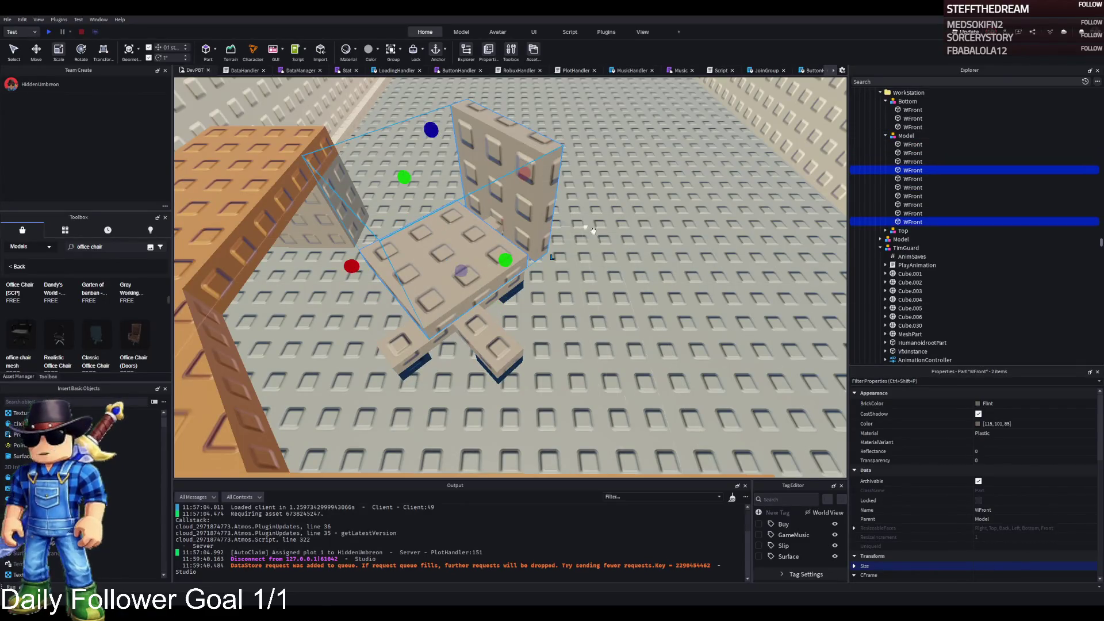
Step: Colour the seat and back Dark stone grey and darken the pole and base parts
{"action": "left_click", "coordinate": [981, 403]}
{"action": "left_click", "coordinate": [989, 525]}
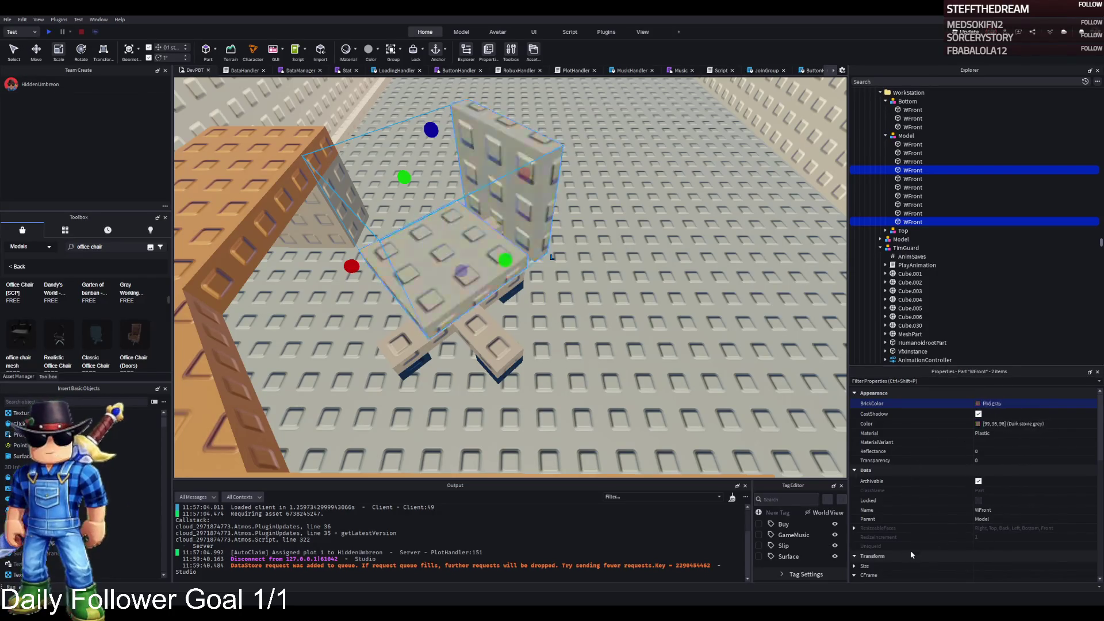
{"action": "key", "text": "w"}
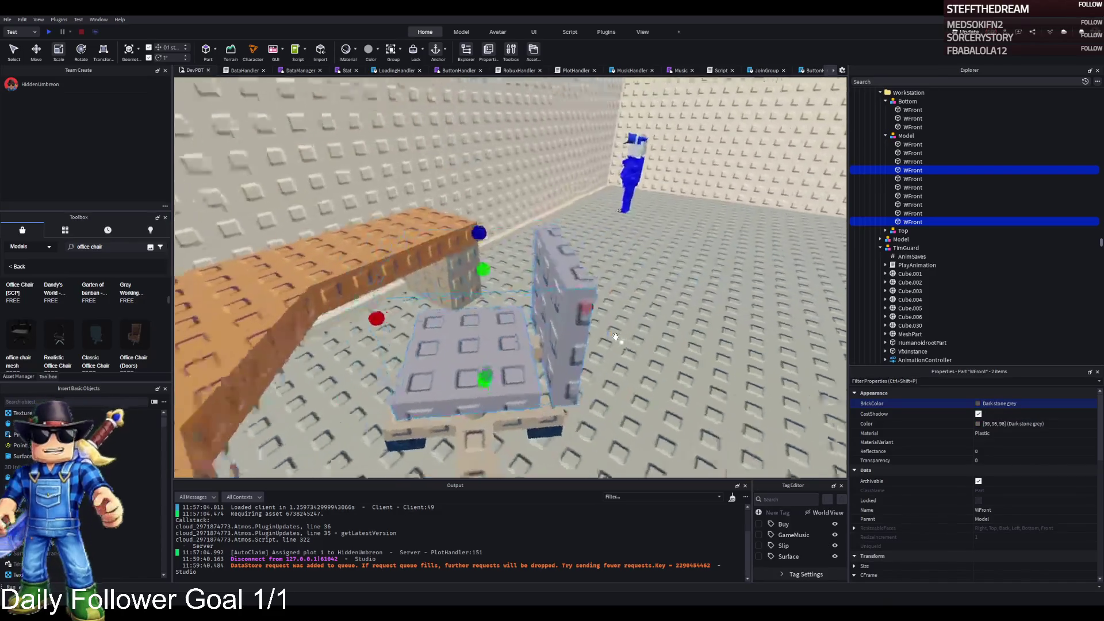
{"action": "scroll", "coordinate": [615, 336], "scroll_direction": "up", "scroll_amount": 3}
{"action": "left_click", "coordinate": [522, 293]}
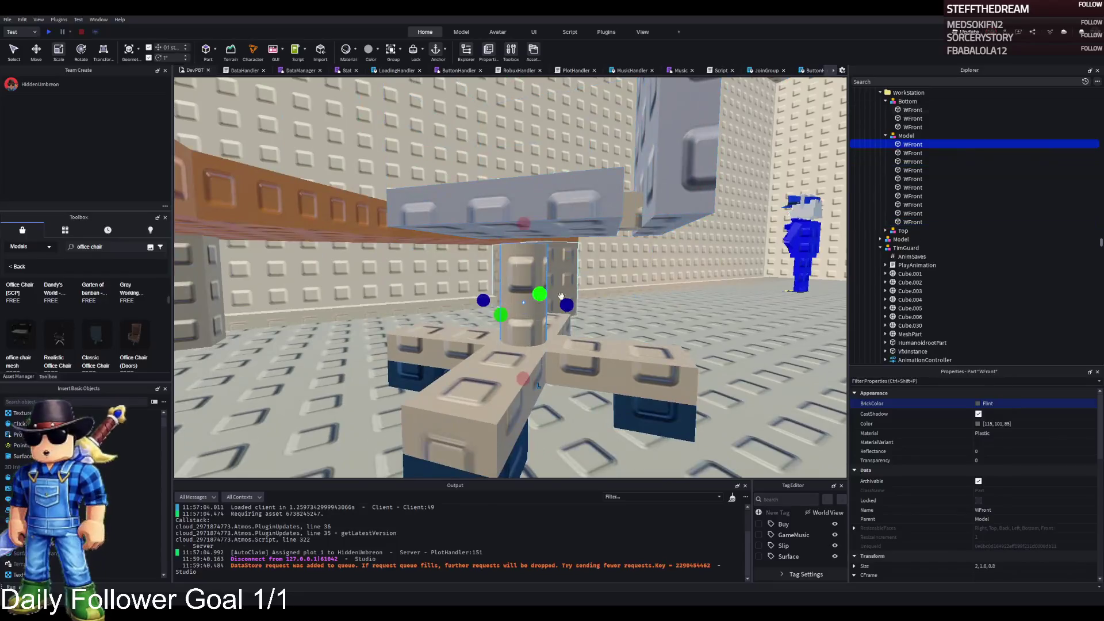
{"action": "left_click", "coordinate": [585, 355], "text": "ctrl"}
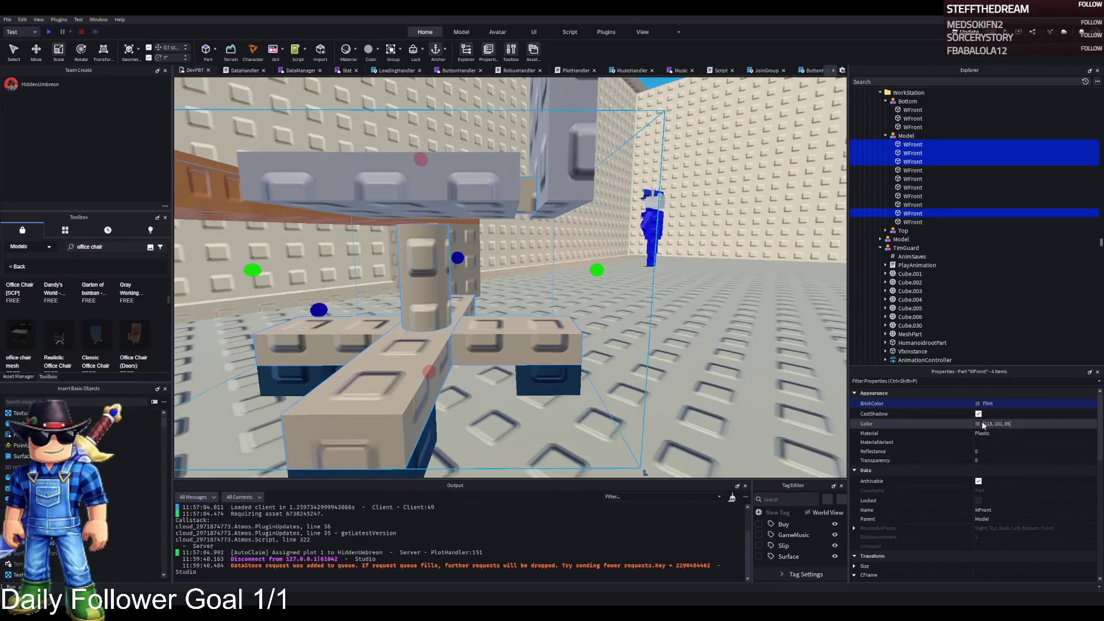
{"action": "key", "text": "ctrl+z"}
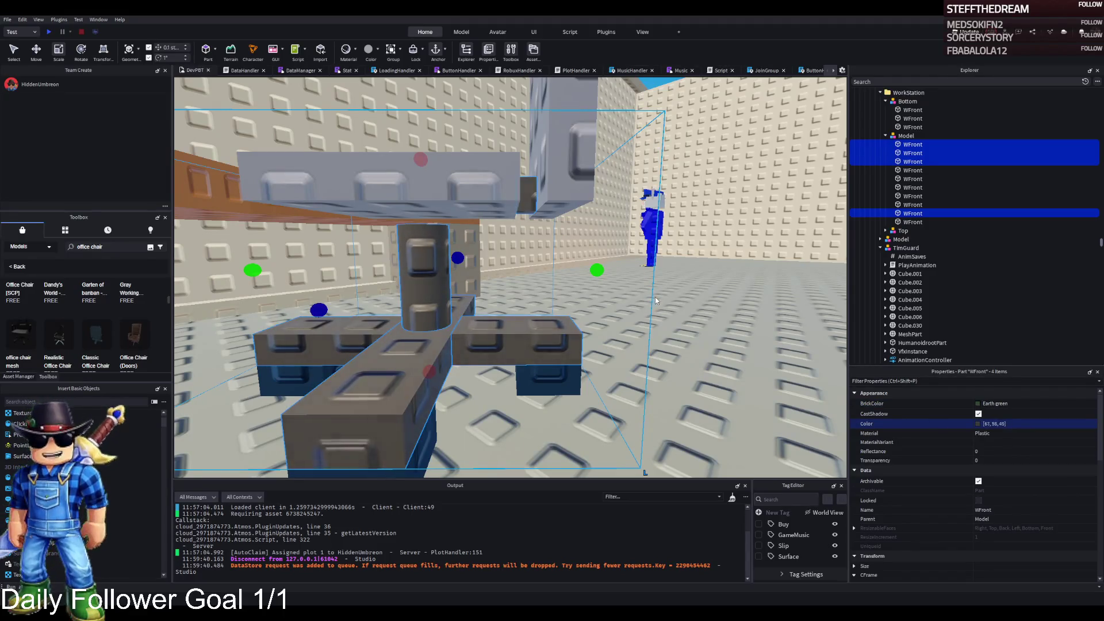
Step: Duplicate the seat plate and flatten the copy into a thin Dark taupe cushion
{"action": "mouse_move", "coordinate": [638, 370]}
{"action": "left_mouse_down"}
{"action": "mouse_move", "coordinate": [560, 344]}
{"action": "mouse_move", "coordinate": [553, 314]}
{"action": "mouse_move", "coordinate": [443, 332]}
{"action": "mouse_move", "coordinate": [448, 438]}
{"action": "mouse_move", "coordinate": [439, 384]}
{"action": "left_mouse_up"}
{"action": "left_click", "coordinate": [560, 343]}
{"action": "key", "text": "ctrl+d"}
{"action": "left_click_drag", "start_coordinate": [439, 312], "coordinate": [440, 309]}
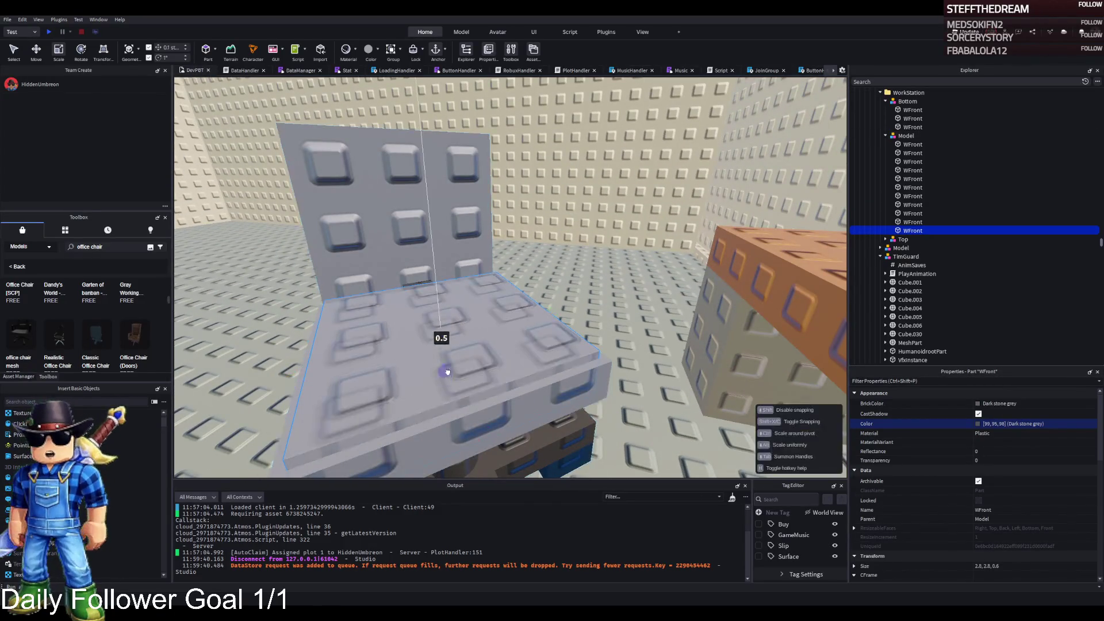
{"action": "left_click_drag", "start_coordinate": [638, 366], "coordinate": [639, 366]}
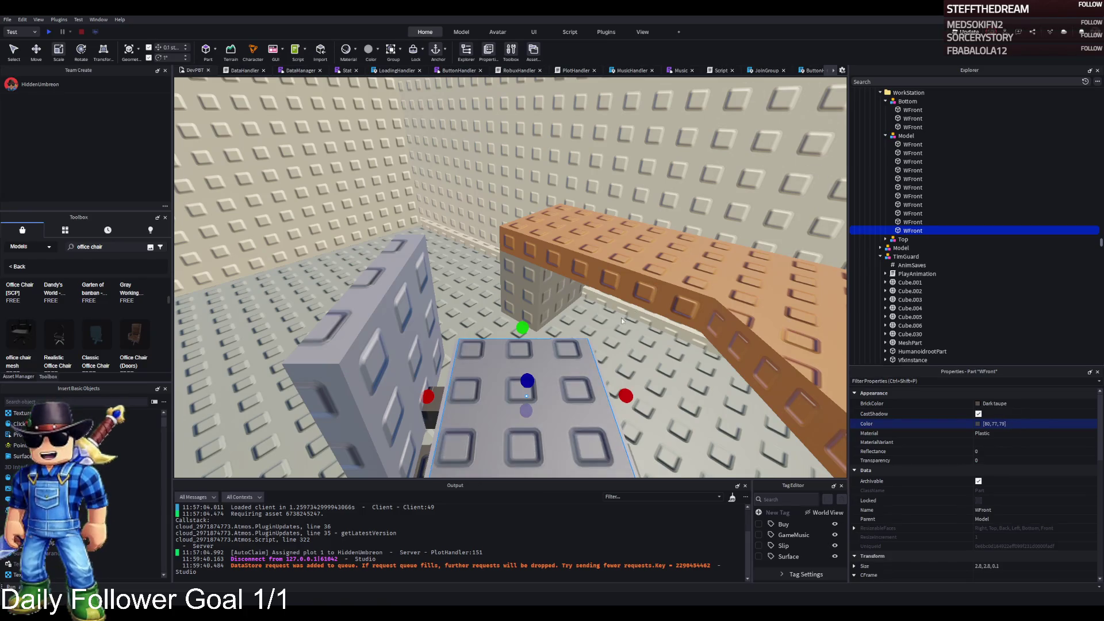
{"action": "left_click", "coordinate": [605, 388]}
{"action": "left_click_drag", "start_coordinate": [605, 388], "coordinate": [522, 216]}
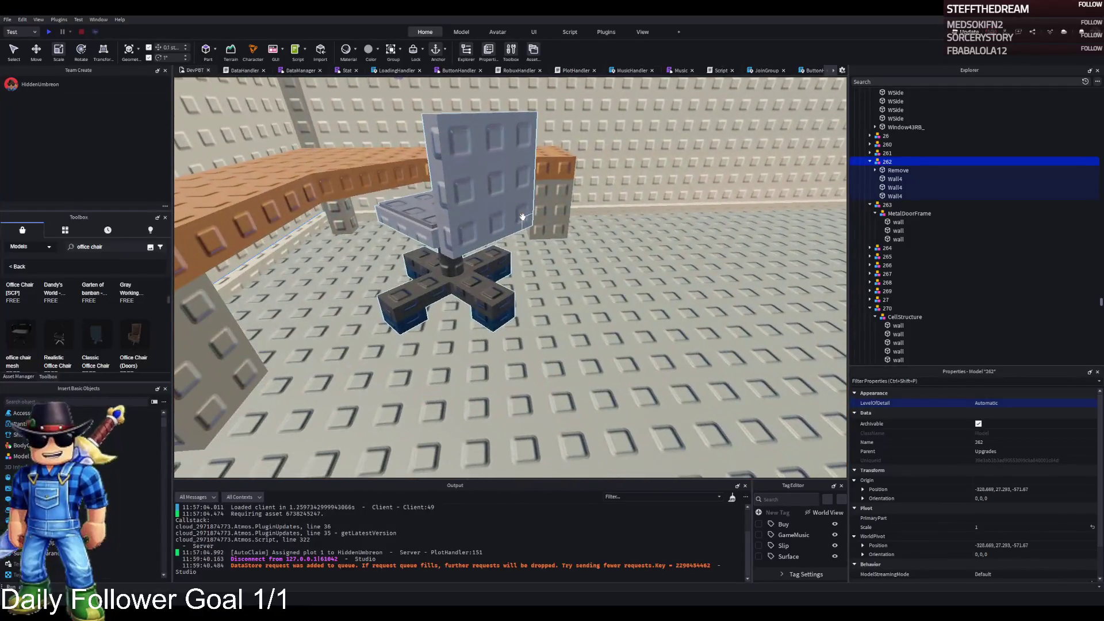
Step: Move the Prison Folder with the desk, chair and guard into plot model 1
{"action": "left_click", "coordinate": [457, 199]}
{"action": "left_click", "coordinate": [908, 119]}
{"action": "left_click", "coordinate": [880, 119]}
{"action": "left_click", "coordinate": [886, 110]}
{"action": "left_click", "coordinate": [878, 136]}
{"action": "left_click", "coordinate": [897, 129]}
{"action": "key", "text": "f"}
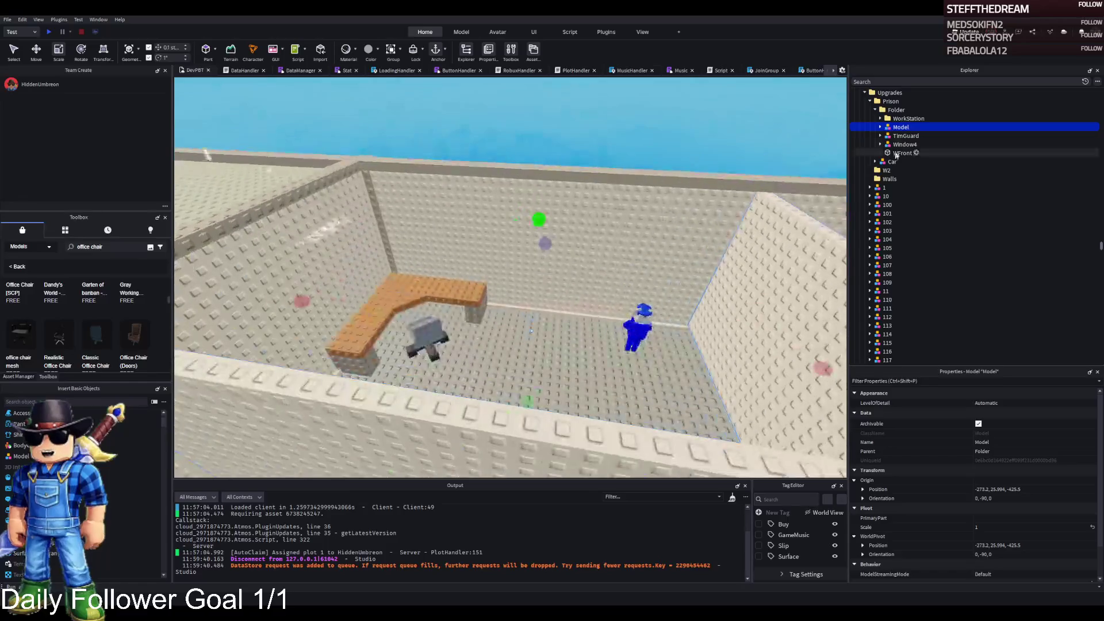
{"action": "left_click", "coordinate": [896, 110]}
{"action": "key", "text": "ctrl+x"}
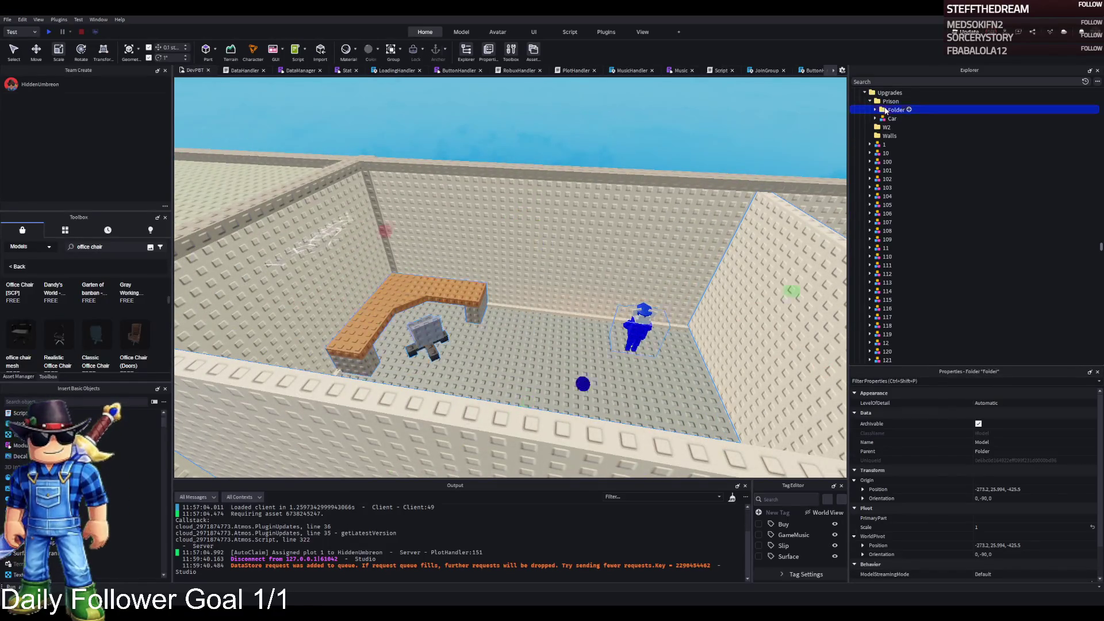
{"action": "left_click", "coordinate": [884, 135]}
{"action": "key", "text": "ctrl+shift+v"}
Step: Slide the WBack wall along its blue axis
{"action": "scroll", "coordinate": [892, 111], "scroll_direction": "up", "scroll_amount": 15}
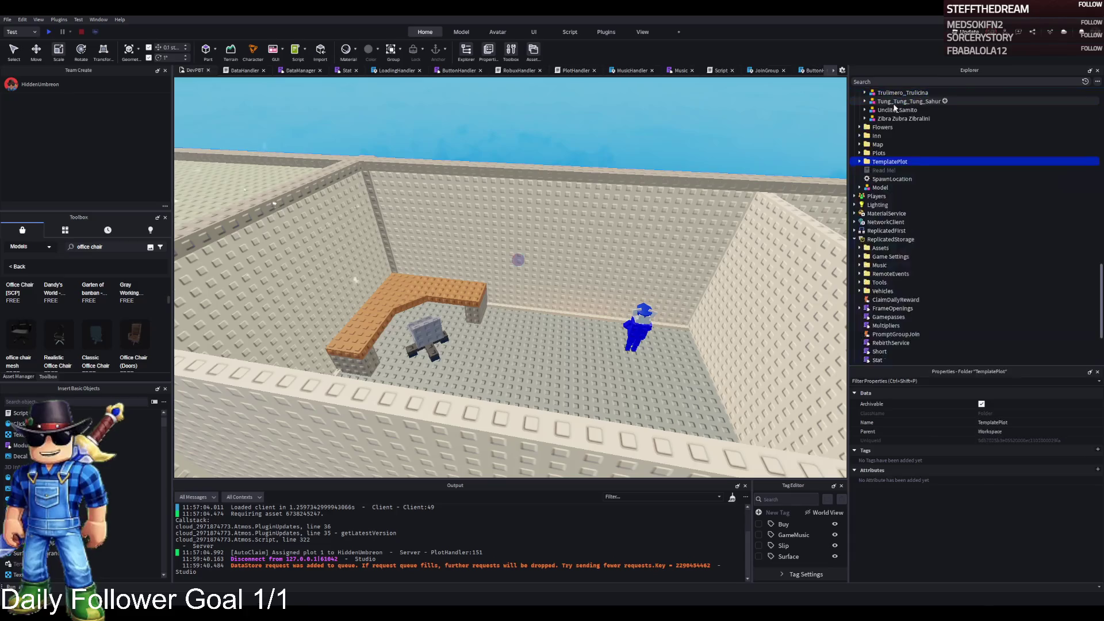
{"action": "scroll", "coordinate": [663, 183], "scroll_direction": "down", "scroll_amount": 3}
{"action": "left_click", "coordinate": [661, 190]}
{"action": "key", "text": "f"}
{"action": "mouse_move", "coordinate": [437, 226]}
{"action": "left_mouse_down"}
{"action": "mouse_move", "coordinate": [456, 240]}
{"action": "mouse_move", "coordinate": [525, 229]}
{"action": "mouse_move", "coordinate": [495, 224]}
{"action": "left_mouse_up"}
Step: Collapse the TemplatePlot folder and start a playtest with F5
{"action": "left_click", "coordinate": [877, 118]}
{"action": "scroll", "coordinate": [880, 172], "scroll_direction": "up", "scroll_amount": 5}
{"action": "double_click", "coordinate": [884, 162]}
{"action": "key", "text": "F5"}
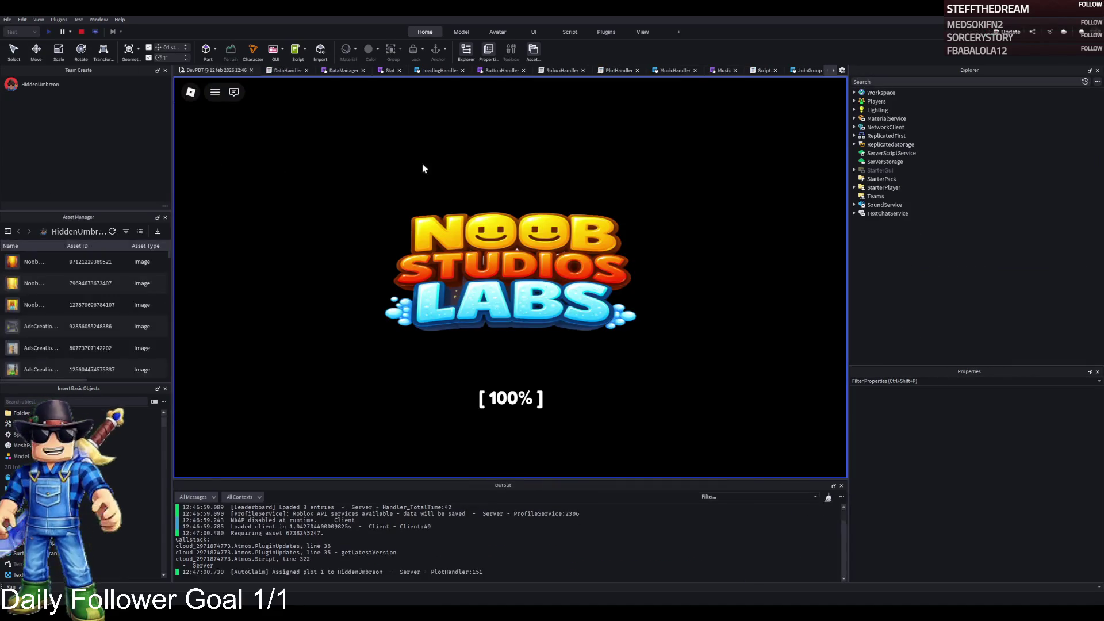
Step: Walk the test character through the jail corridor and up the stairs into the desk and chair room
{"action": "key", "text": "w"}
{"action": "key", "text": "a"}
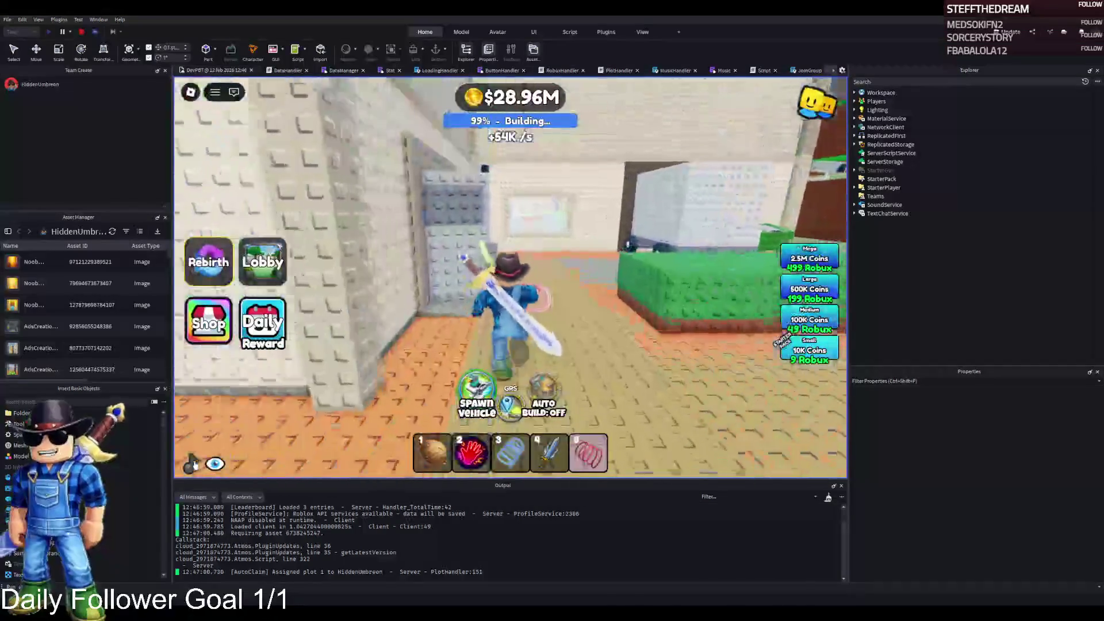
{"action": "key", "text": "w"}
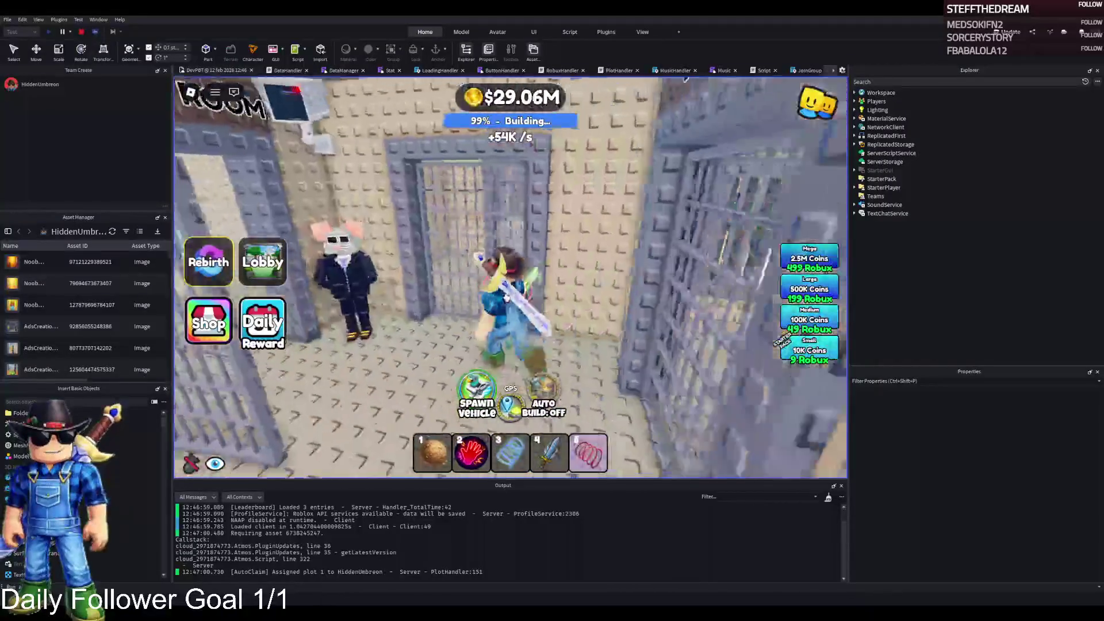
{"action": "key", "text": "w"}
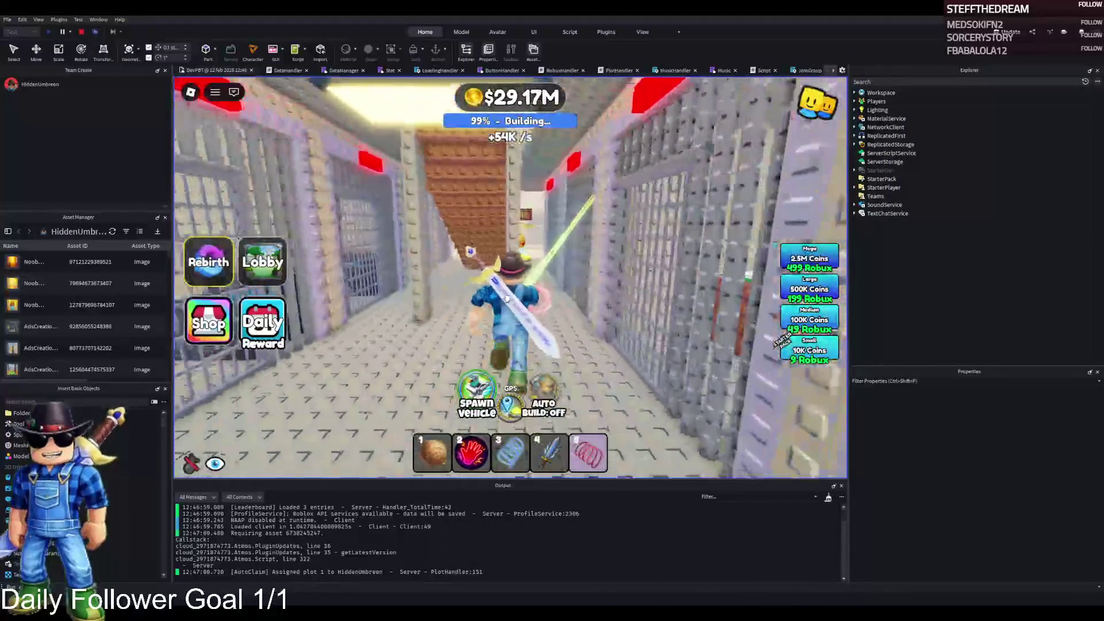
{"action": "key", "text": "w"}
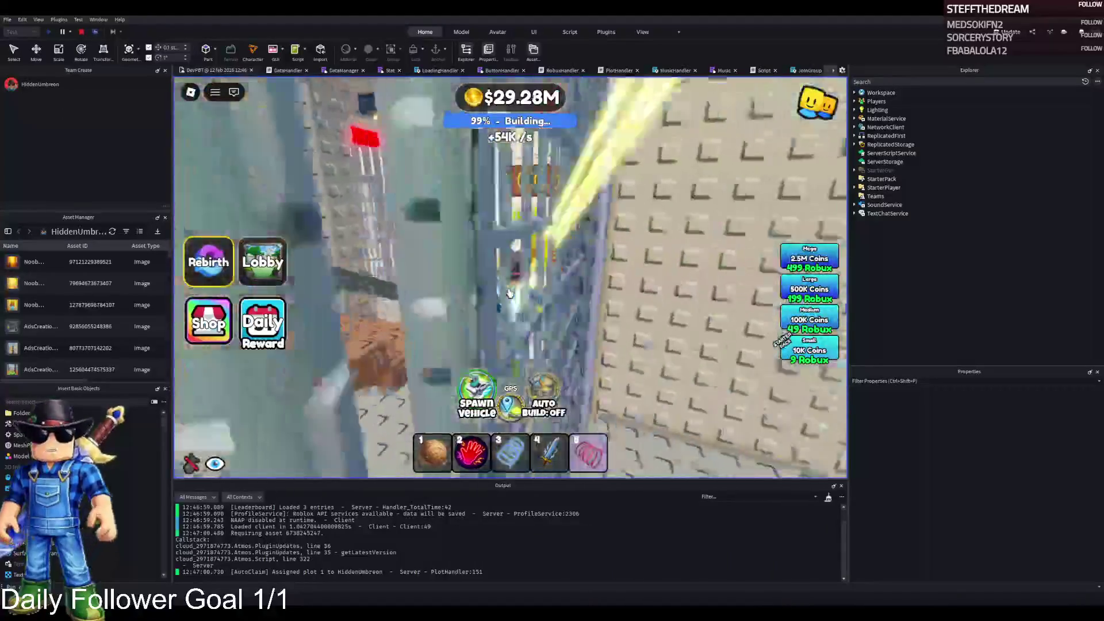
{"action": "key", "text": "w"}
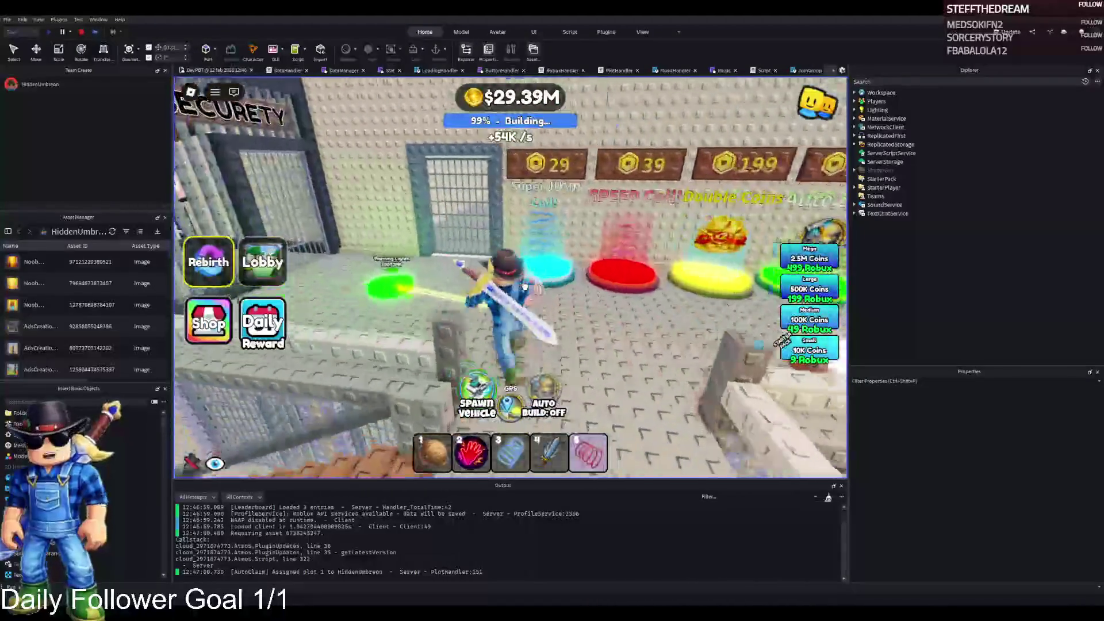
{"action": "key", "text": "w"}
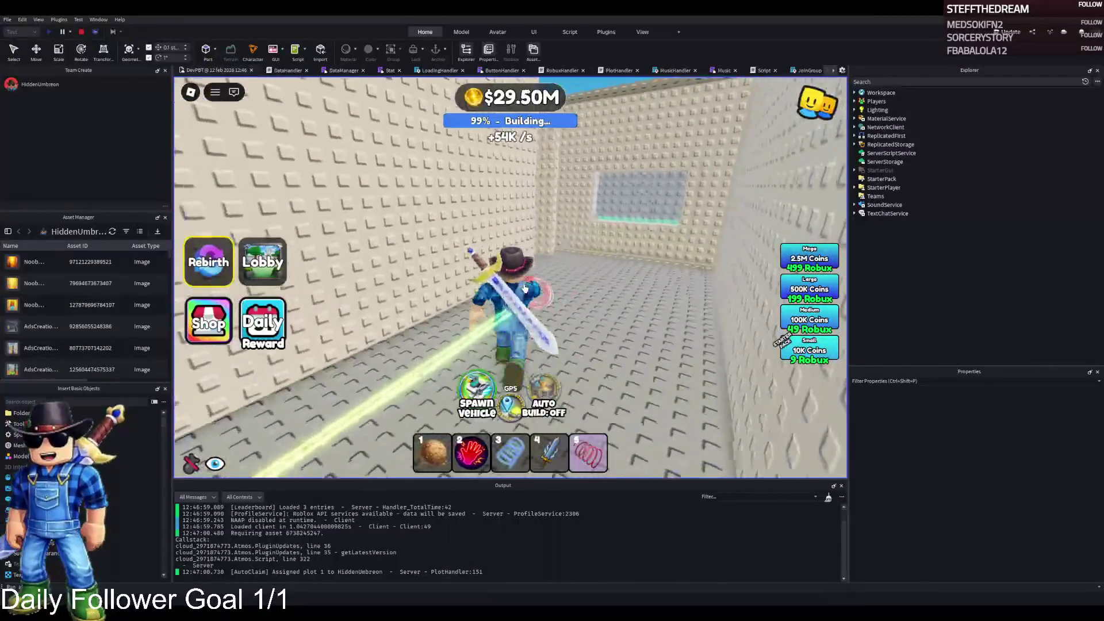
{"action": "key", "text": "w"}
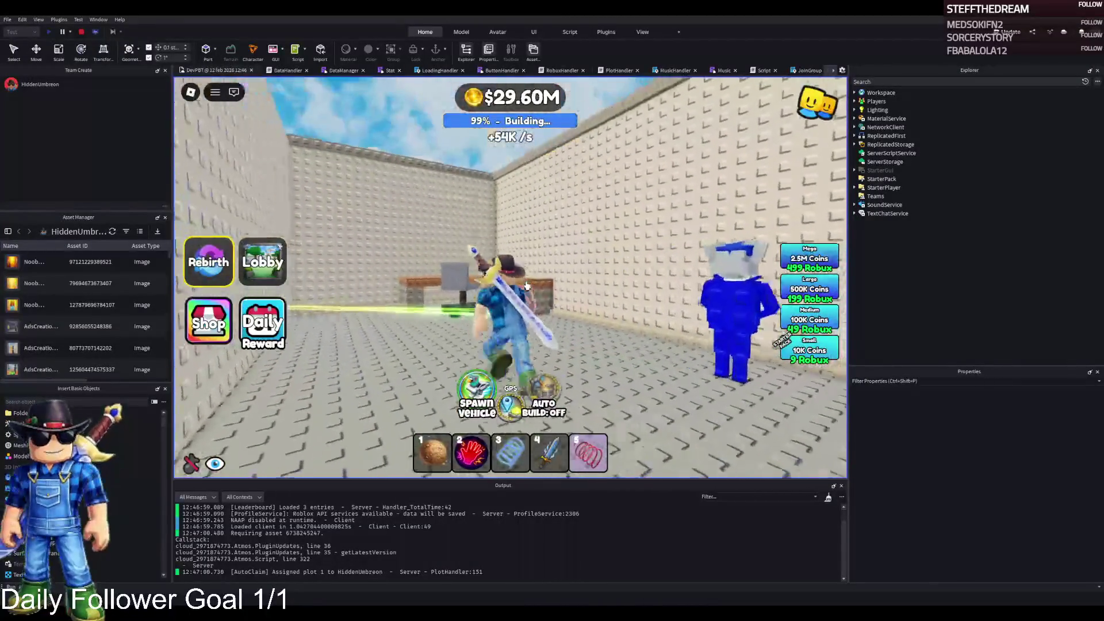
{"action": "key", "text": "w"}
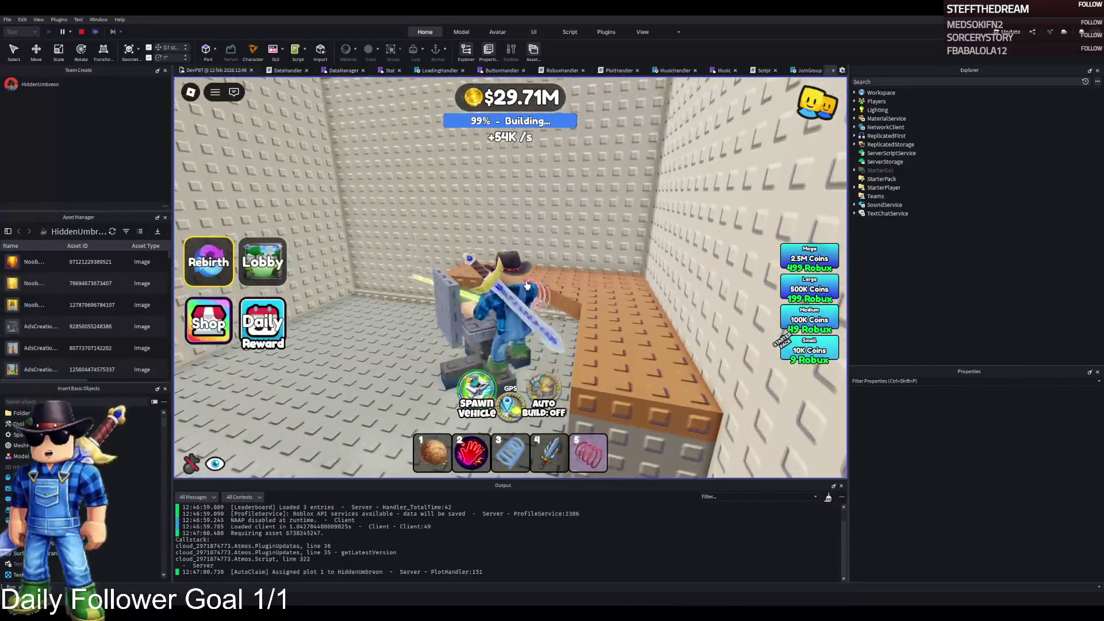
{"action": "key", "text": "d"}
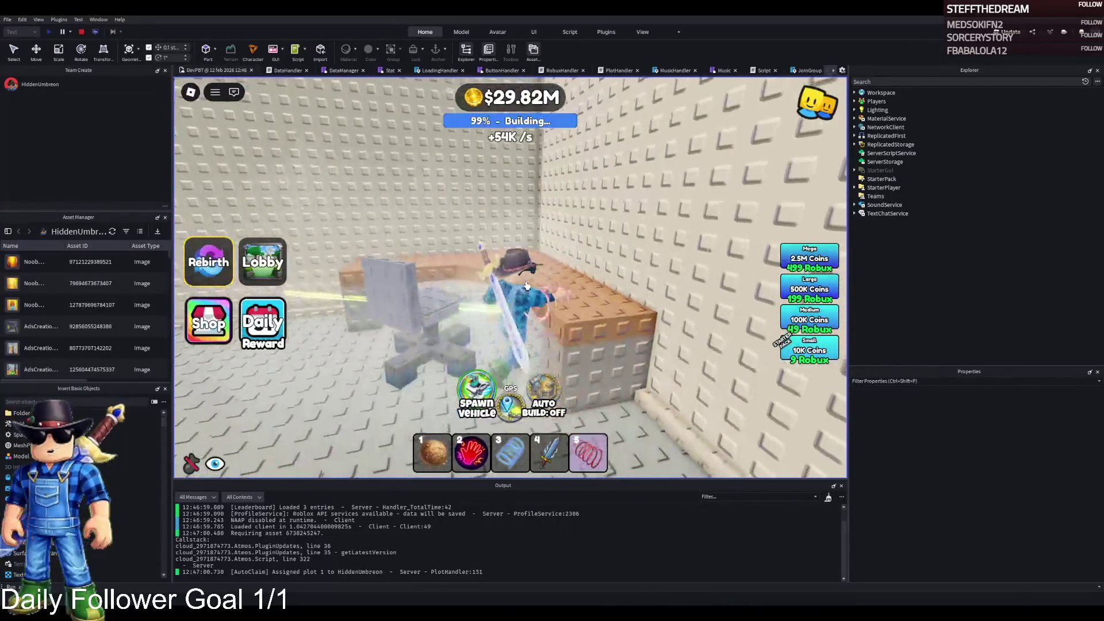
{"action": "key", "text": "a"}
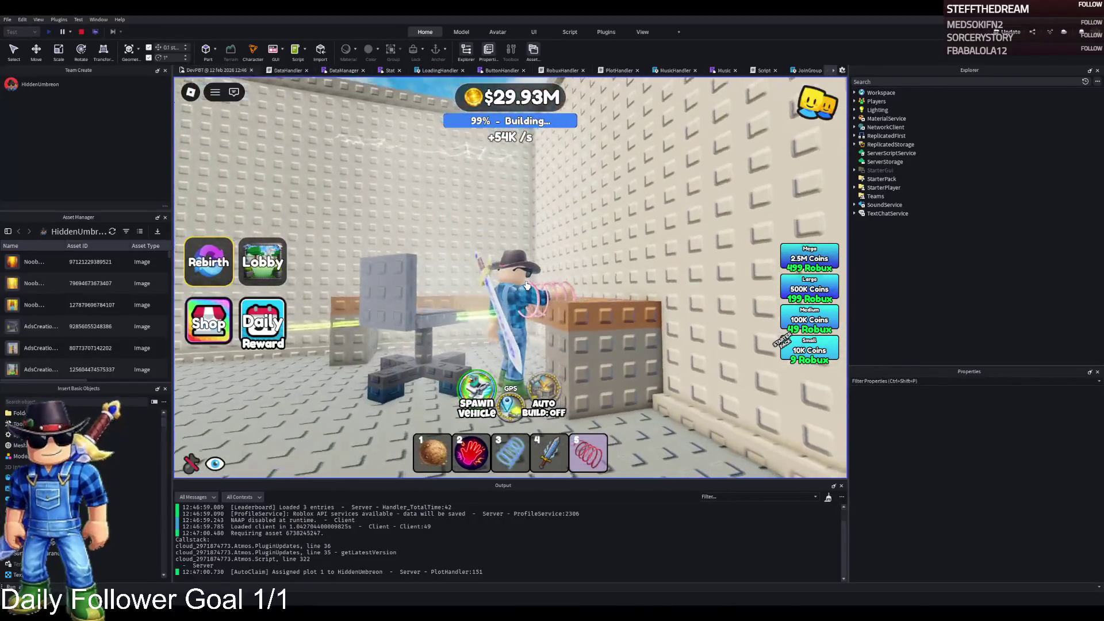
{"action": "key", "text": "a"}
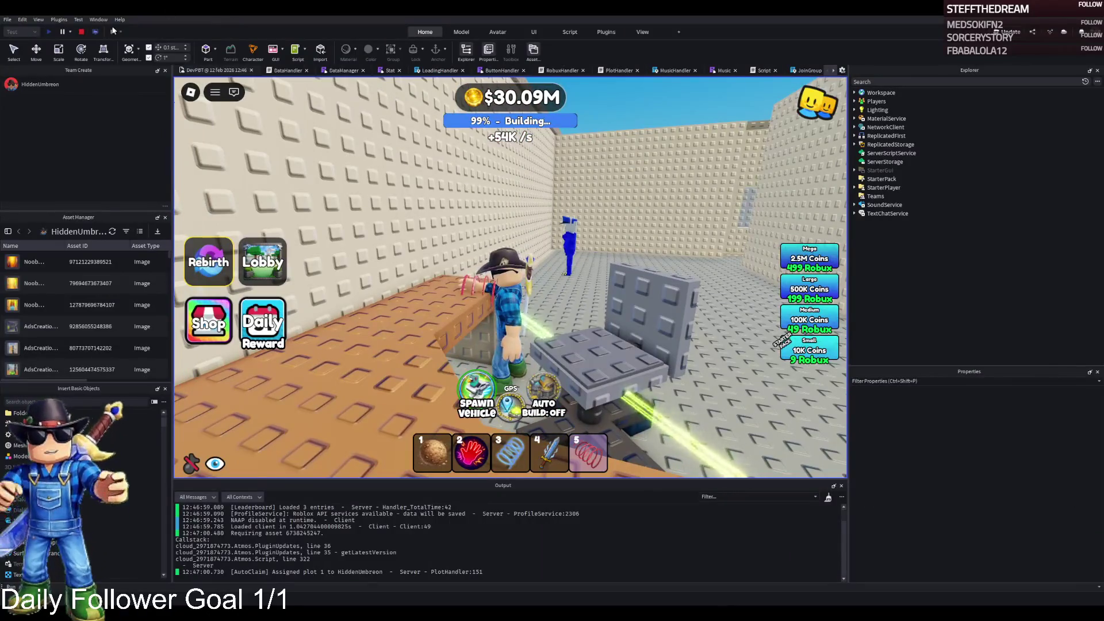
Step: Stop the playtest and frame a prison room wall in the editor
{"action": "left_click", "coordinate": [81, 33]}
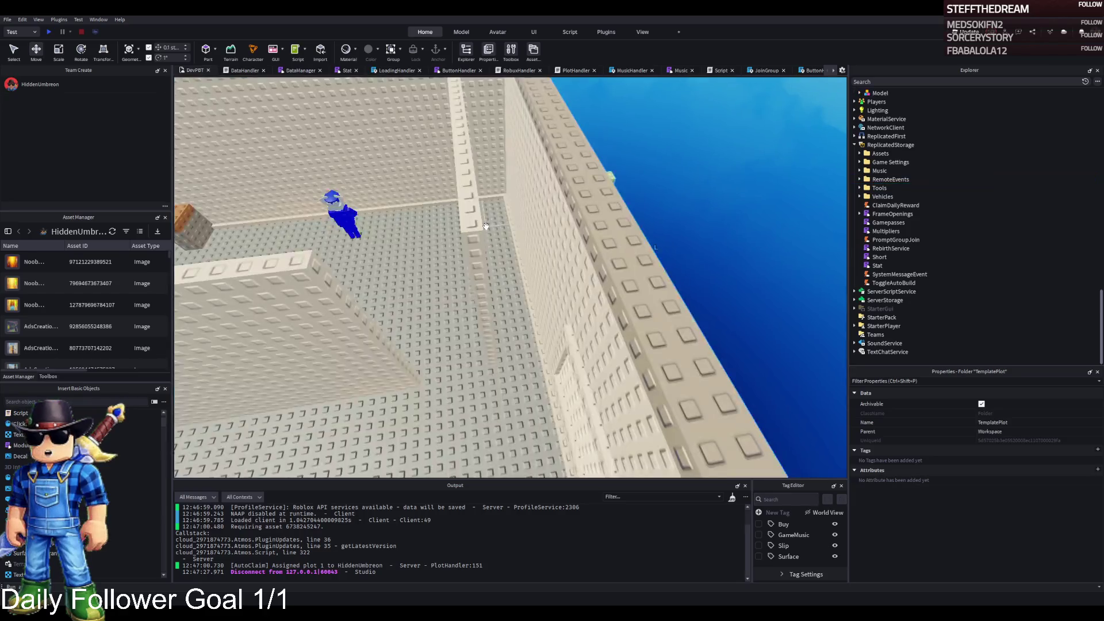
{"action": "left_click", "coordinate": [482, 224]}
{"action": "key", "text": "f"}
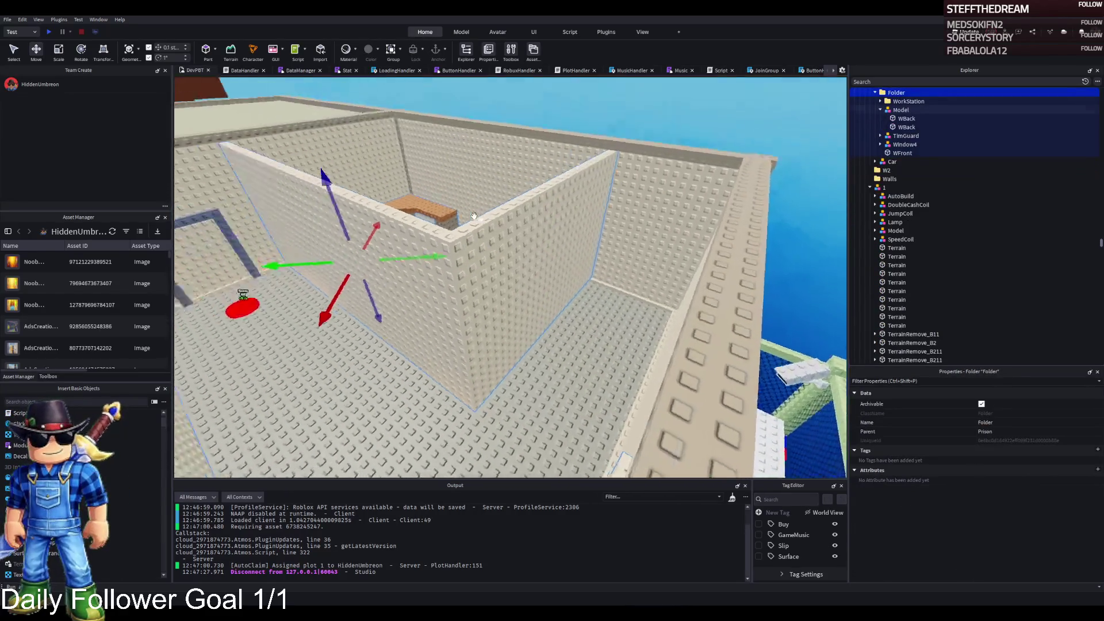
Step: Resize the two WFront blocks of the Bottom group to about 2.4 and 2.6 studs tall
{"action": "key", "text": "w"}
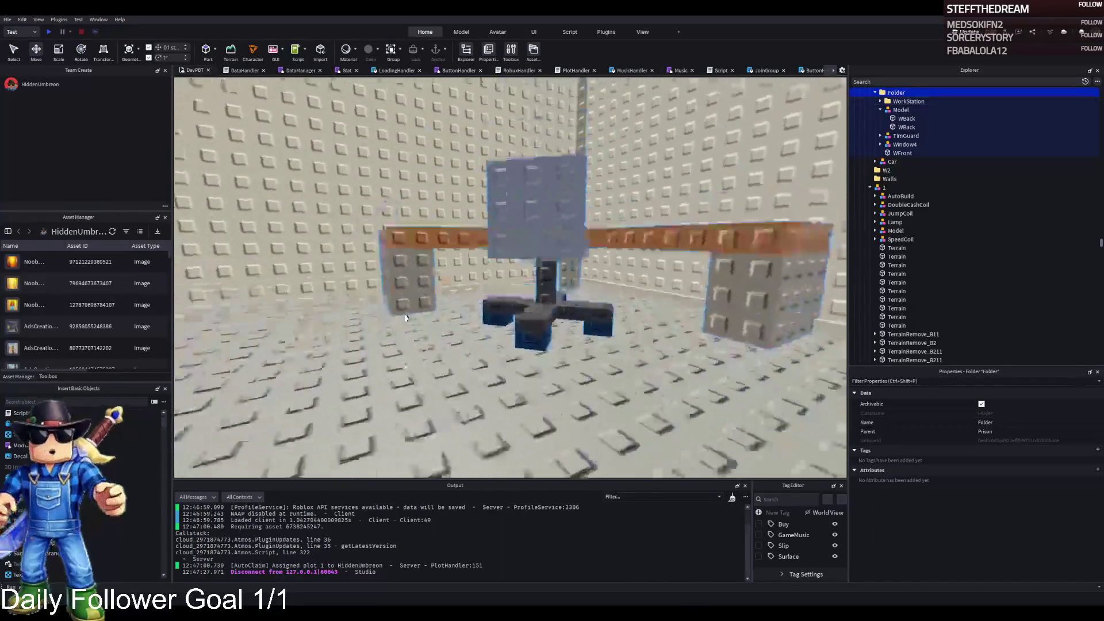
{"action": "left_click", "coordinate": [513, 325]}
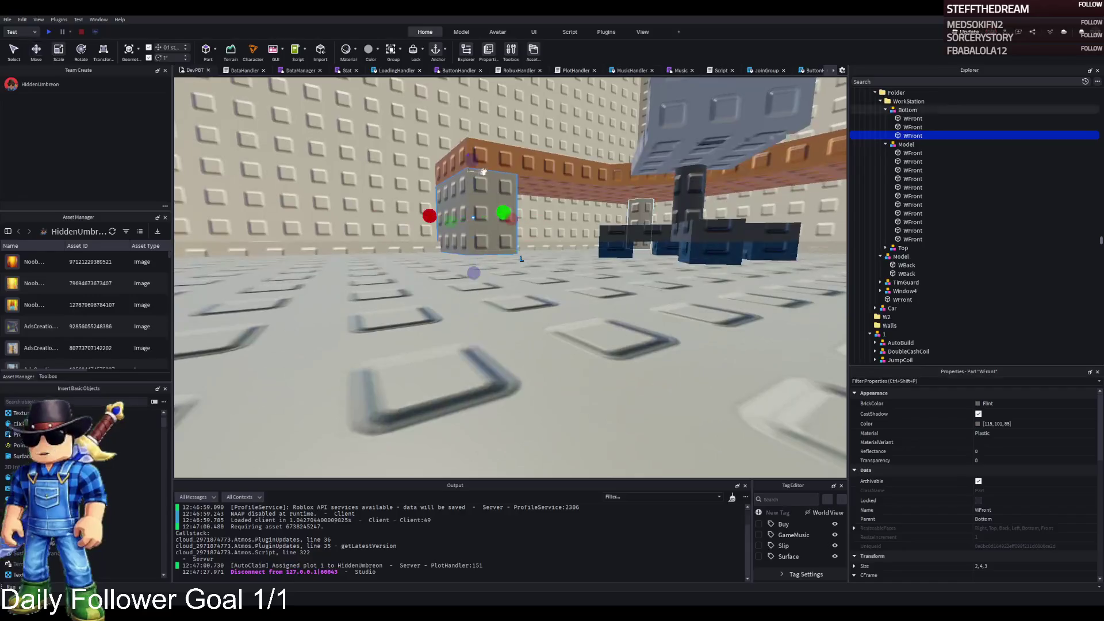
{"action": "left_click_drag", "start_coordinate": [472, 163], "coordinate": [470, 172]}
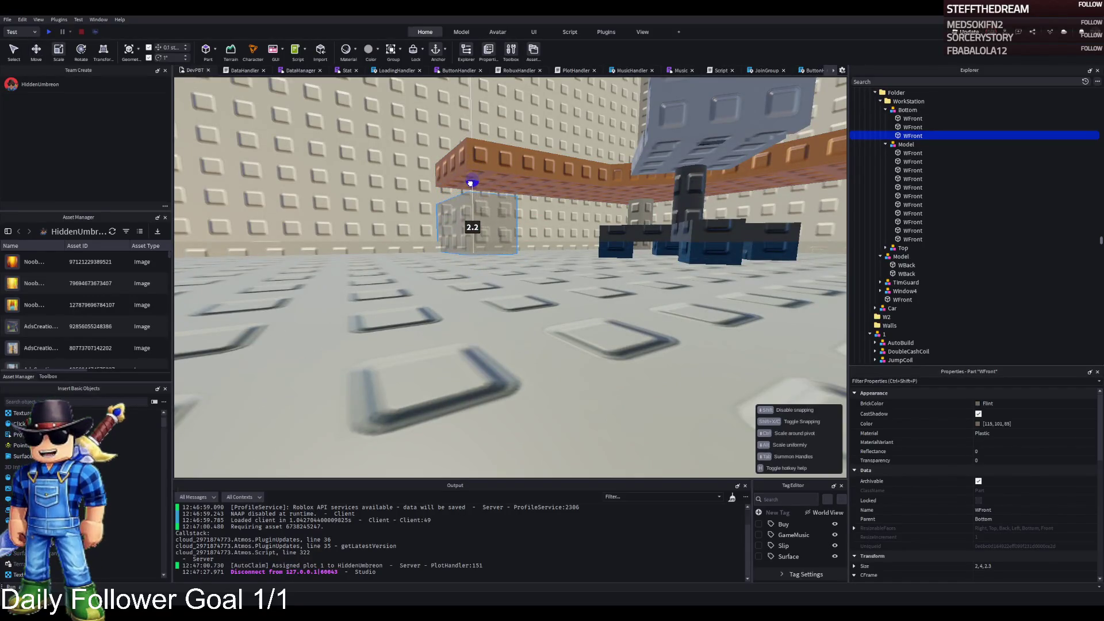
{"action": "left_click_drag", "start_coordinate": [475, 177], "coordinate": [475, 178]}
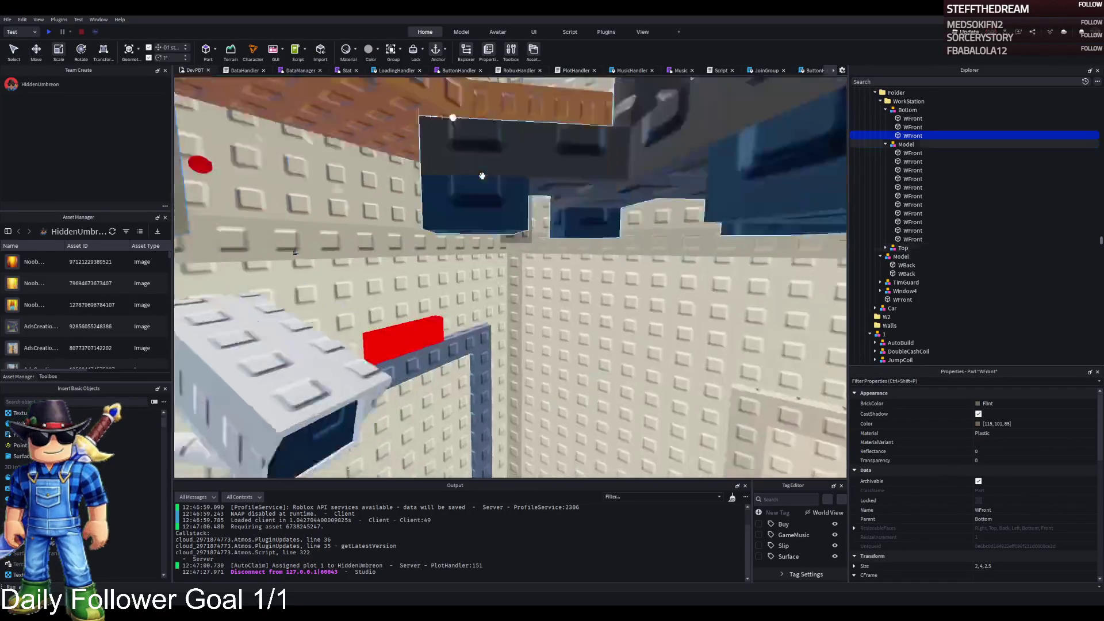
{"action": "left_click", "coordinate": [462, 206]}
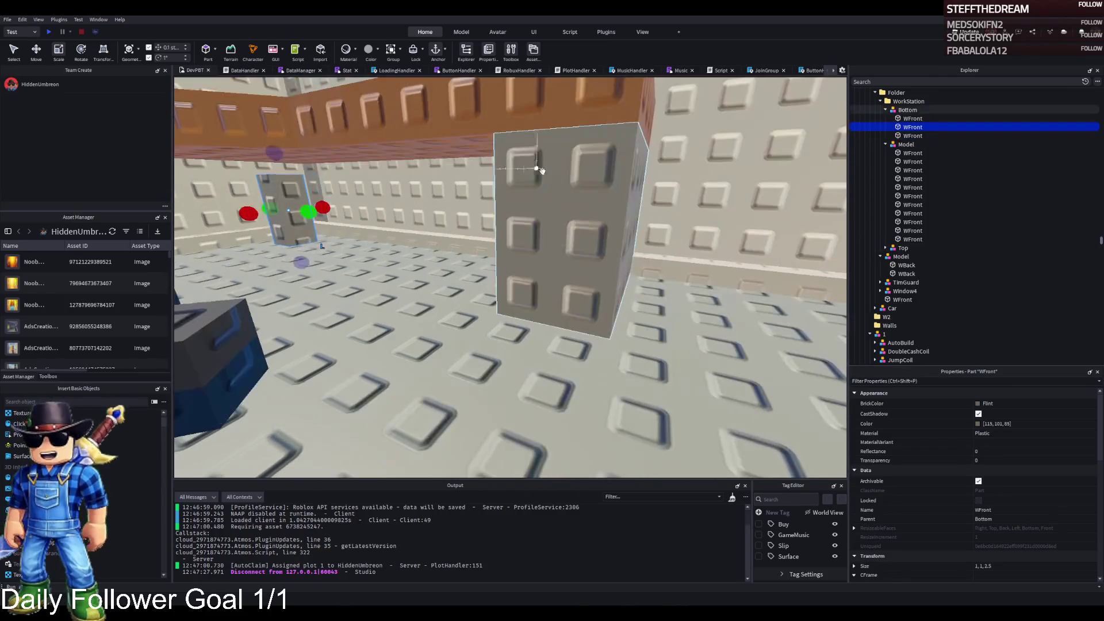
{"action": "left_click", "coordinate": [589, 181]}
{"action": "left_click_drag", "start_coordinate": [584, 120], "coordinate": [580, 147]}
{"action": "left_click", "coordinate": [903, 144]}
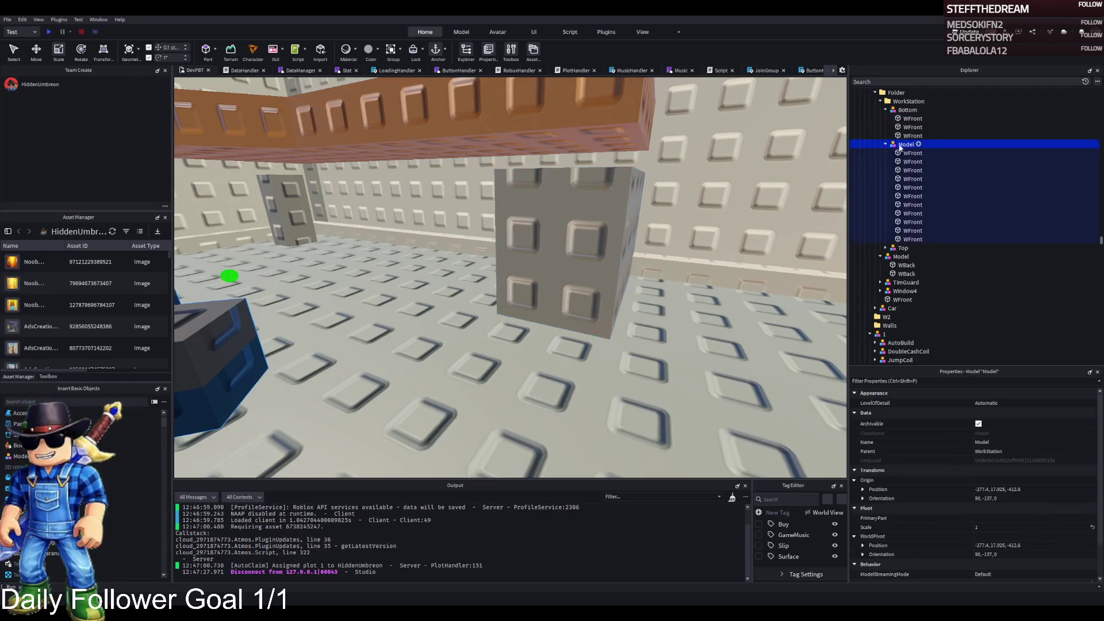
Step: Lower the chair's Top model slightly along the blue axis
{"action": "key", "text": "f"}
{"action": "left_click", "coordinate": [885, 110]}
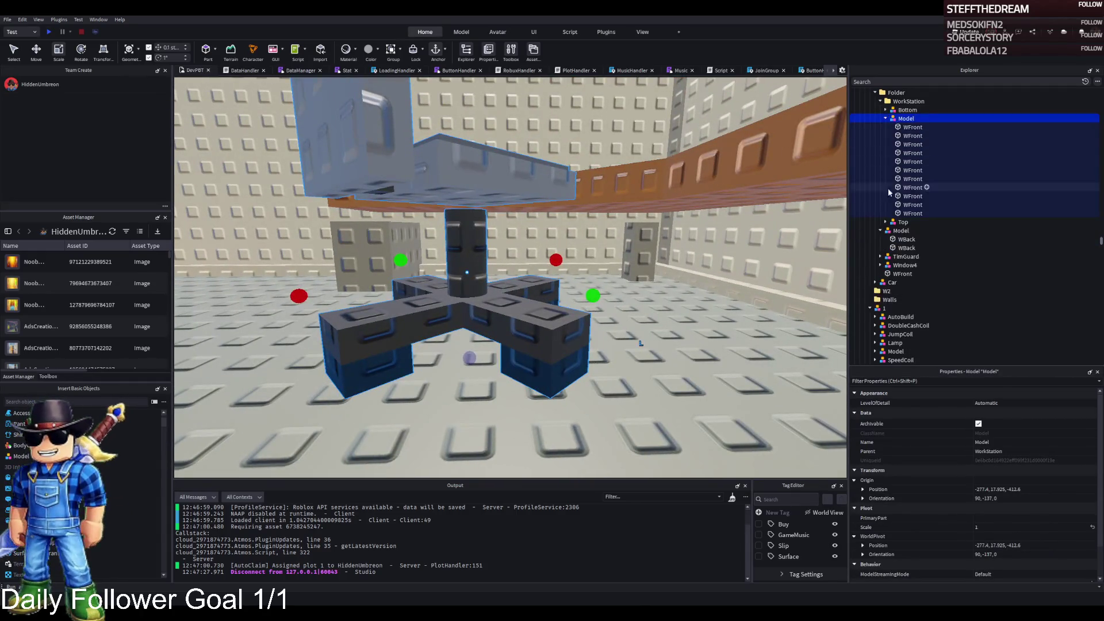
{"action": "left_click", "coordinate": [904, 223]}
{"action": "key", "text": "ctrl+2"}
{"action": "left_click_drag", "start_coordinate": [547, 222], "coordinate": [545, 237]}
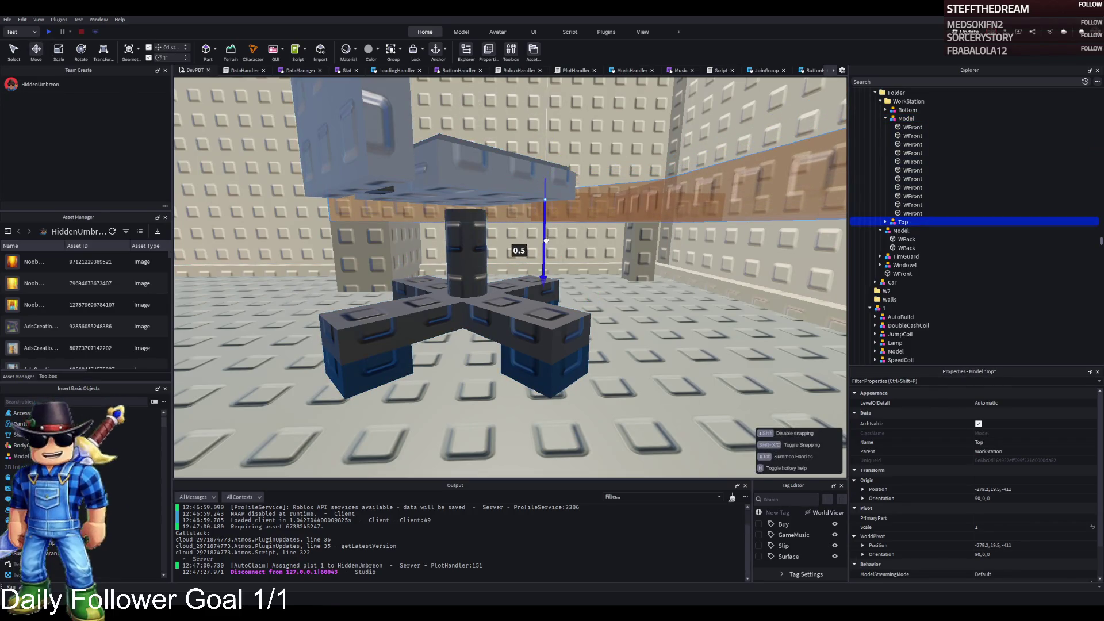
Step: Thin one cross-base arm to 0.3 and stretch the base's centre pillar upward
{"action": "left_click", "coordinate": [493, 305]}
{"action": "left_click_drag", "start_coordinate": [468, 270], "coordinate": [464, 278]}
{"action": "left_click", "coordinate": [437, 310]}
{"action": "left_click", "coordinate": [465, 247]}
{"action": "left_click_drag", "start_coordinate": [464, 203], "coordinate": [458, 190]}
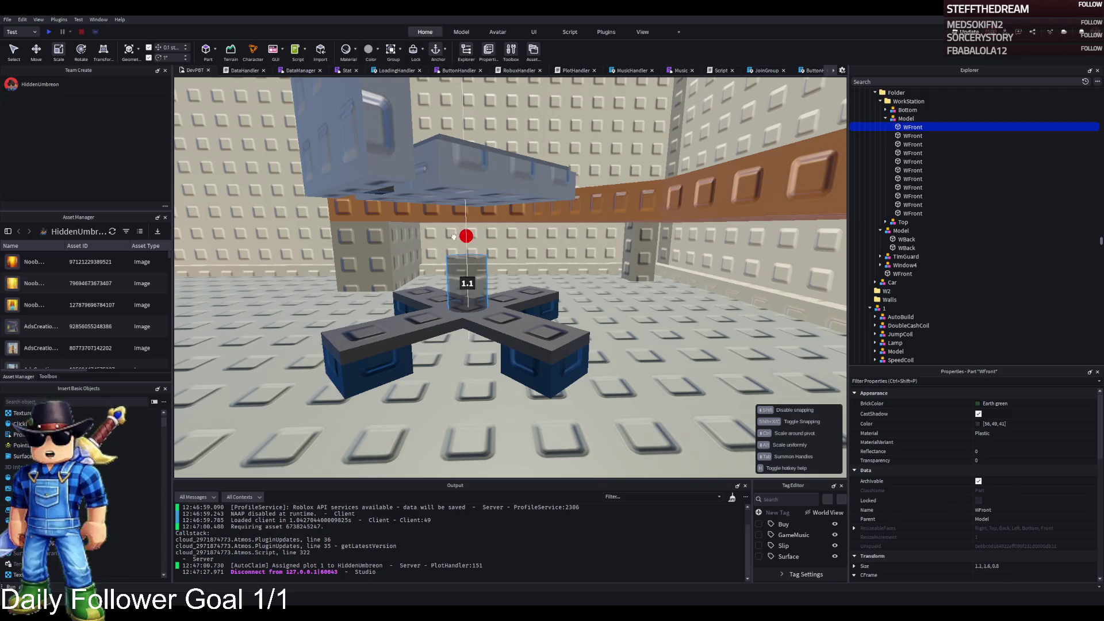
{"action": "left_click_drag", "start_coordinate": [452, 241], "coordinate": [453, 240]}
Step: Select four seat parts and move them vertically to set their height above the base
{"action": "left_click", "coordinate": [453, 155]}
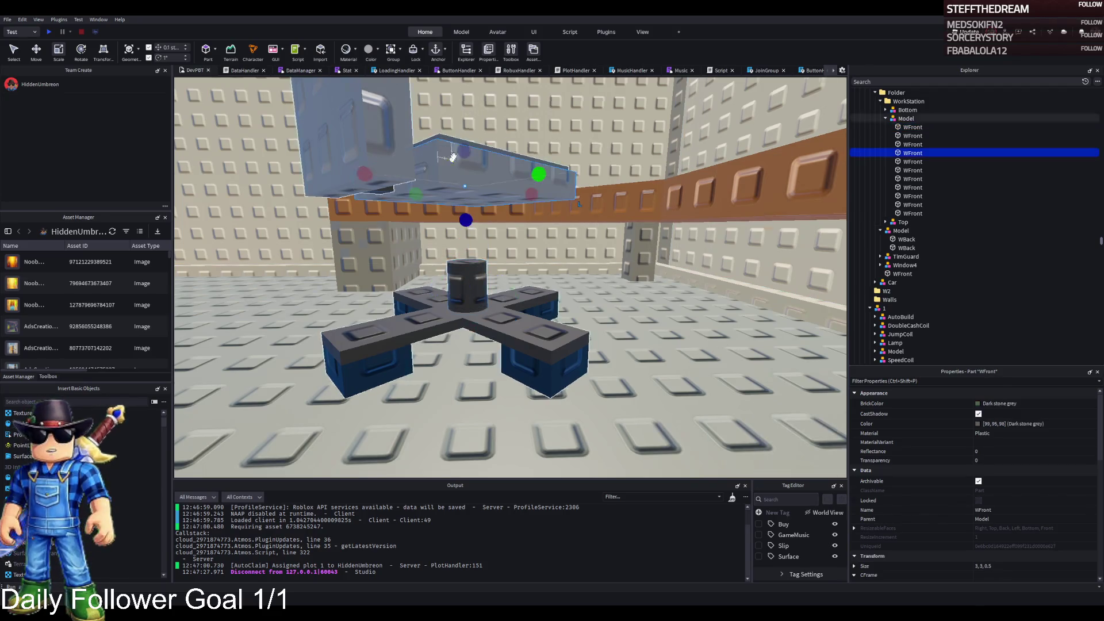
{"action": "key", "text": "f"}
{"action": "left_click", "coordinate": [477, 173], "text": "ctrl"}
{"action": "left_click", "coordinate": [541, 253], "text": "ctrl"}
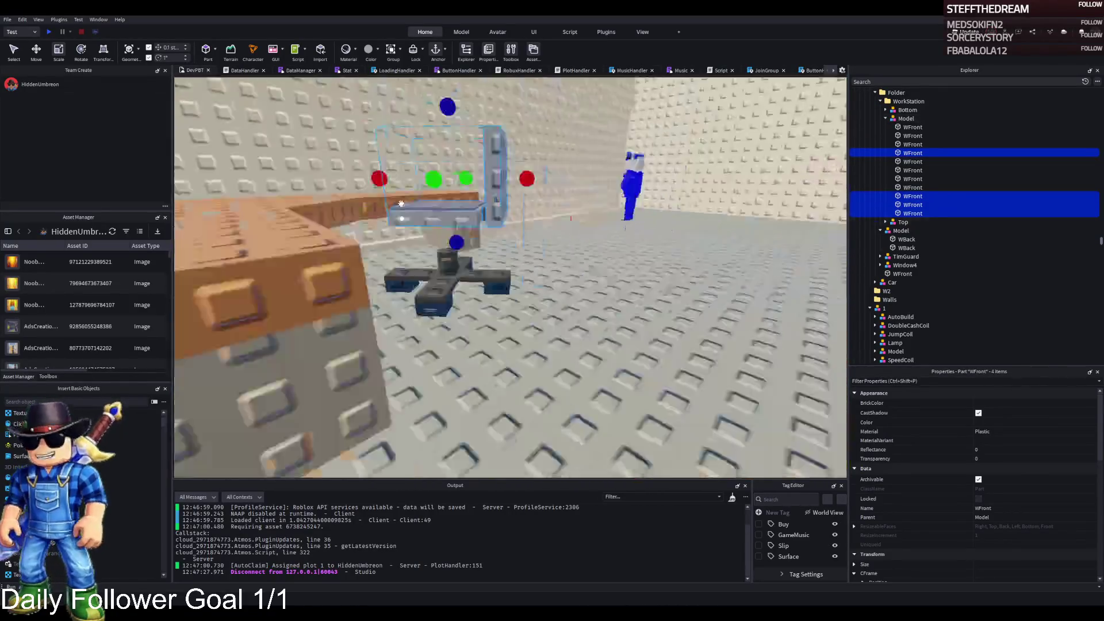
{"action": "left_click", "coordinate": [433, 200], "text": "ctrl"}
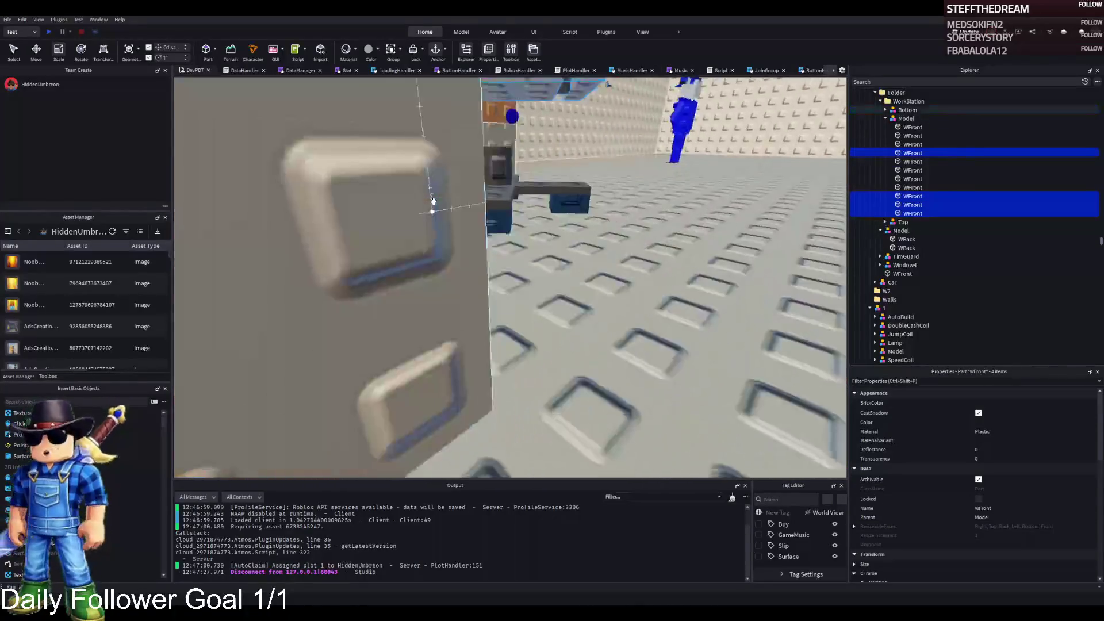
{"action": "key", "text": "ctrl+2"}
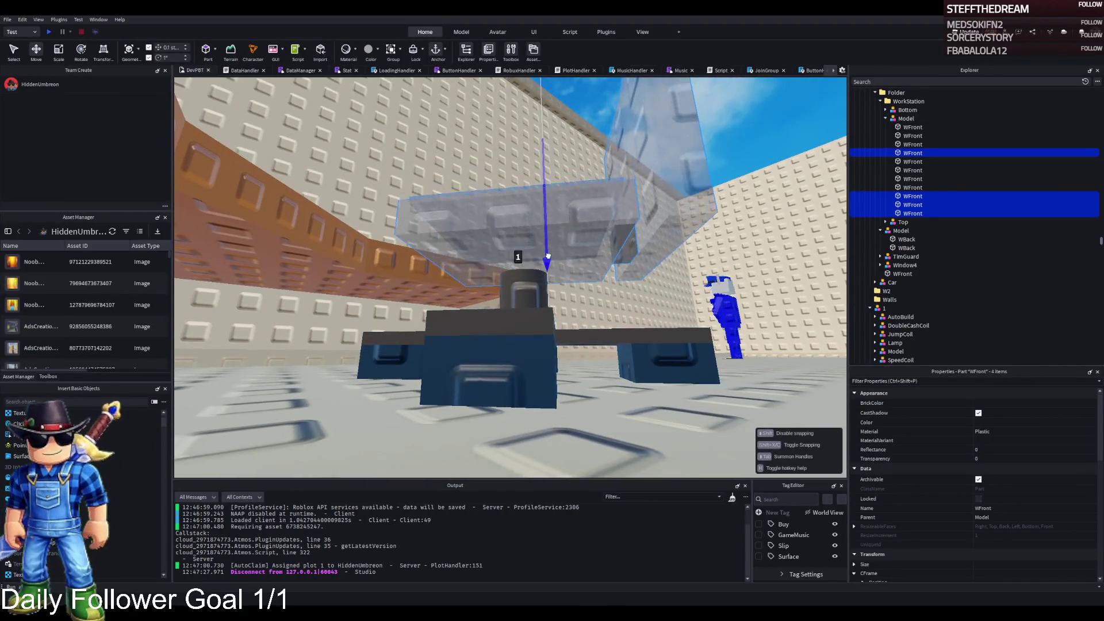
{"action": "key", "text": "q"}
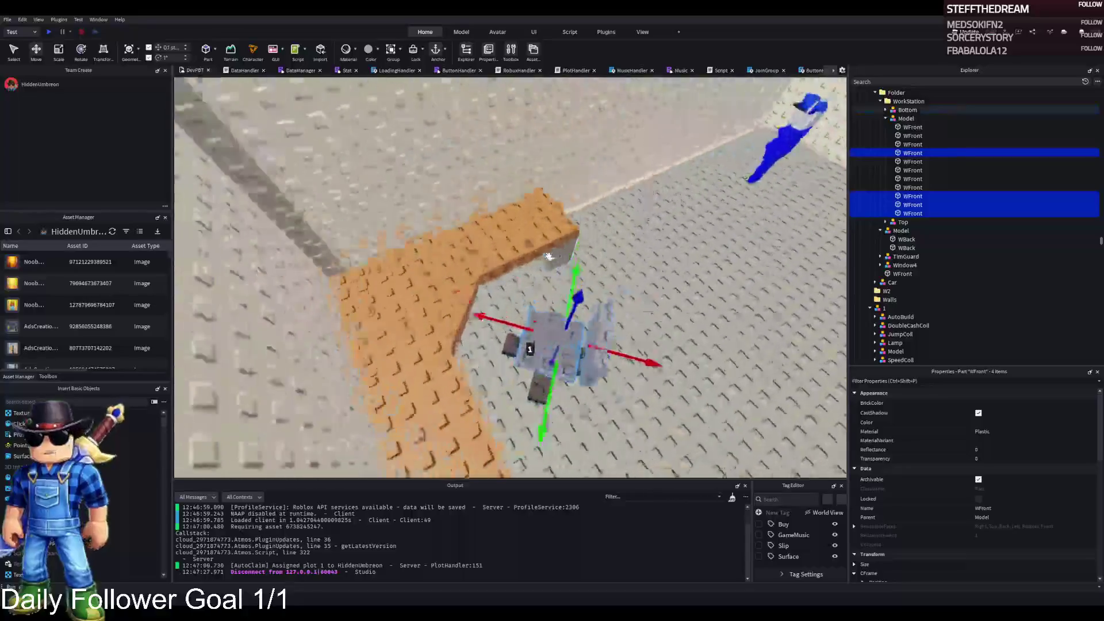
{"action": "scroll", "coordinate": [550, 223], "scroll_direction": "up", "scroll_amount": 5}
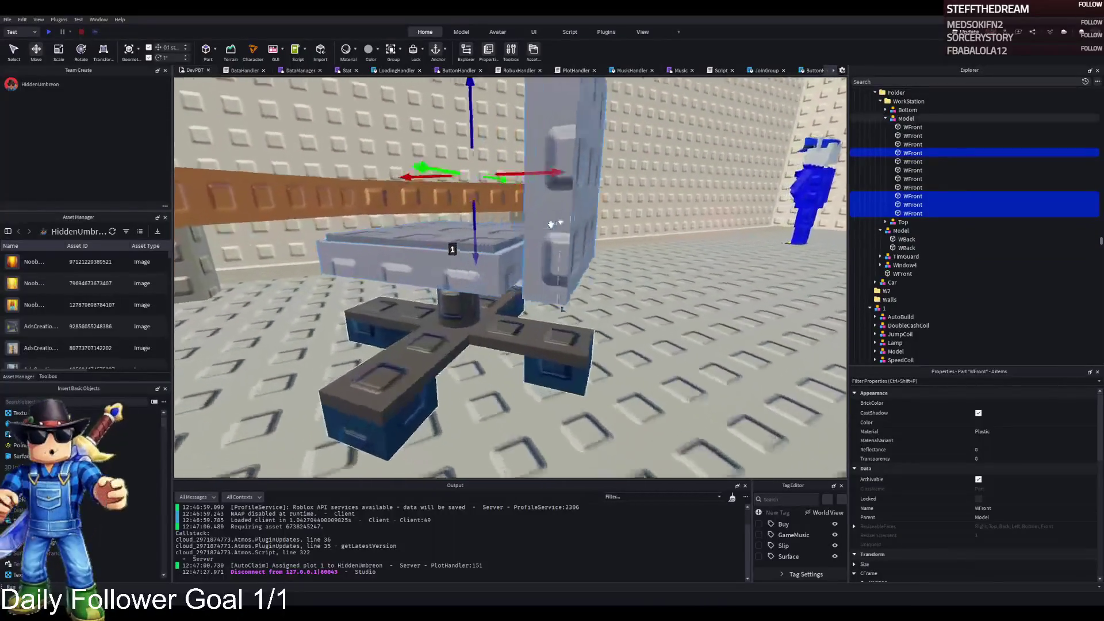
{"action": "mouse_move", "coordinate": [541, 174]}
{"action": "left_mouse_down"}
{"action": "mouse_move", "coordinate": [541, 190]}
{"action": "mouse_move", "coordinate": [570, 155]}
{"action": "mouse_move", "coordinate": [530, 200]}
{"action": "mouse_move", "coordinate": [435, 237]}
{"action": "left_mouse_up"}
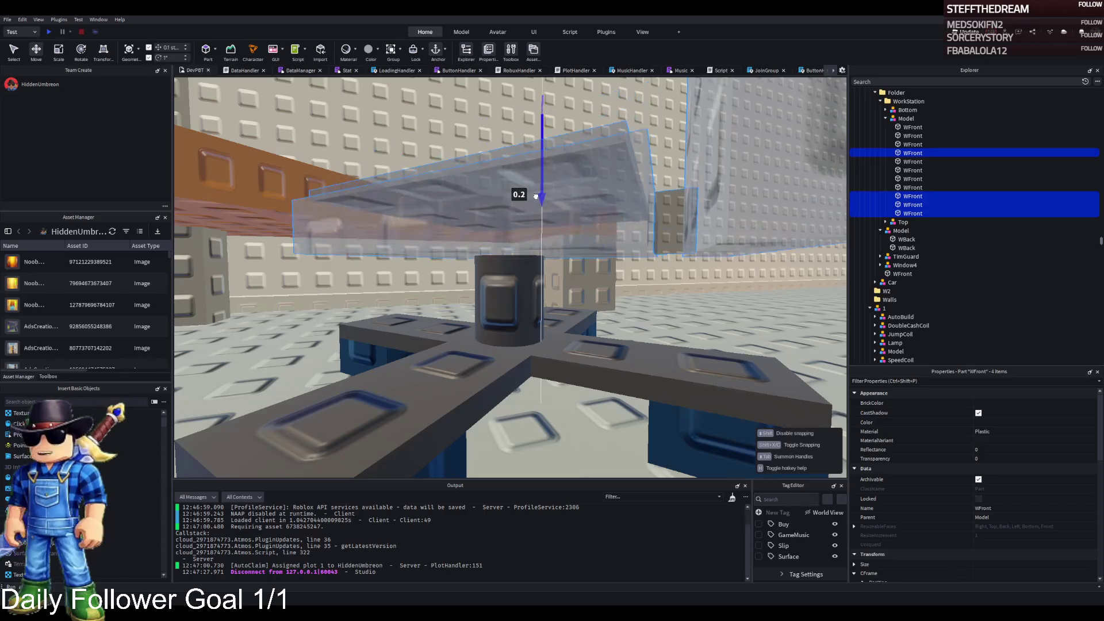
{"action": "left_click", "coordinate": [434, 237]}
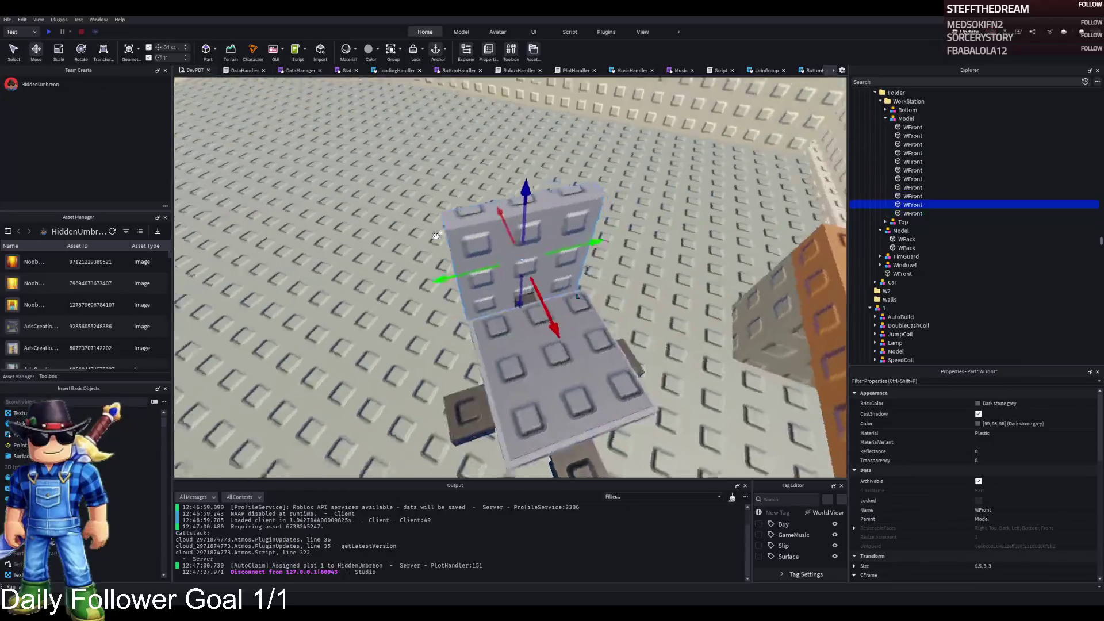
Step: Resize the backrest panel to 2.4 and shrink the seat panels to 2.4 and 1.8
{"action": "key", "text": "ctrl+3"}
{"action": "left_click_drag", "start_coordinate": [573, 252], "coordinate": [556, 260]}
{"action": "left_click", "coordinate": [552, 359]}
{"action": "left_click_drag", "start_coordinate": [567, 361], "coordinate": [557, 365]}
{"action": "left_click", "coordinate": [566, 373]}
{"action": "left_click", "coordinate": [489, 409]}
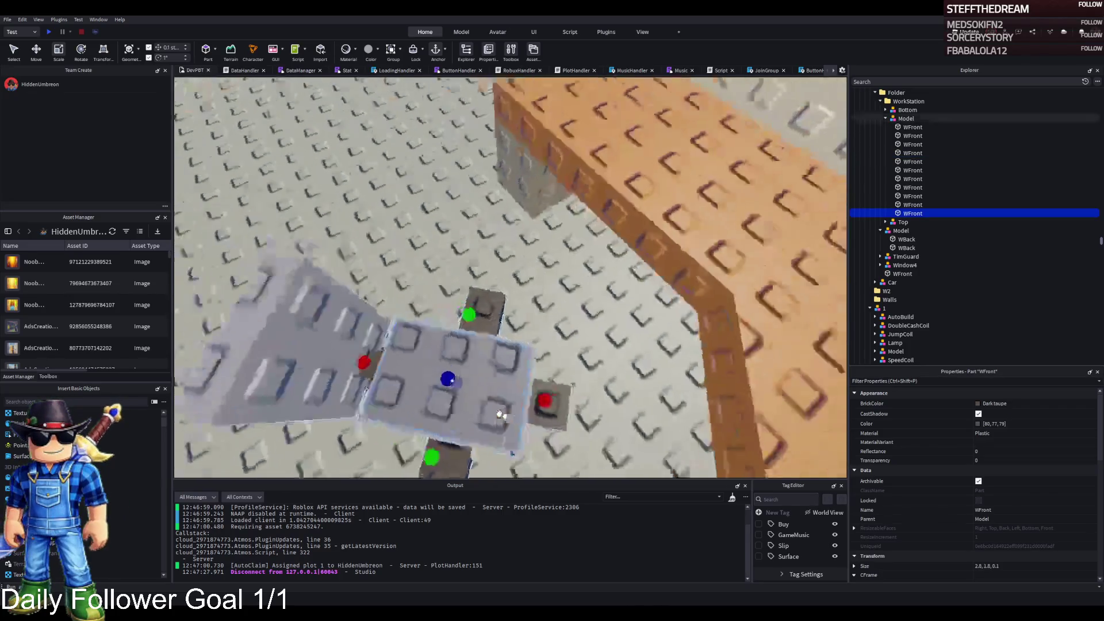
{"action": "left_click_drag", "start_coordinate": [581, 399], "coordinate": [554, 401]}
{"action": "left_click", "coordinate": [572, 397]}
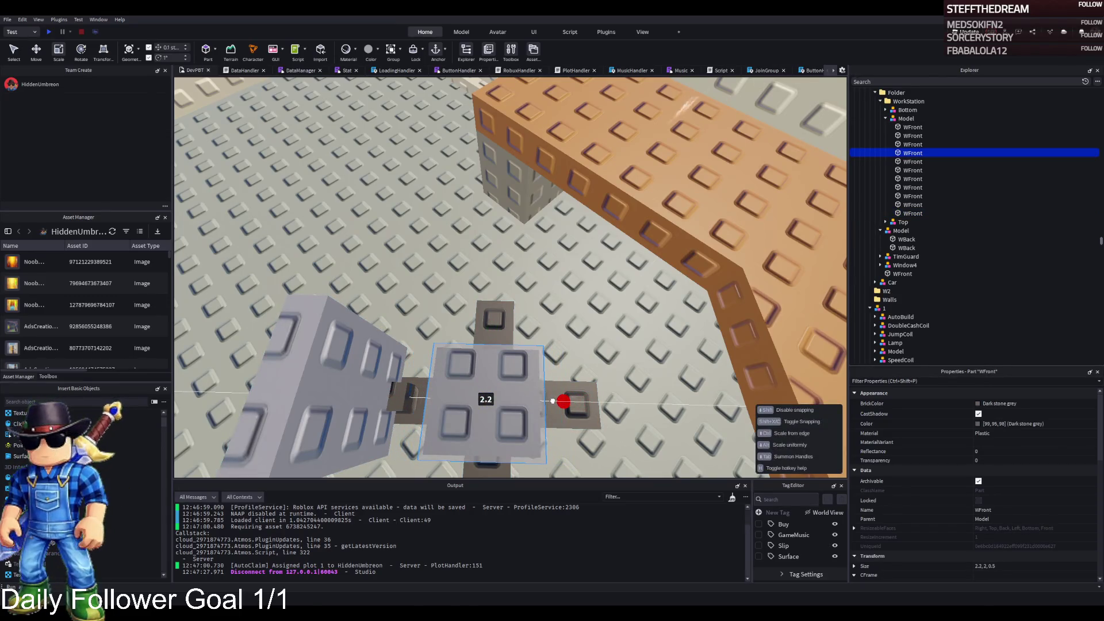
{"action": "left_click_drag", "start_coordinate": [550, 400], "coordinate": [550, 401]}
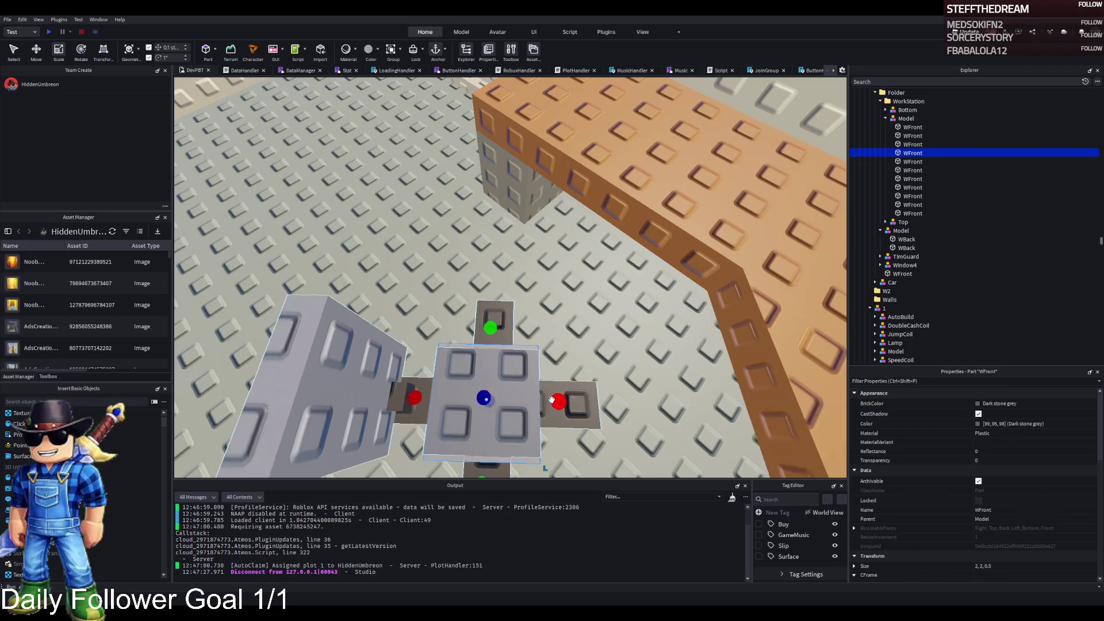
{"action": "left_click", "coordinate": [484, 362]}
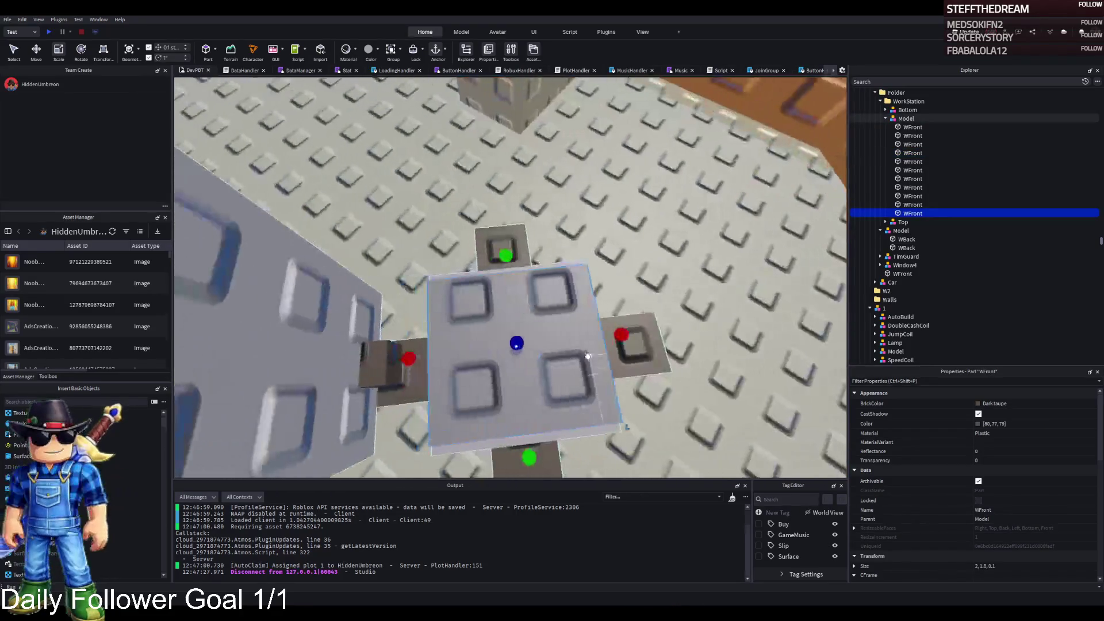
{"action": "left_click_drag", "start_coordinate": [624, 338], "coordinate": [611, 338]}
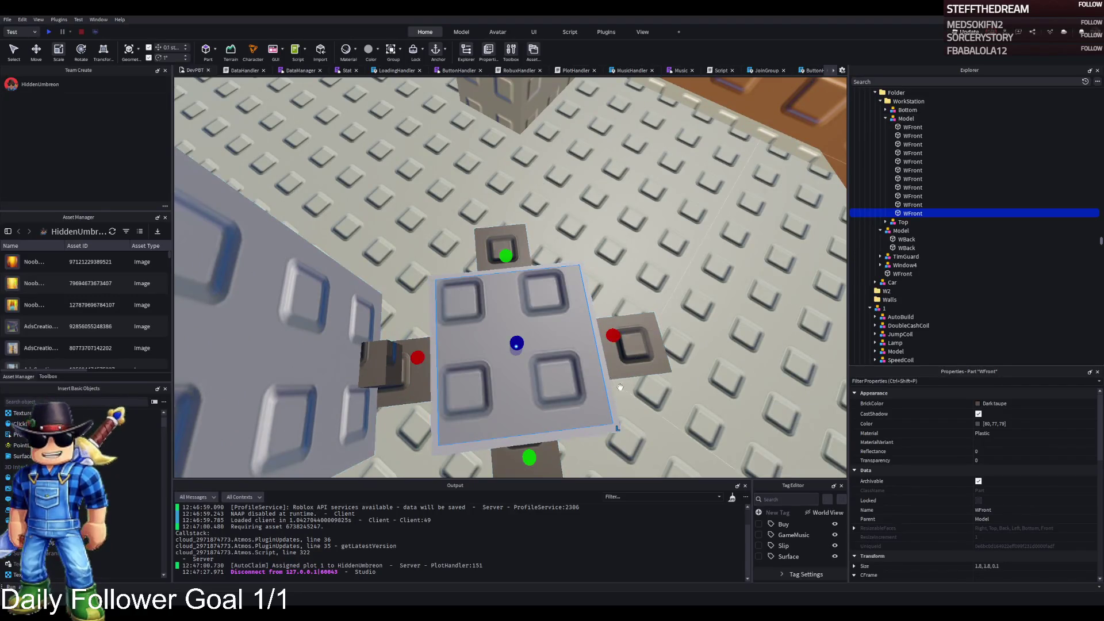
Step: Slide the backrest pillar along the seat and trim the backrest panel to about 0.5×2×2
{"action": "left_click", "coordinate": [402, 242]}
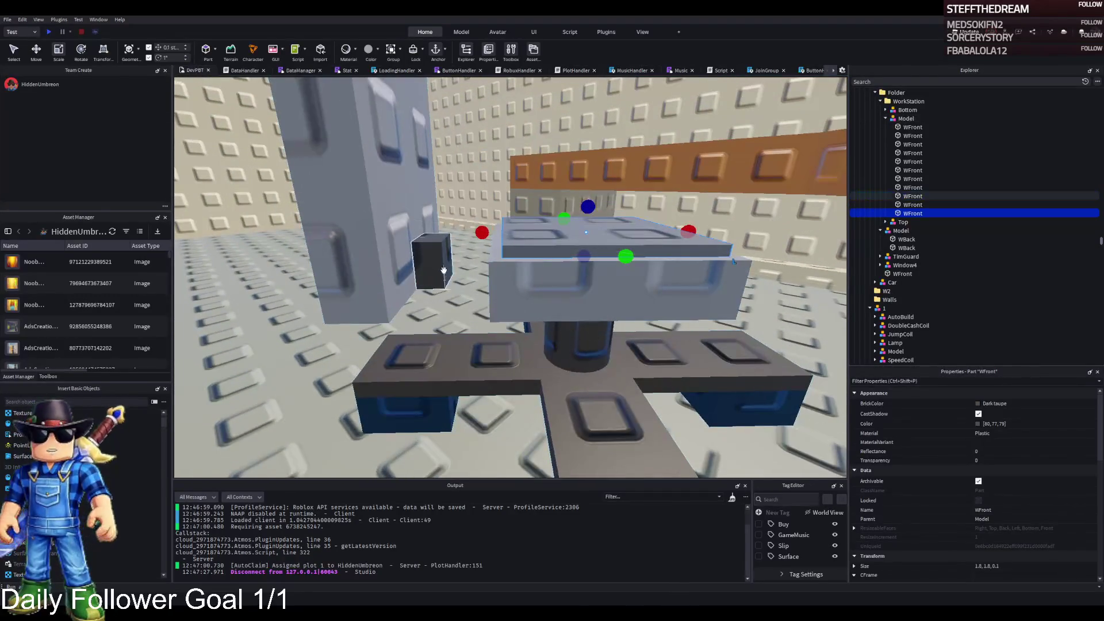
{"action": "left_click", "coordinate": [414, 253], "text": "ctrl"}
{"action": "key", "text": "ctrl+2"}
{"action": "left_click_drag", "start_coordinate": [456, 126], "coordinate": [511, 140]}
{"action": "key", "text": "f"}
{"action": "left_click", "coordinate": [594, 183]}
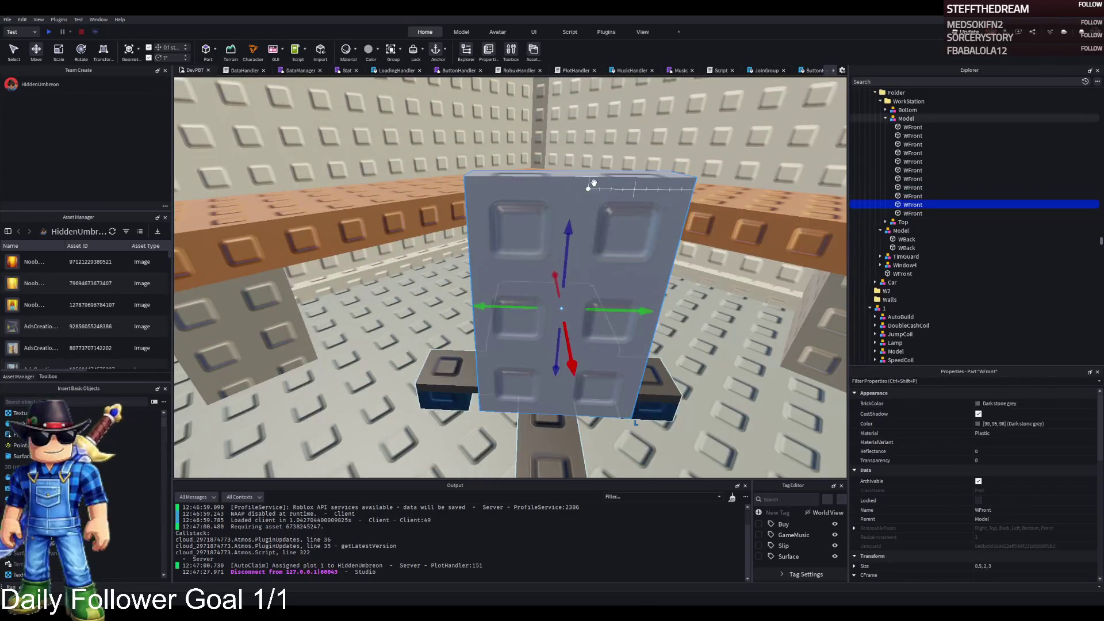
{"action": "key", "text": "ctrl+3"}
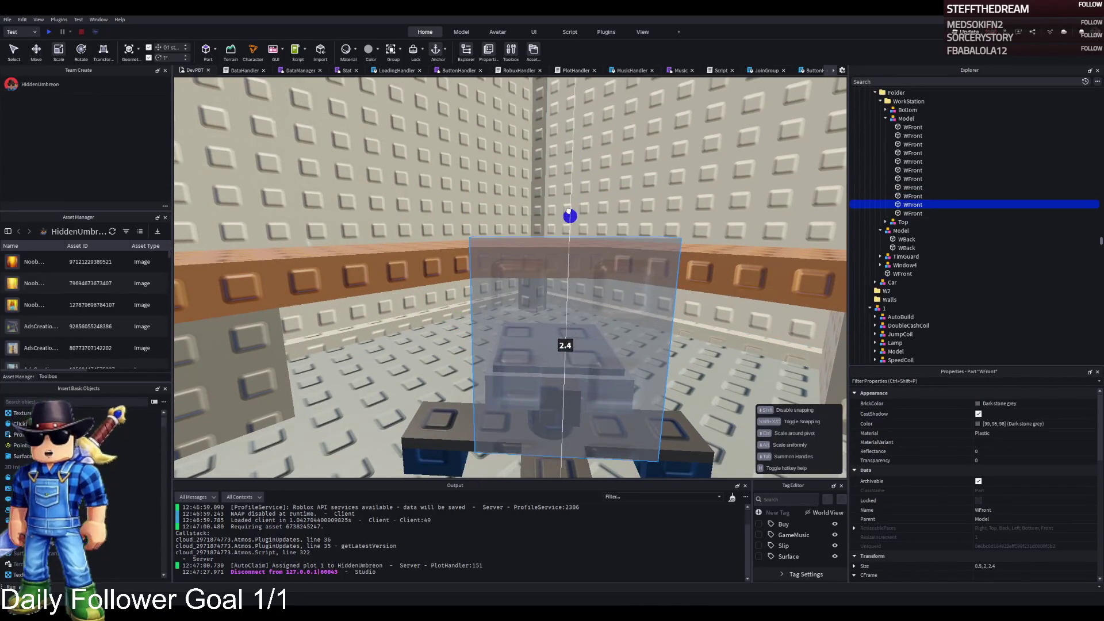
{"action": "left_click_drag", "start_coordinate": [560, 248], "coordinate": [561, 248]}
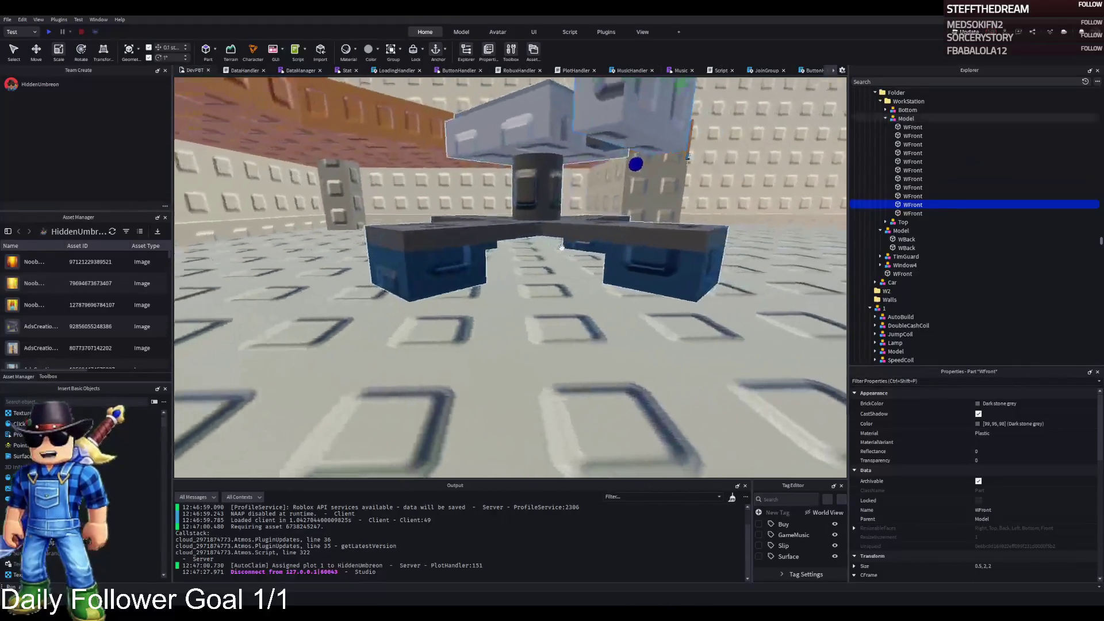
{"action": "left_click", "coordinate": [490, 284]}
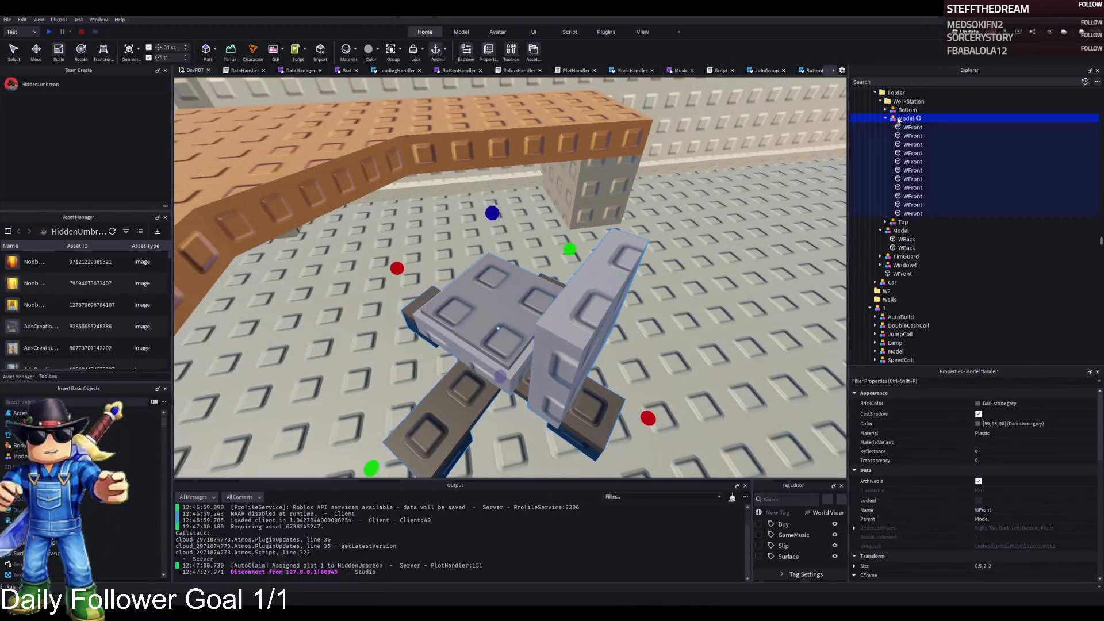
Step: Move the chair model 6 studs along X and adjust the column cylinder's height
{"action": "key", "text": "ctrl+2"}
{"action": "mouse_move", "coordinate": [632, 351]}
{"action": "left_mouse_down"}
{"action": "mouse_move", "coordinate": [330, 329]}
{"action": "mouse_move", "coordinate": [370, 332]}
{"action": "left_mouse_up"}
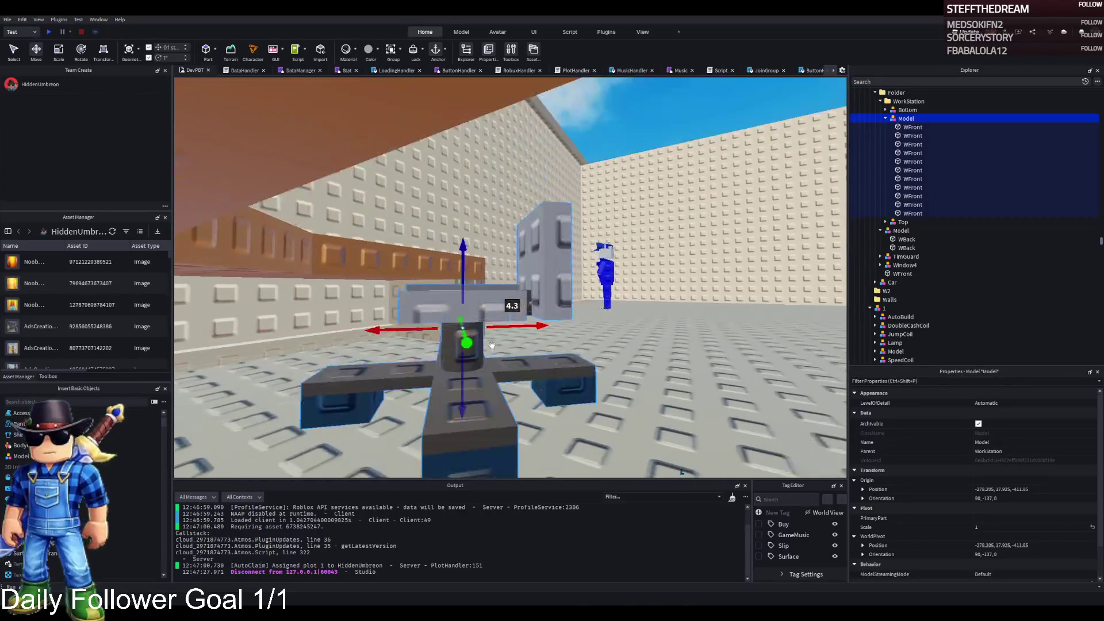
{"action": "left_click", "coordinate": [468, 373]}
{"action": "key", "text": "ctrl+3"}
{"action": "left_click_drag", "start_coordinate": [452, 305], "coordinate": [453, 305]}
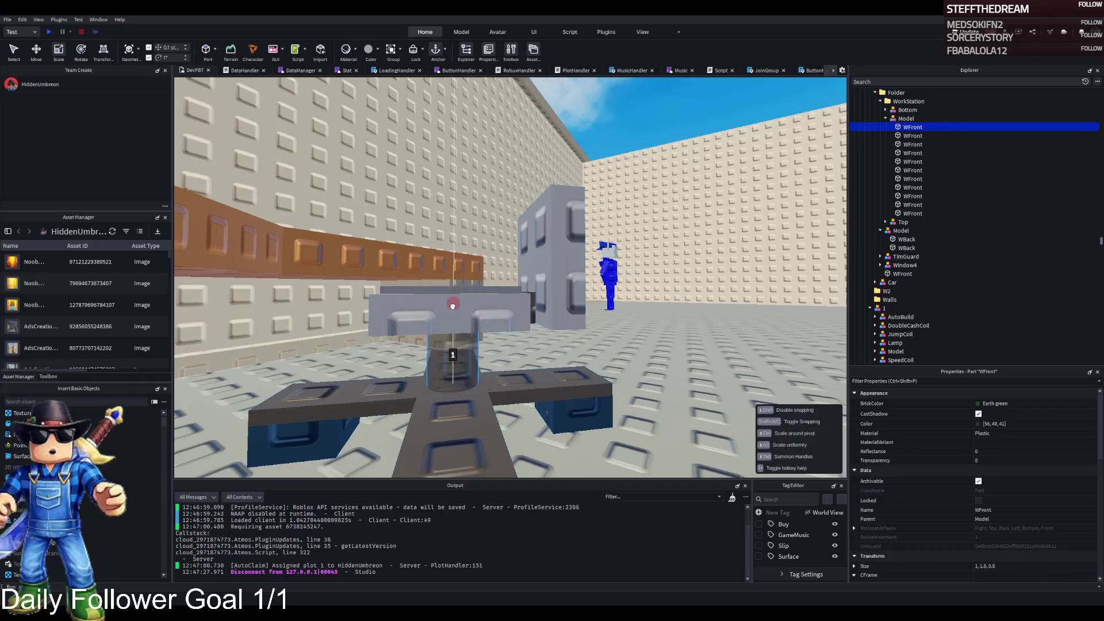
Step: Lower the three seat parts by 0.2 studs onto the column
{"action": "left_click", "coordinate": [448, 314]}
{"action": "left_click", "coordinate": [551, 247], "text": "ctrl"}
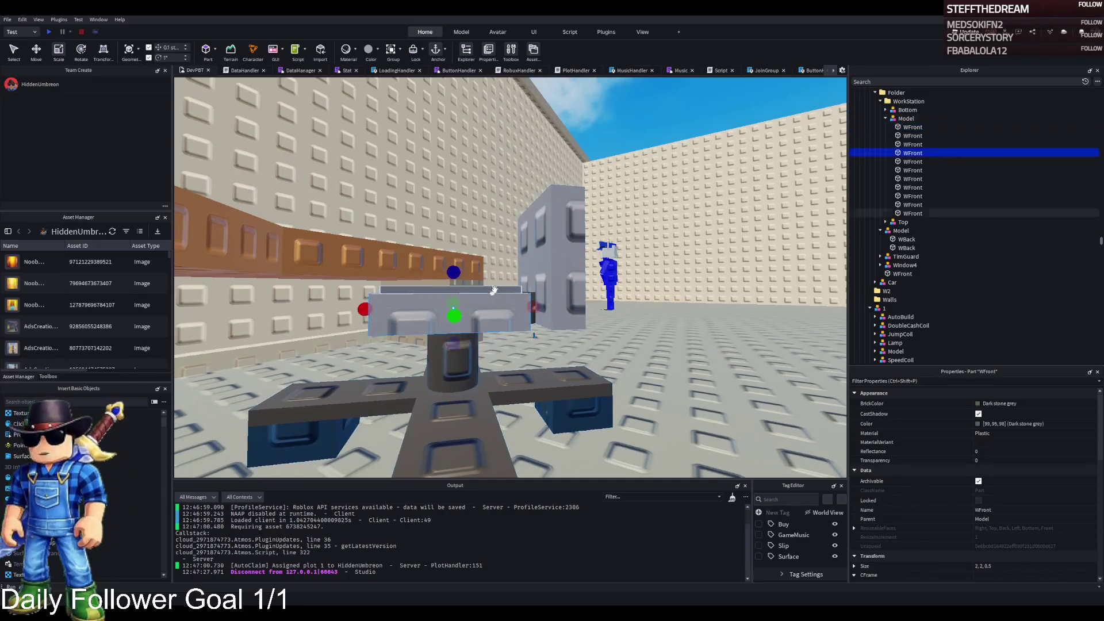
{"action": "left_click", "coordinate": [516, 321], "text": "ctrl"}
{"action": "key", "text": "ctrl+2"}
{"action": "left_click_drag", "start_coordinate": [480, 336], "coordinate": [476, 324]}
{"action": "scroll", "coordinate": [476, 324], "scroll_direction": "down", "scroll_amount": 5}
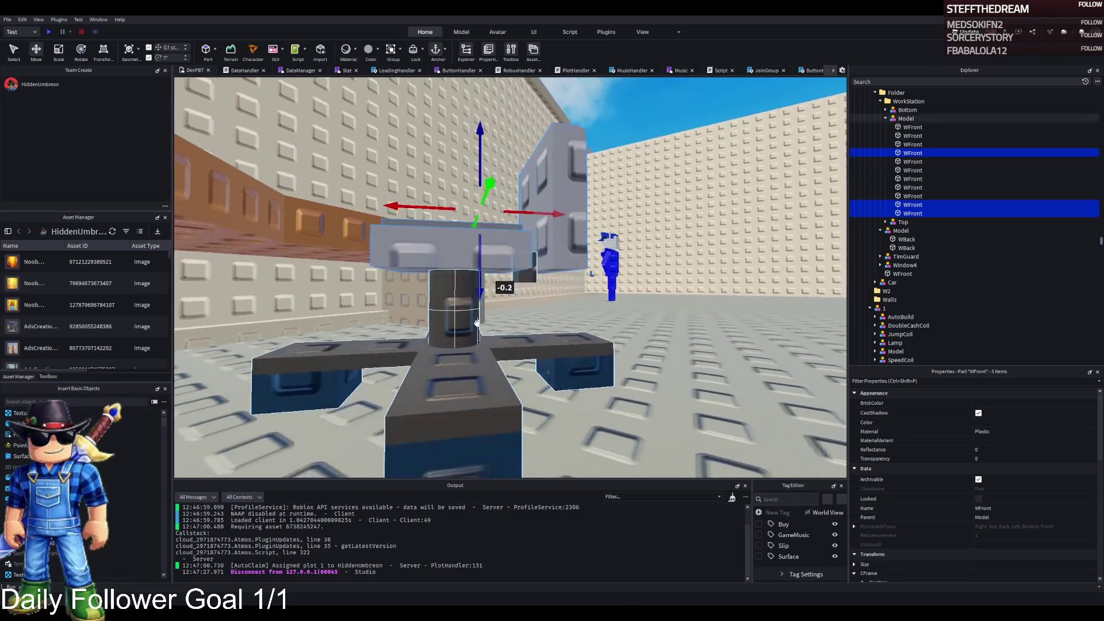
Step: Inspect the column cylinder and both cross arms of the base up close
{"action": "left_click", "coordinate": [482, 328]}
{"action": "key", "text": "f"}
{"action": "key", "text": "ctrl+3"}
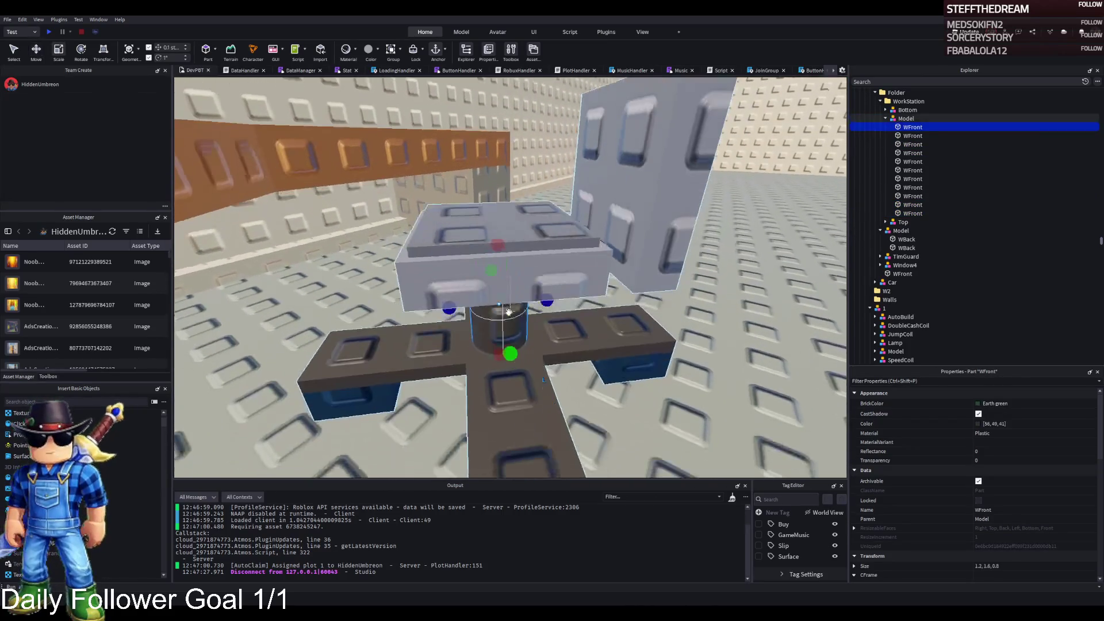
{"action": "left_click", "coordinate": [460, 340]}
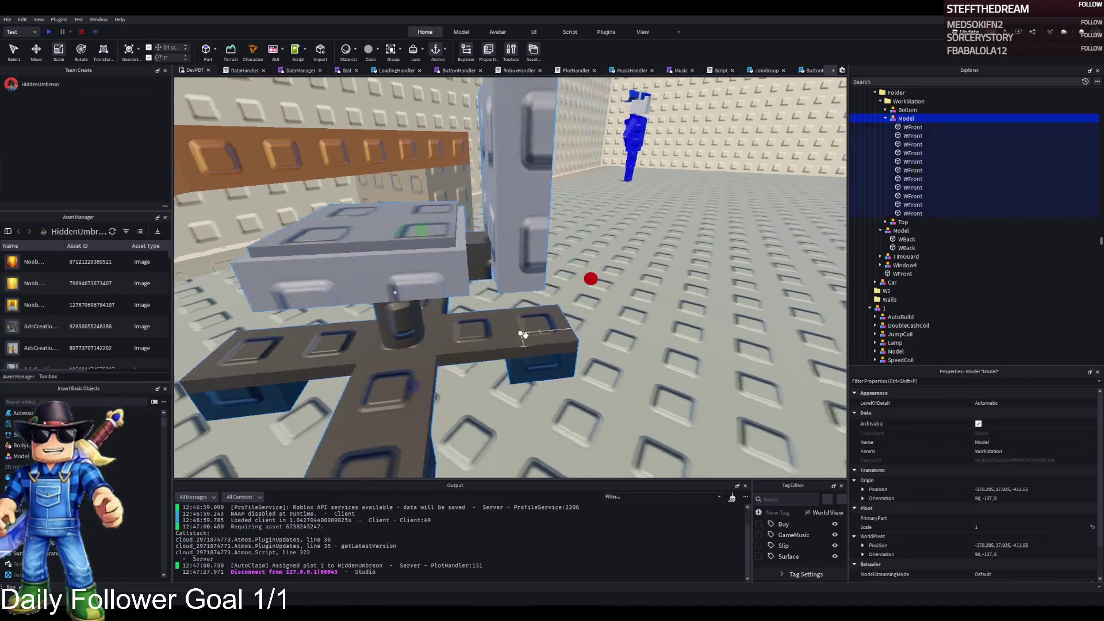
{"action": "key", "text": "w"}
{"action": "key", "text": "a"}
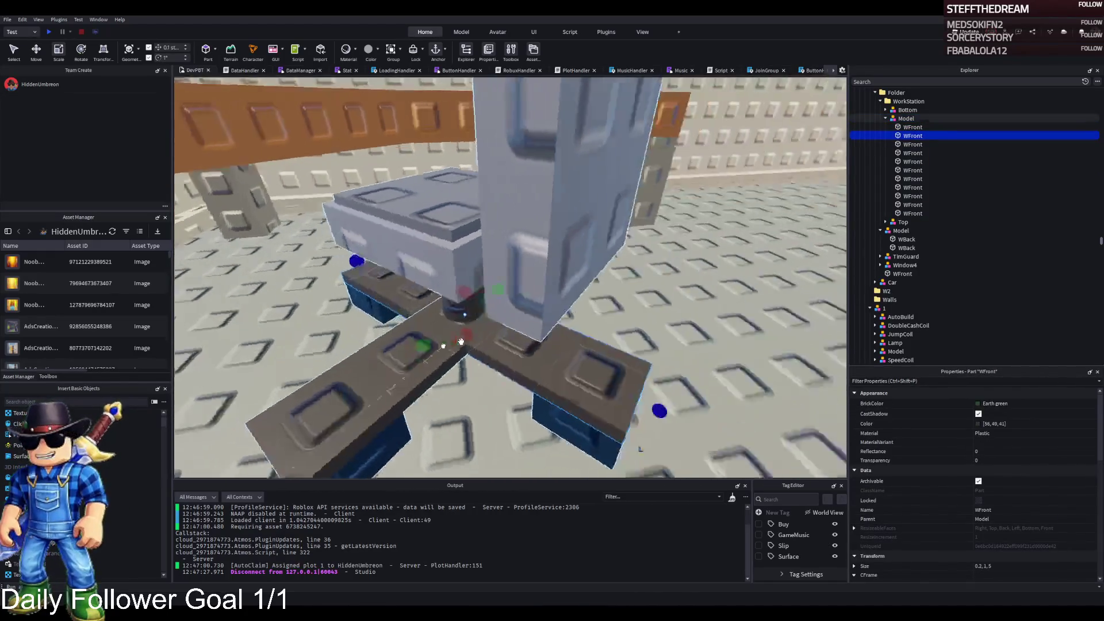
{"action": "key", "text": "a"}
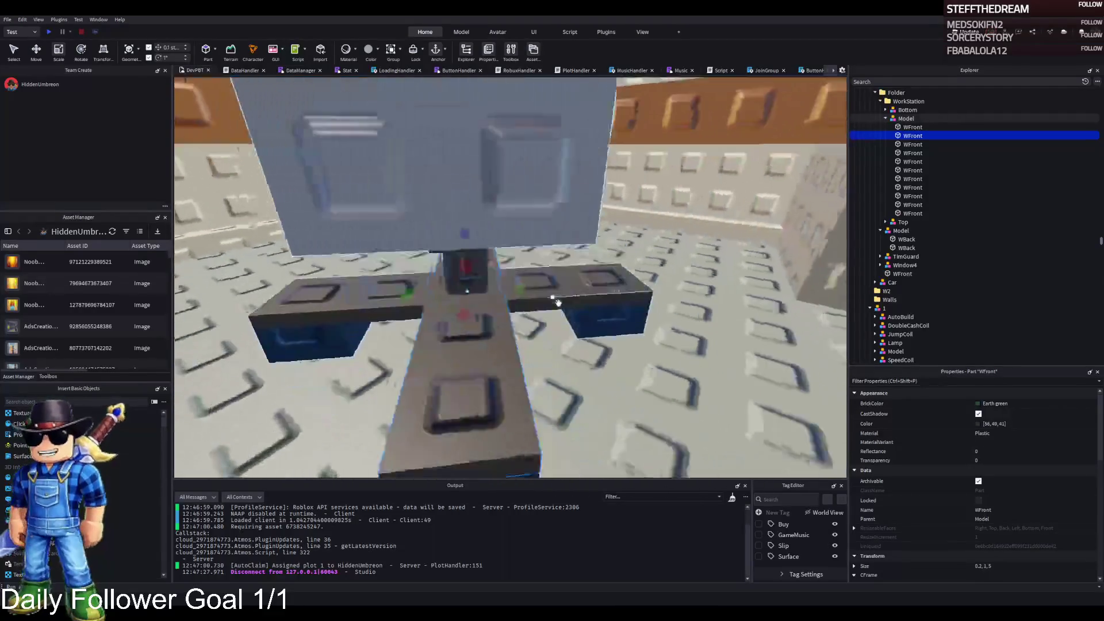
{"action": "left_click", "coordinate": [560, 289]}
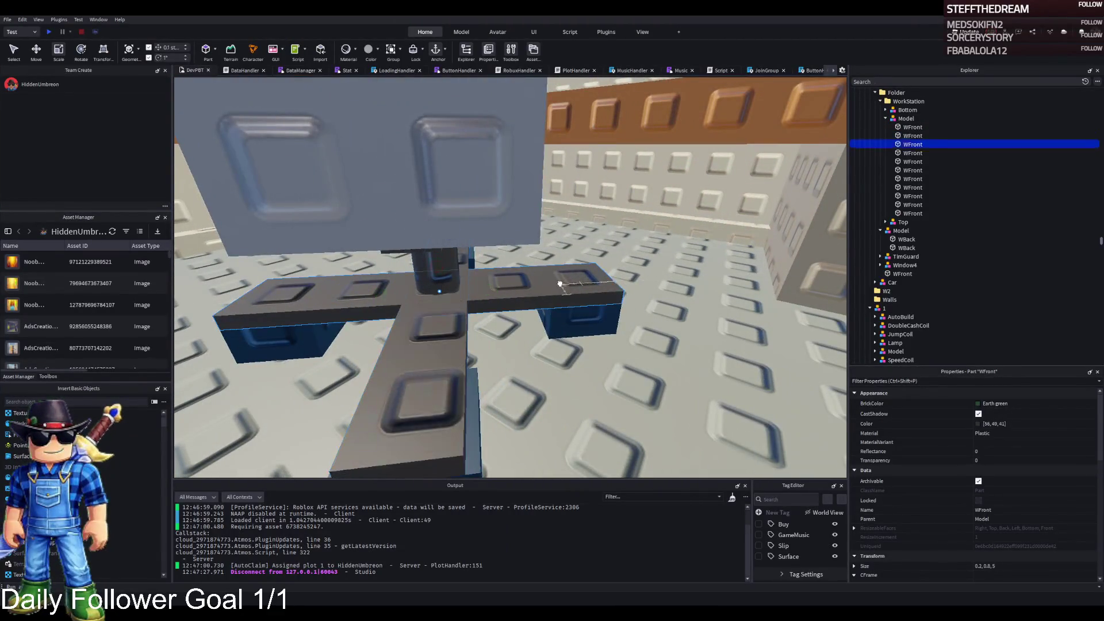
{"action": "left_click", "coordinate": [590, 291]}
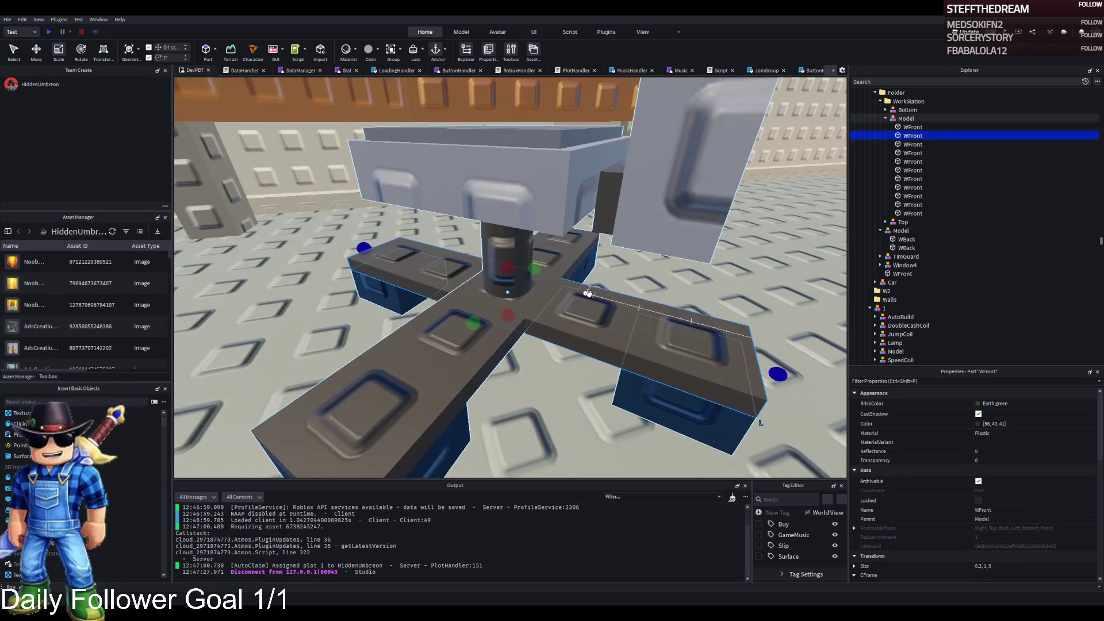
{"action": "key", "text": "s"}
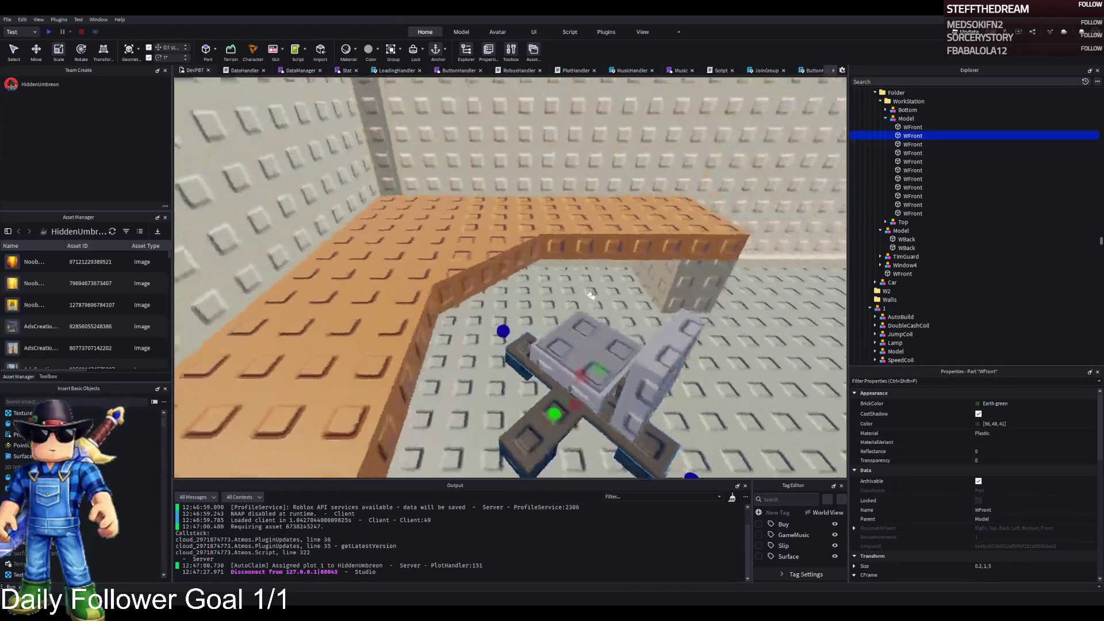
{"action": "left_click", "coordinate": [903, 118]}
Step: Rename the chair model to Chair
{"action": "key", "text": "F2"}
{"action": "type", "text": "Chair"}
{"action": "key", "text": "Return"}
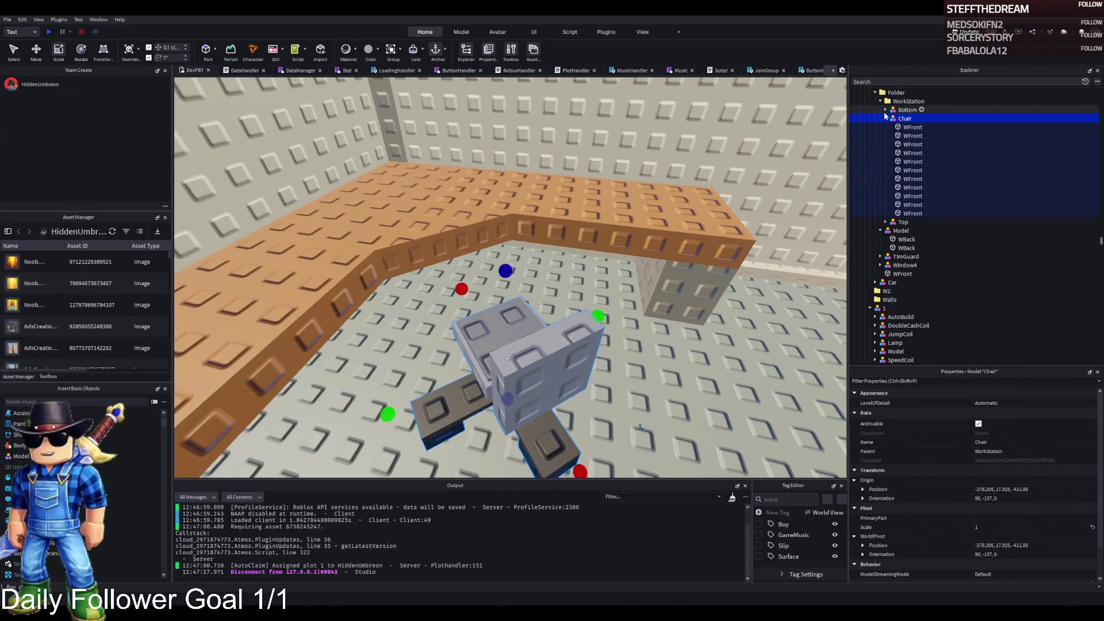
Step: Move the Chair beside the L-shaped desk, origin near -278.6, 17.9, -411.4
{"action": "left_click", "coordinate": [885, 118]}
{"action": "key", "text": "ctrl+2"}
{"action": "mouse_move", "coordinate": [581, 339]}
{"action": "left_mouse_down"}
{"action": "mouse_move", "coordinate": [495, 345]}
{"action": "mouse_move", "coordinate": [431, 329]}
{"action": "mouse_move", "coordinate": [486, 287]}
{"action": "mouse_move", "coordinate": [564, 343]}
{"action": "left_mouse_up"}
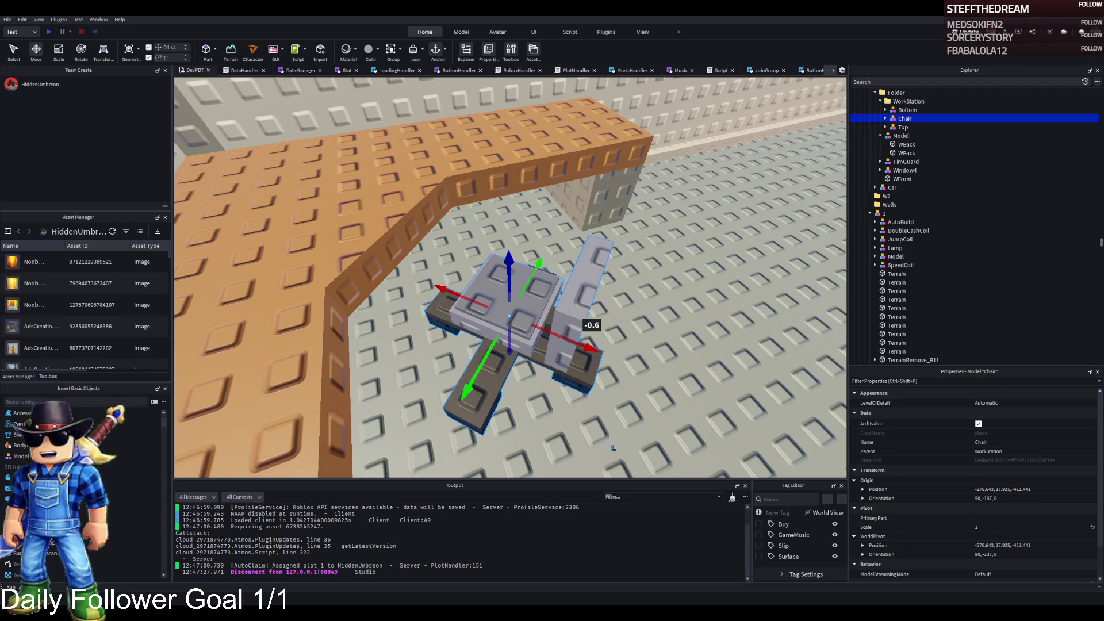
{"action": "key", "text": "s"}
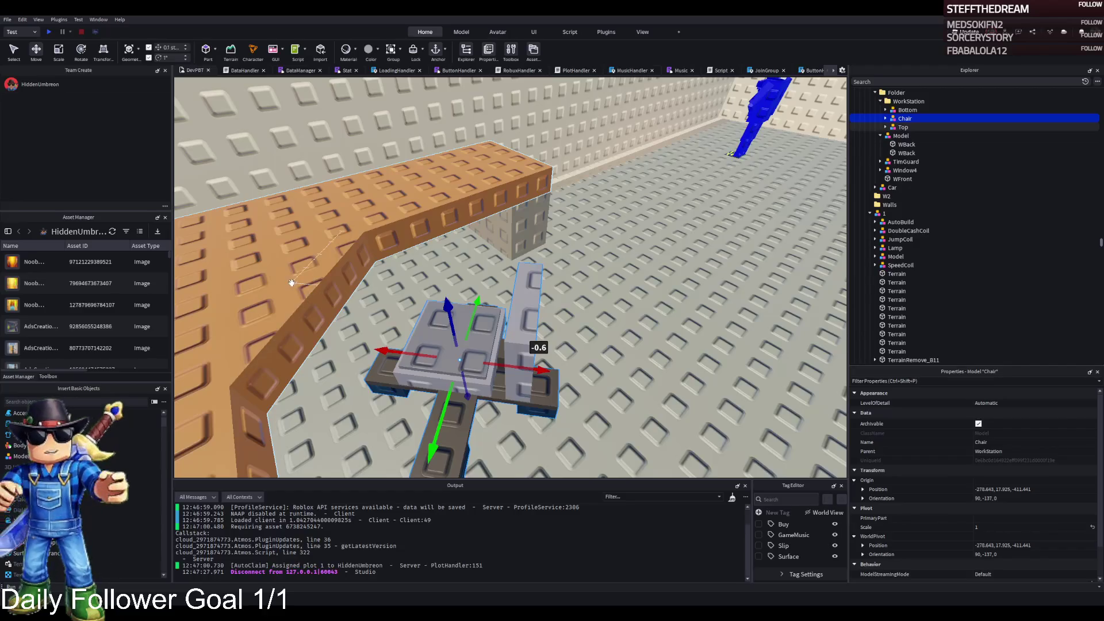
{"action": "left_click_drag", "start_coordinate": [291, 282], "coordinate": [460, 290]}
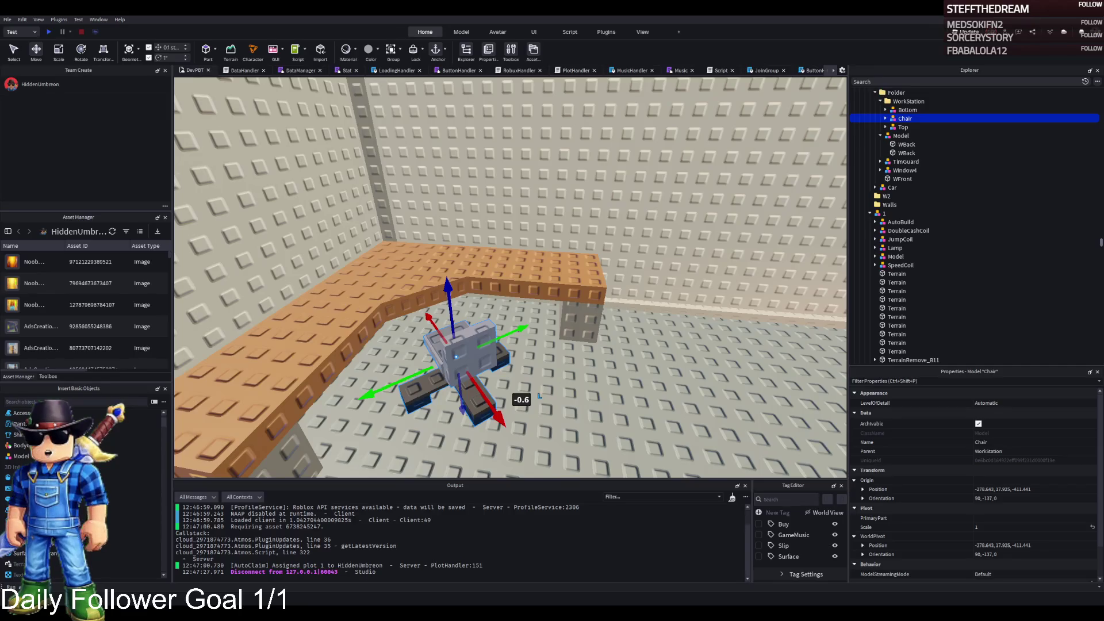
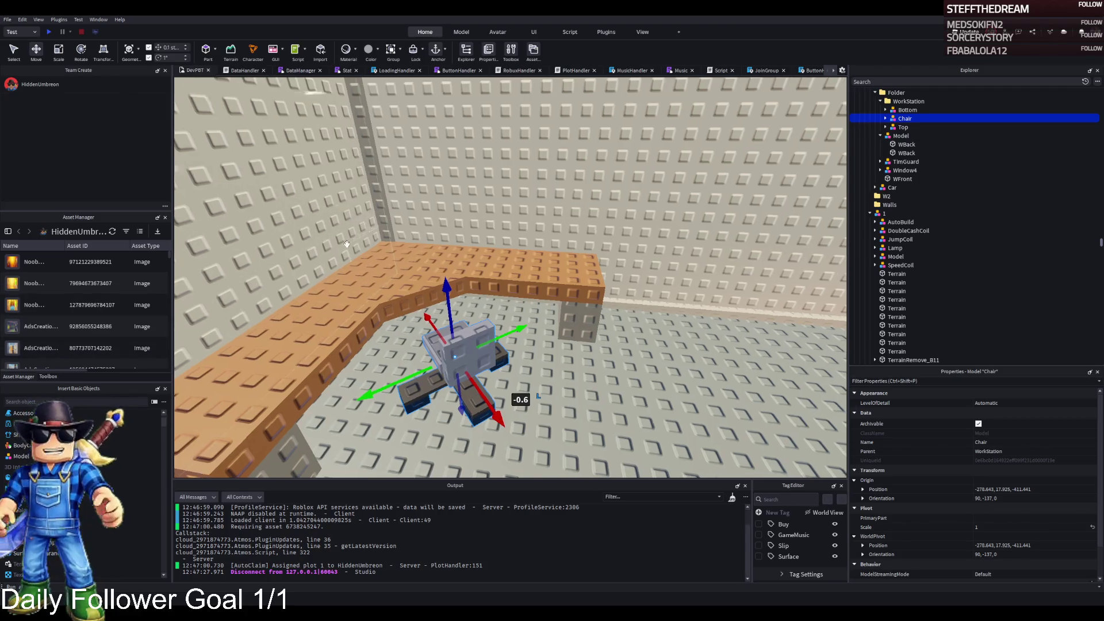
Step: Fly the camera over the walled room to frame the chair at its desk
{"action": "key", "text": "e"}
{"action": "key", "text": "q"}
{"action": "key", "text": "Left"}
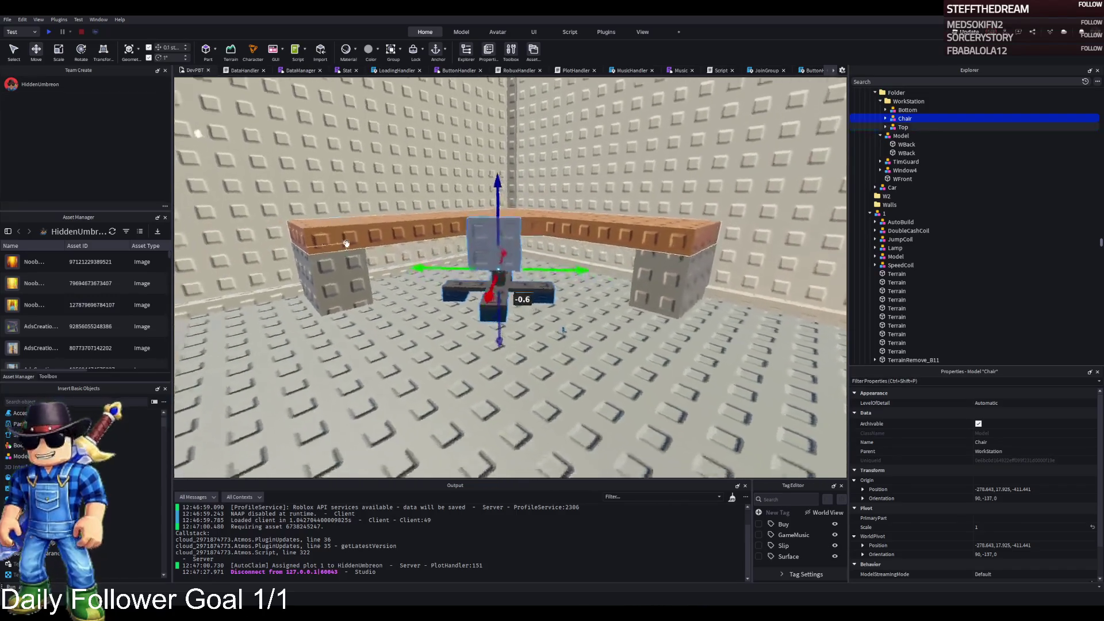
{"action": "key", "text": "Right"}
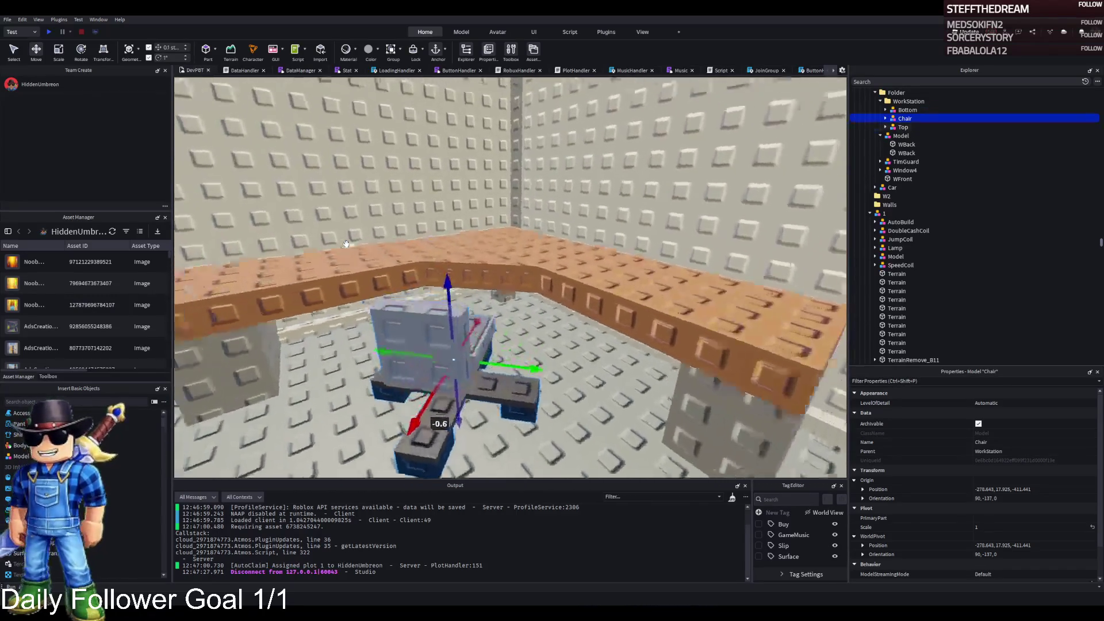
{"action": "key", "text": "w"}
{"action": "key", "text": "f"}
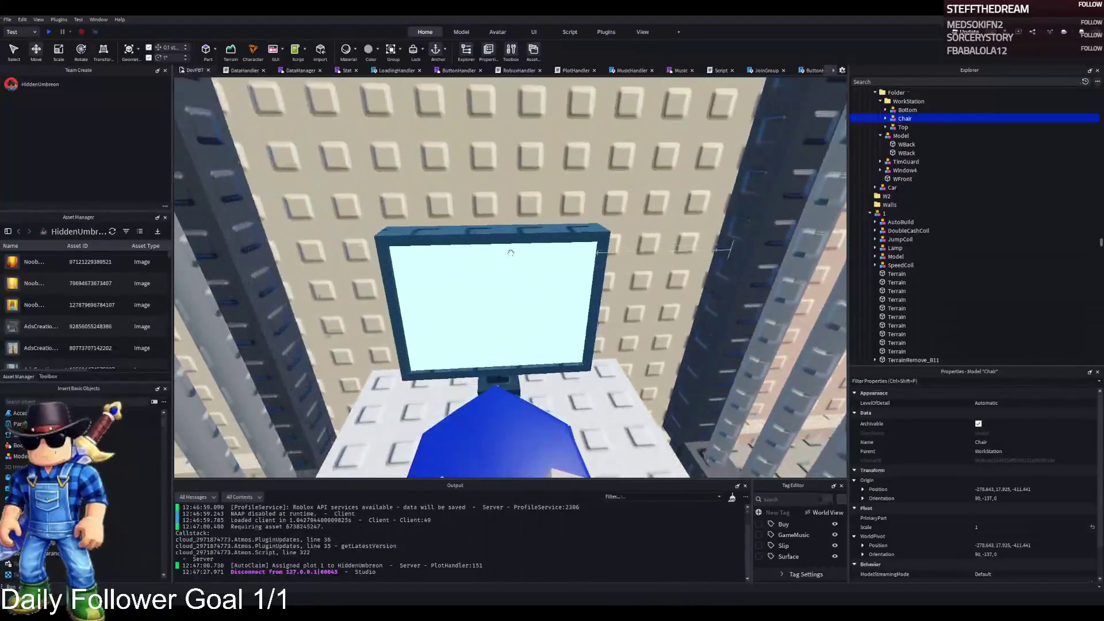
Step: Select a blue window part and open its parent W1 folder under 283 in the Explorer
{"action": "left_click", "coordinate": [492, 295]}
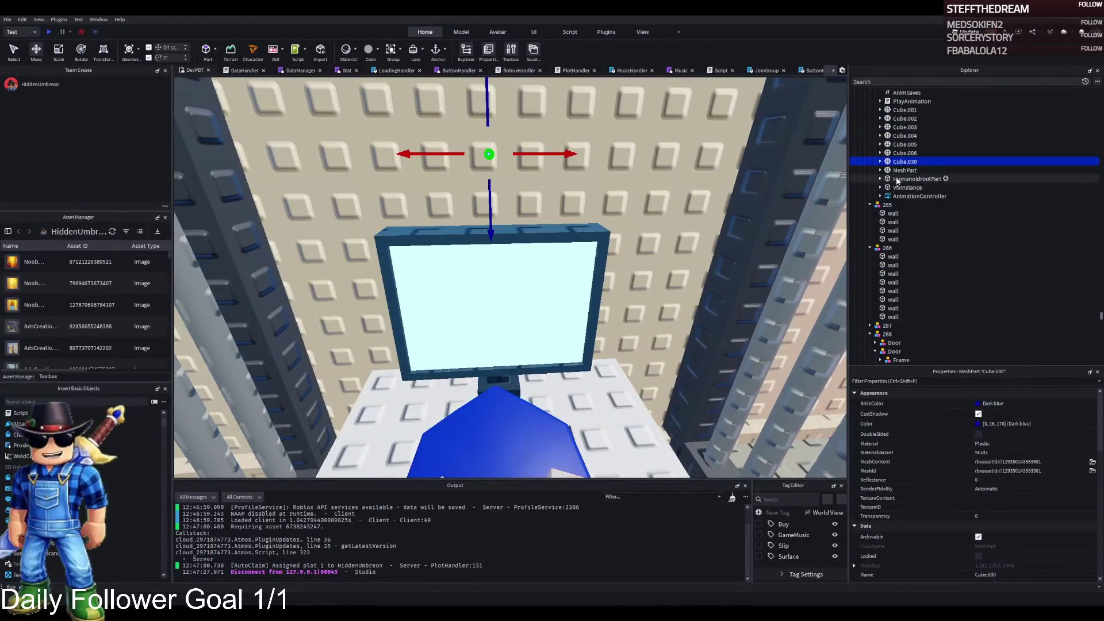
{"action": "scroll", "coordinate": [653, 198], "scroll_direction": "up", "scroll_amount": 2}
{"action": "left_click", "coordinate": [471, 253]}
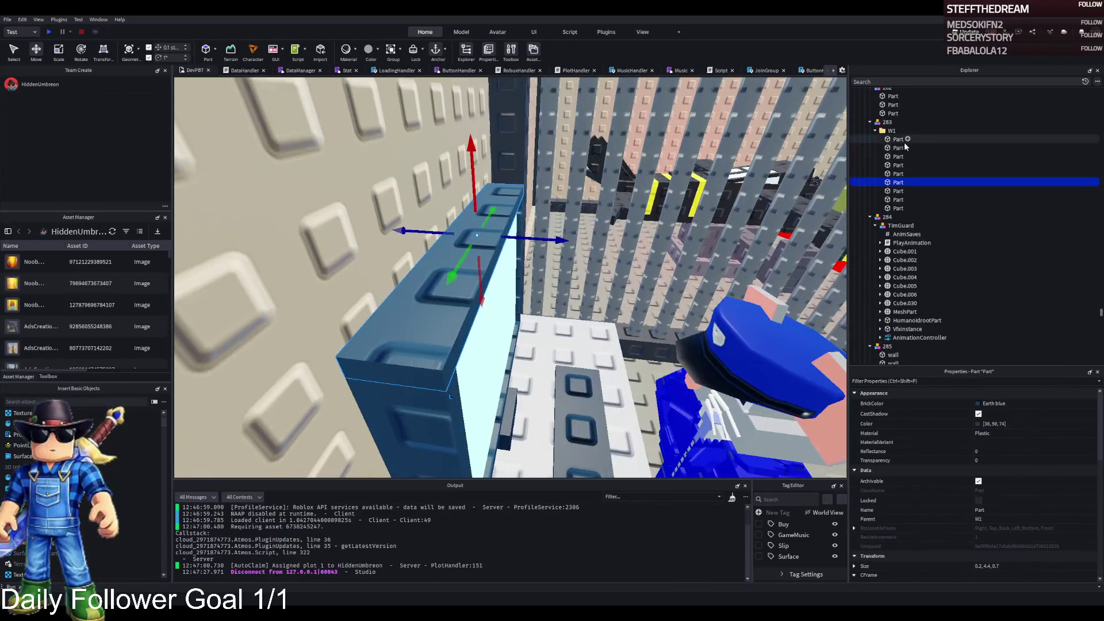
{"action": "double_click", "coordinate": [882, 131]}
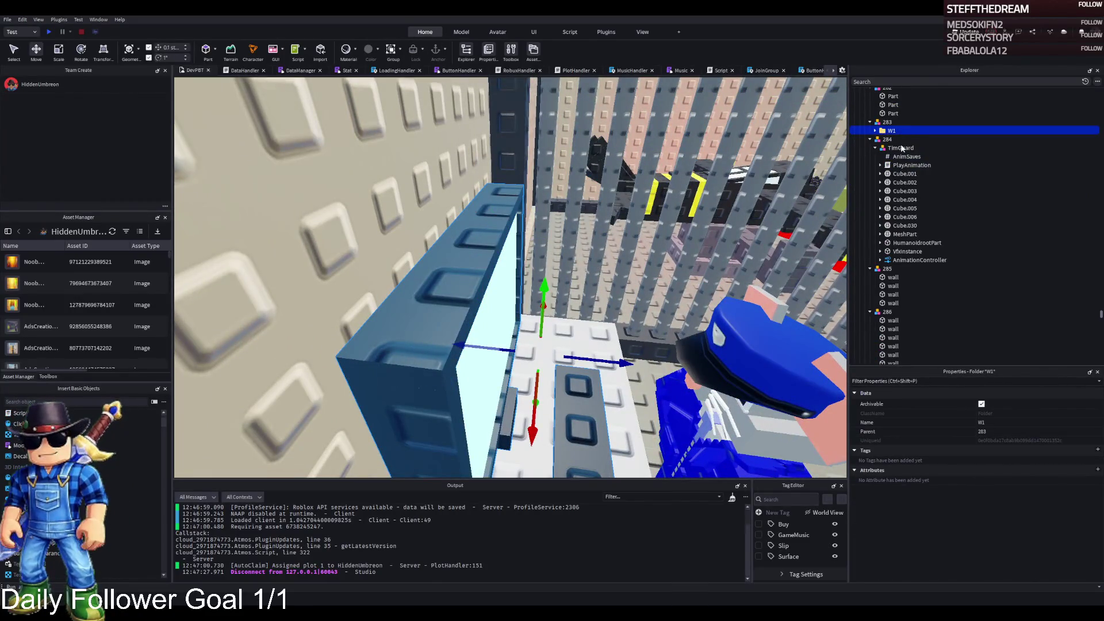
Step: Move W1 into the workstation's Top group and frame it inside the room
{"action": "key", "text": "w"}
{"action": "key", "text": "f"}
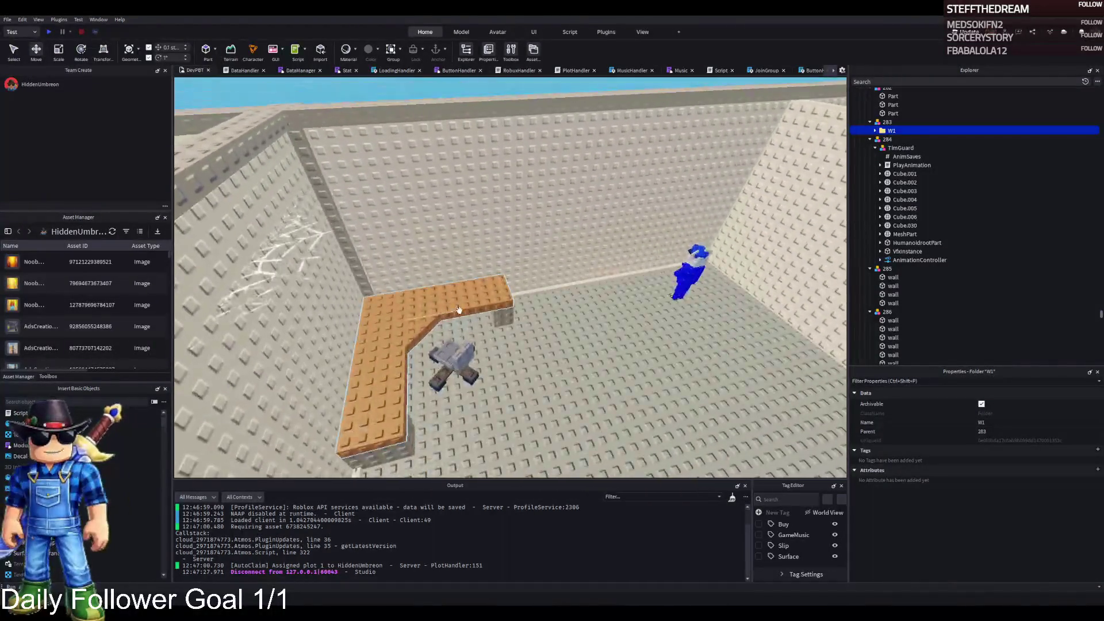
{"action": "key", "text": "ctrl+z"}
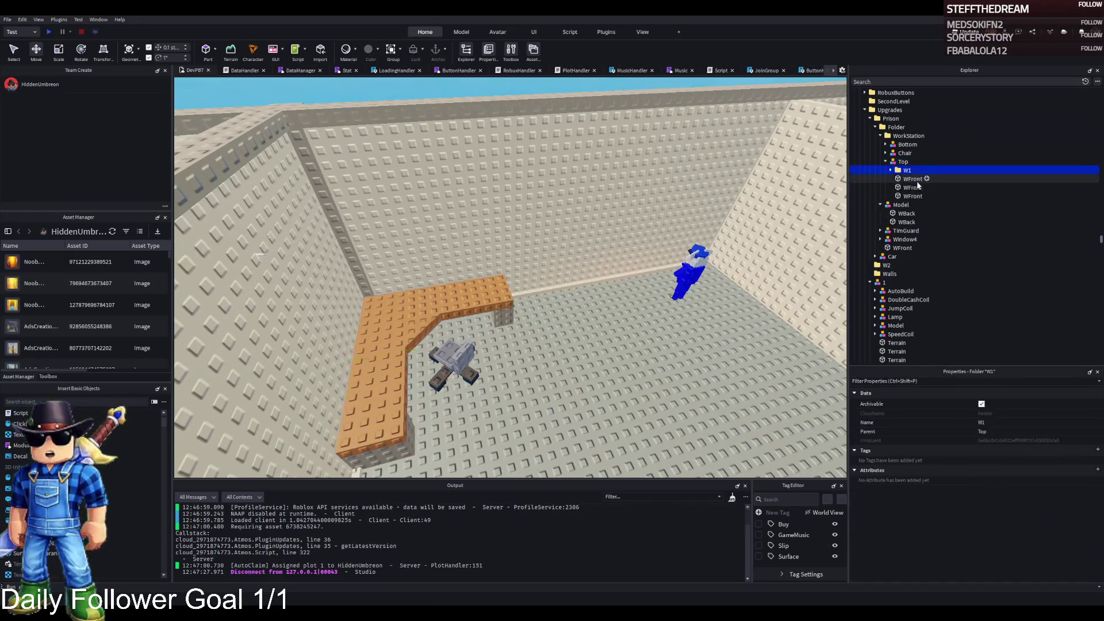
{"action": "key", "text": "f"}
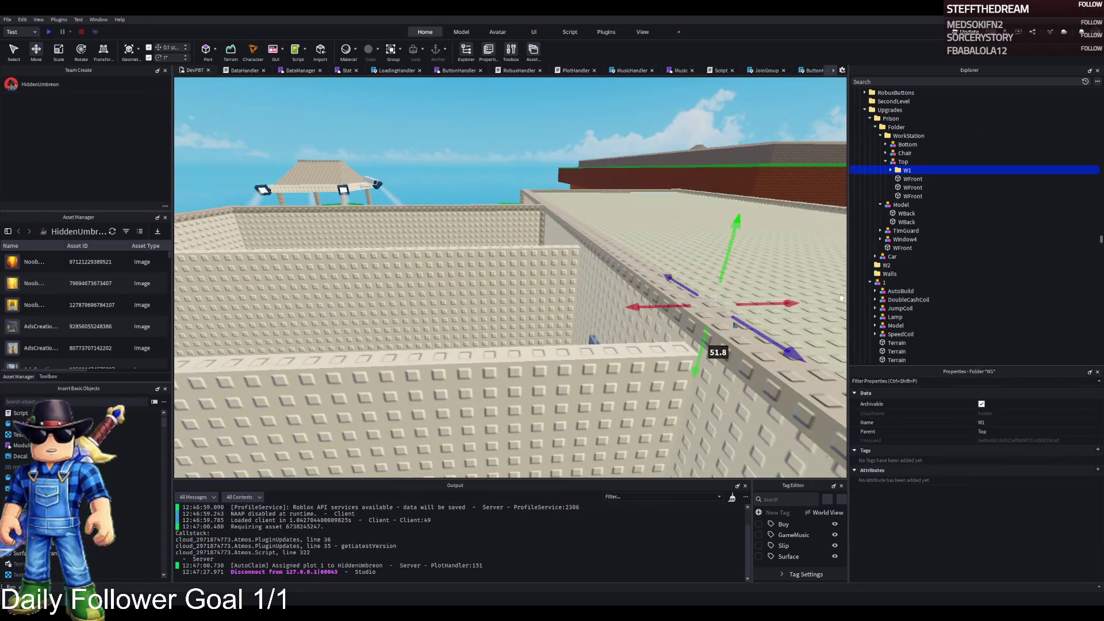
{"action": "scroll", "coordinate": [518, 287], "scroll_direction": "up", "scroll_amount": 10}
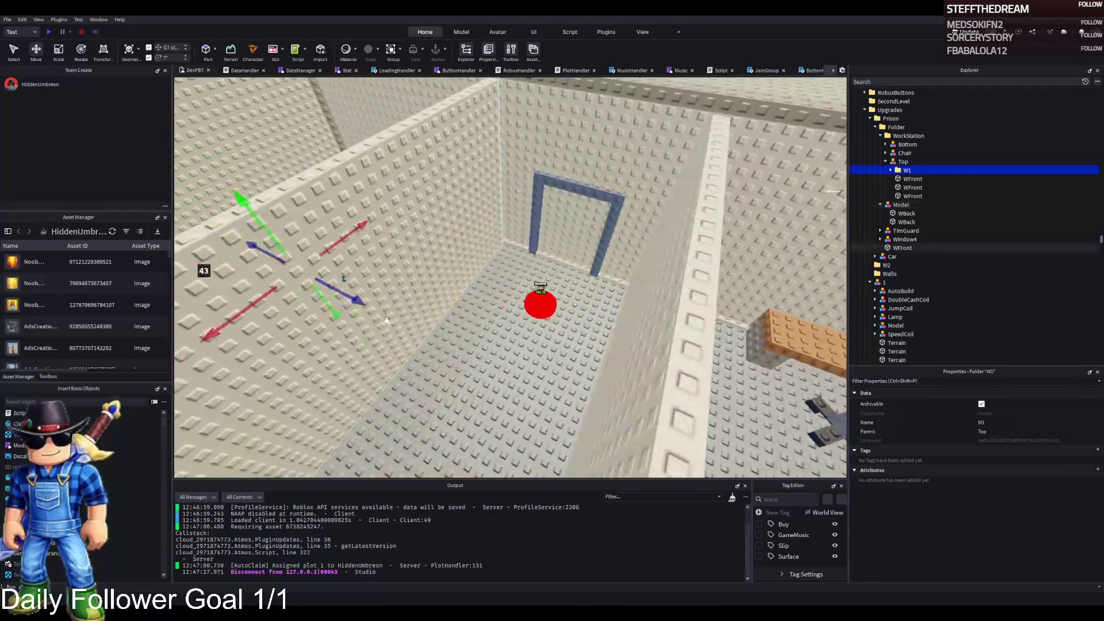
{"action": "key", "text": "f"}
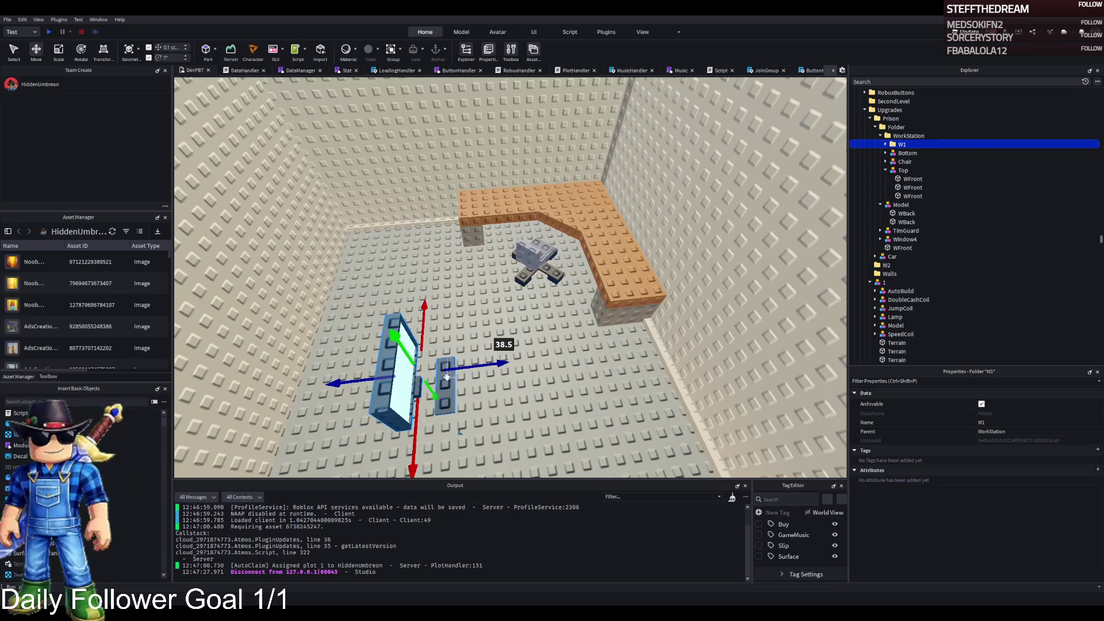
Step: Slide the window model to the orange desk, rotated and tilted upright like a monitor
{"action": "mouse_move", "coordinate": [448, 369]}
{"action": "left_mouse_down"}
{"action": "mouse_move", "coordinate": [569, 371]}
{"action": "mouse_move", "coordinate": [632, 336]}
{"action": "mouse_move", "coordinate": [635, 353]}
{"action": "mouse_move", "coordinate": [639, 341]}
{"action": "left_mouse_up"}
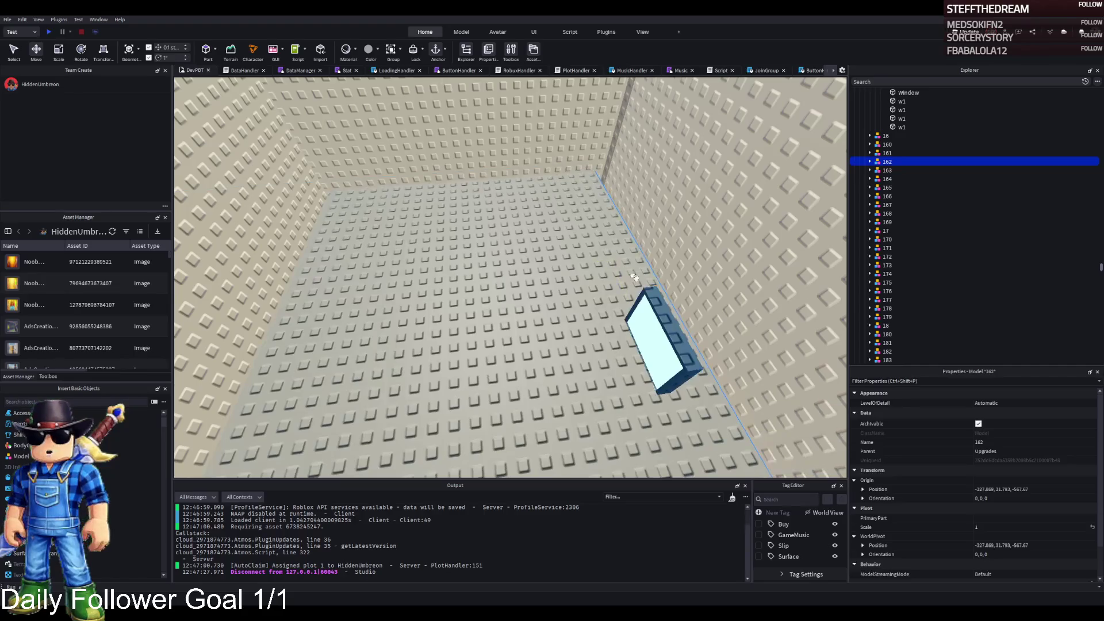
{"action": "key", "text": "ctrl+r"}
{"action": "key", "text": "ctrl+t"}
{"action": "left_click_drag", "start_coordinate": [646, 326], "coordinate": [606, 256]}
{"action": "scroll", "coordinate": [592, 219], "scroll_direction": "up", "scroll_amount": 5}
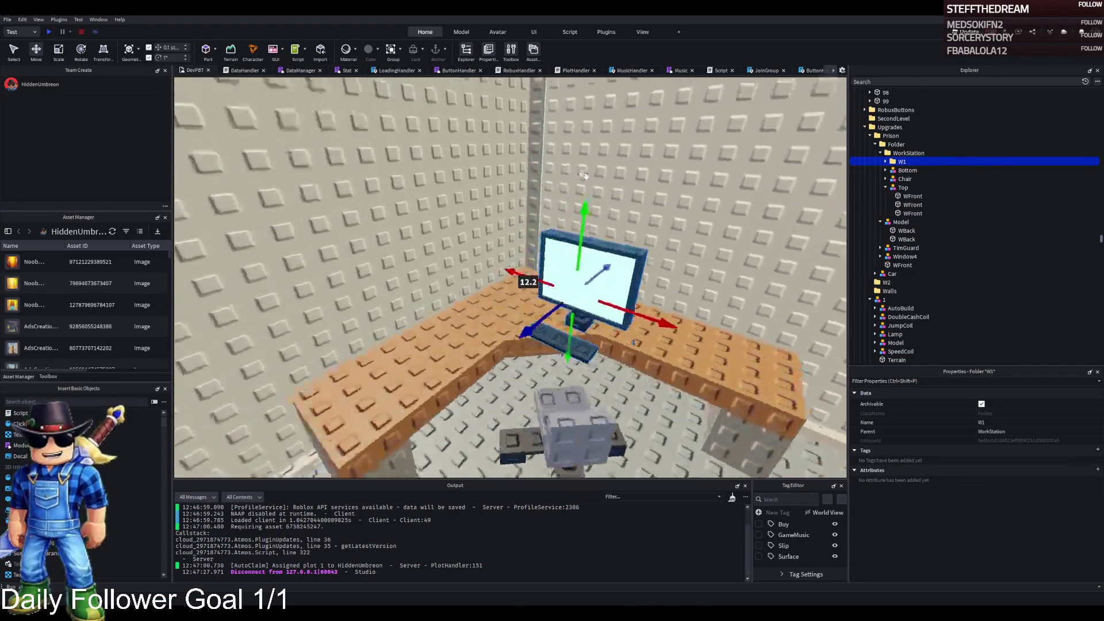
{"action": "scroll", "coordinate": [585, 175], "scroll_direction": "up", "scroll_amount": 5}
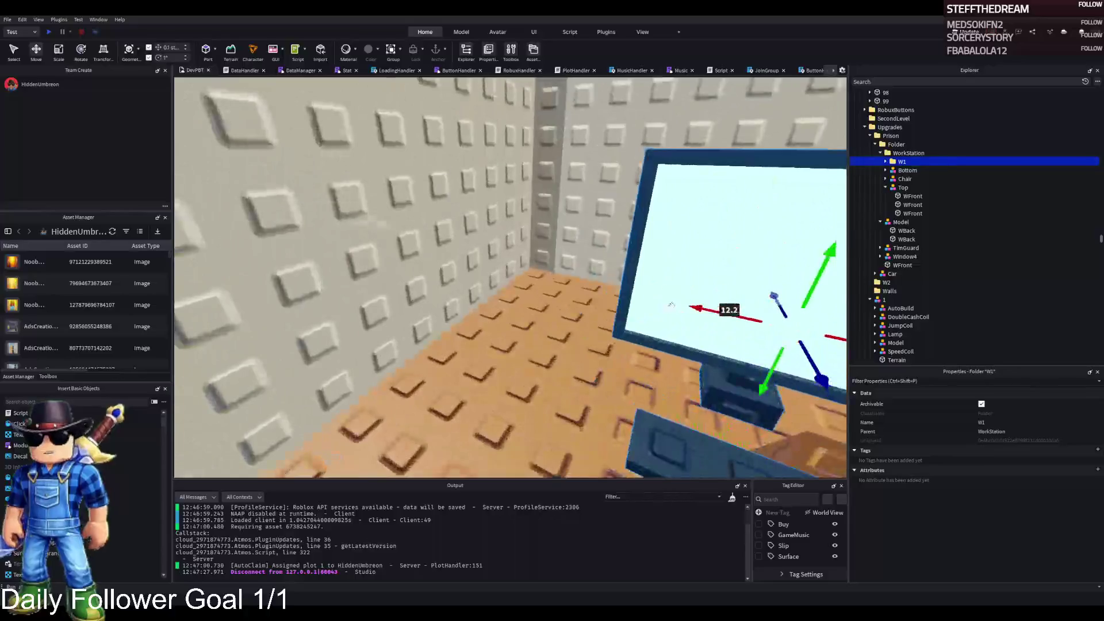
{"action": "scroll", "coordinate": [760, 206], "scroll_direction": "down", "scroll_amount": 10}
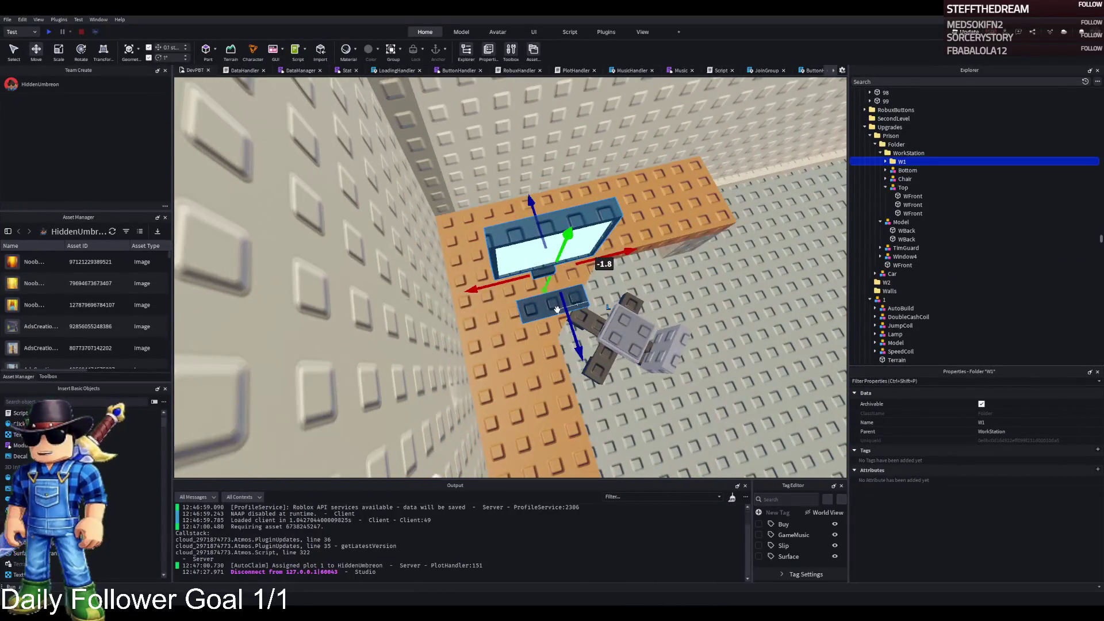
Step: Group W1 into a new Model and nudge it along the green and blue axes
{"action": "key", "text": "ctrl+g"}
{"action": "left_click_drag", "start_coordinate": [463, 290], "coordinate": [451, 290]}
{"action": "scroll", "coordinate": [491, 151], "scroll_direction": "up", "scroll_amount": 5}
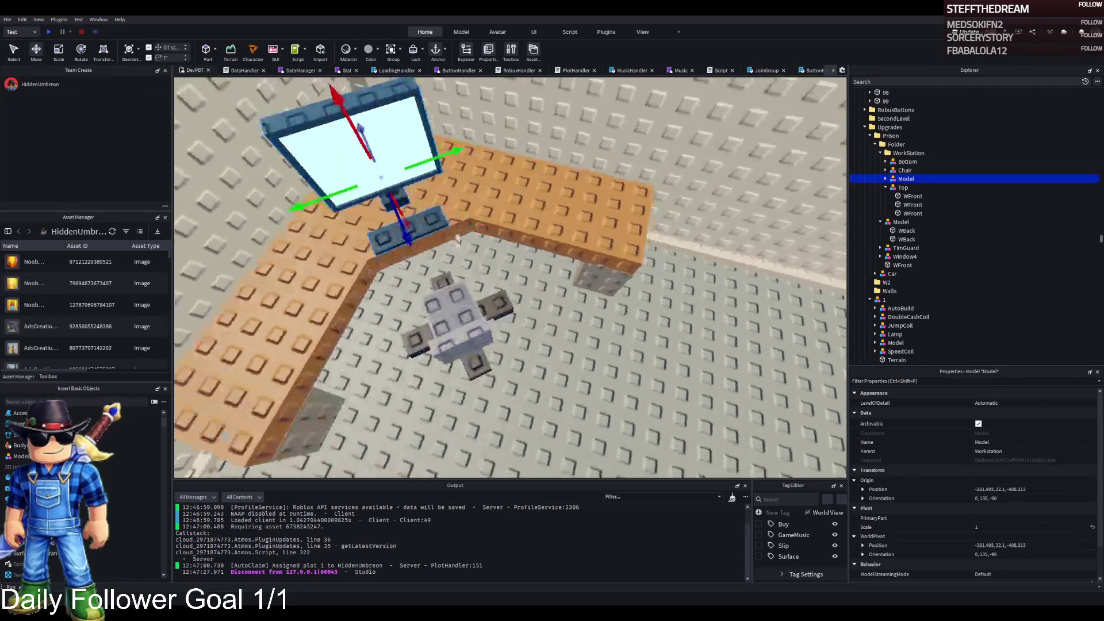
{"action": "left_click_drag", "start_coordinate": [512, 156], "coordinate": [474, 151]}
{"action": "scroll", "coordinate": [470, 163], "scroll_direction": "up", "scroll_amount": 2}
{"action": "scroll", "coordinate": [549, 206], "scroll_direction": "up", "scroll_amount": 2}
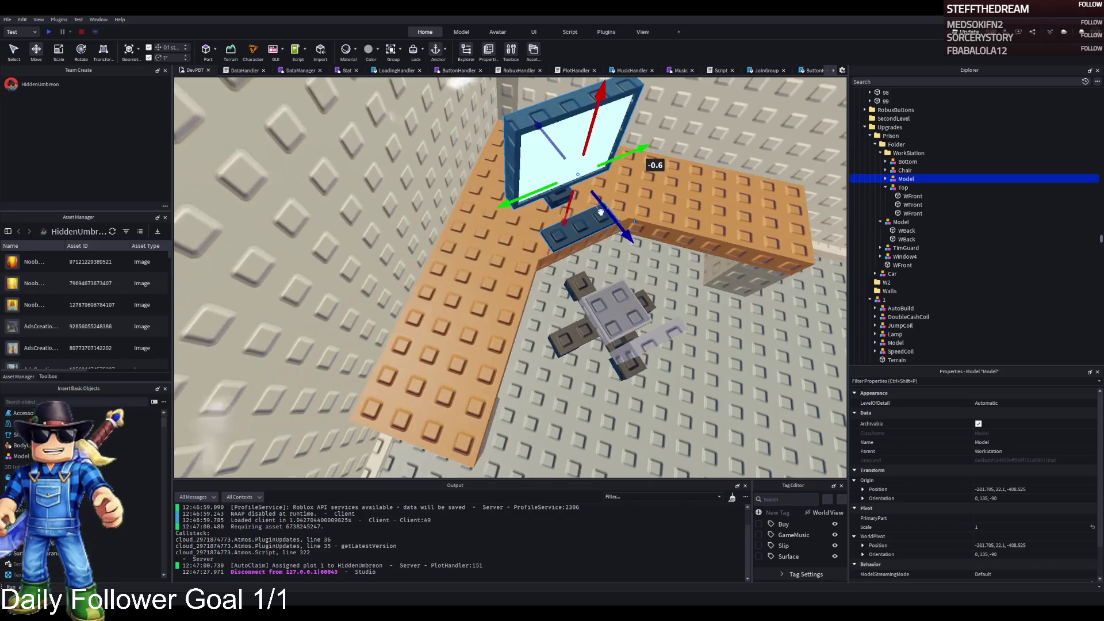
{"action": "left_click_drag", "start_coordinate": [600, 212], "coordinate": [575, 183]}
{"action": "scroll", "coordinate": [525, 203], "scroll_direction": "up", "scroll_amount": 3}
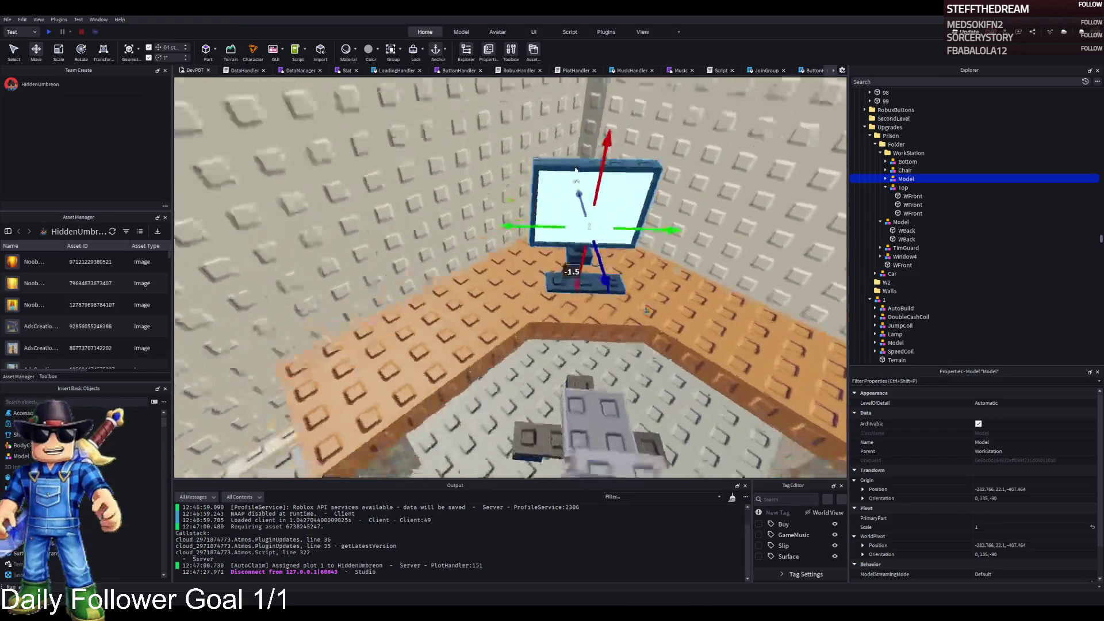
{"action": "scroll", "coordinate": [525, 203], "scroll_direction": "up", "scroll_amount": 2}
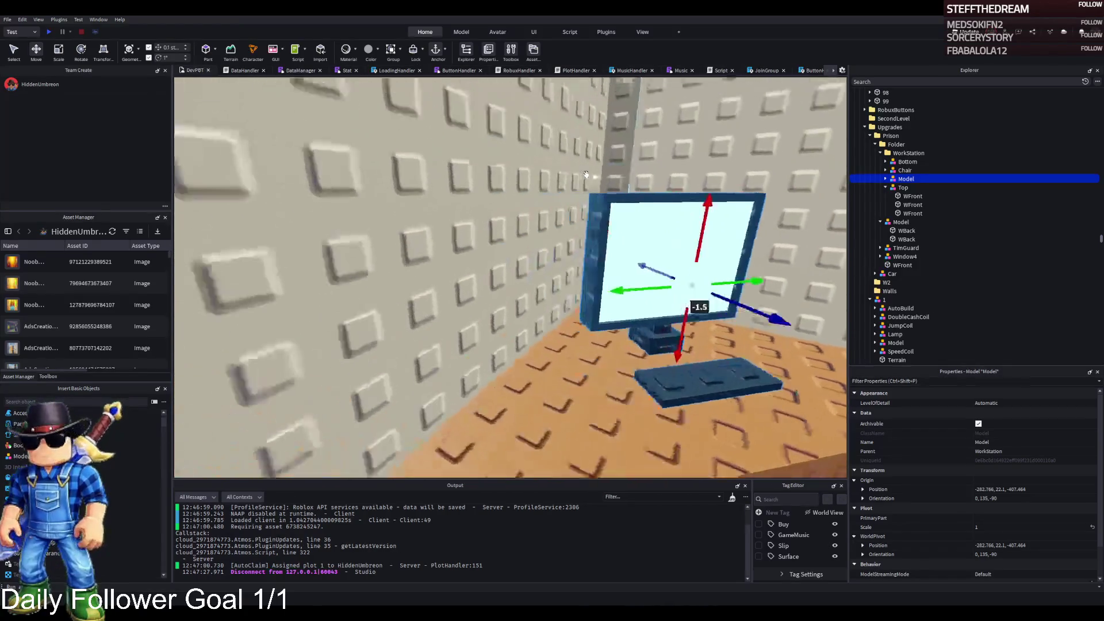
{"action": "scroll", "coordinate": [586, 174], "scroll_direction": "up", "scroll_amount": 2}
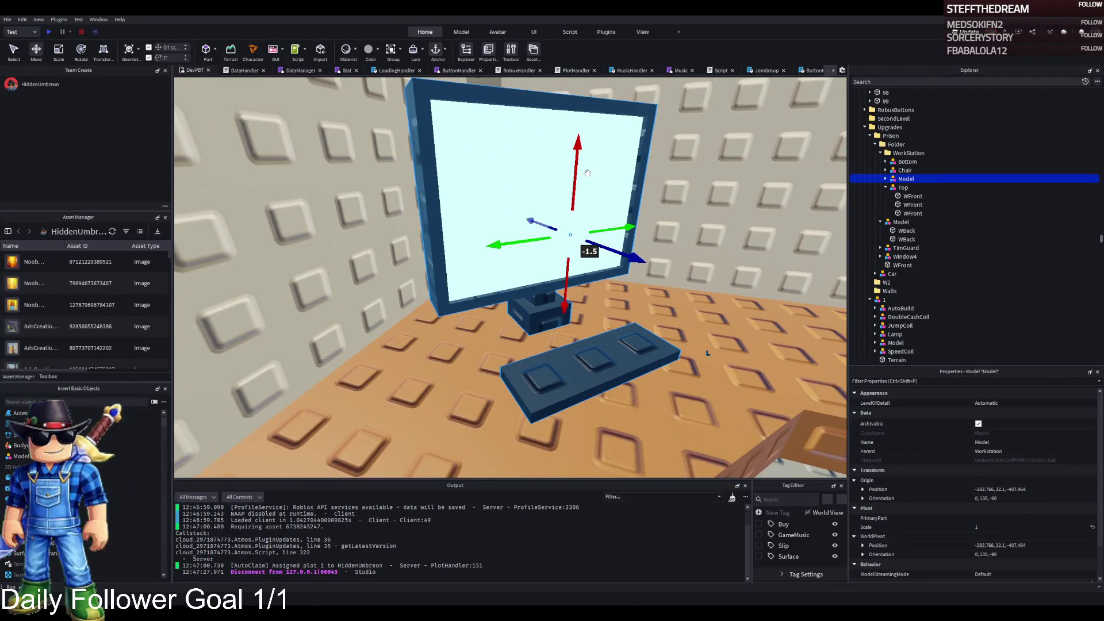
{"action": "left_click_drag", "start_coordinate": [541, 130], "coordinate": [487, 248]}
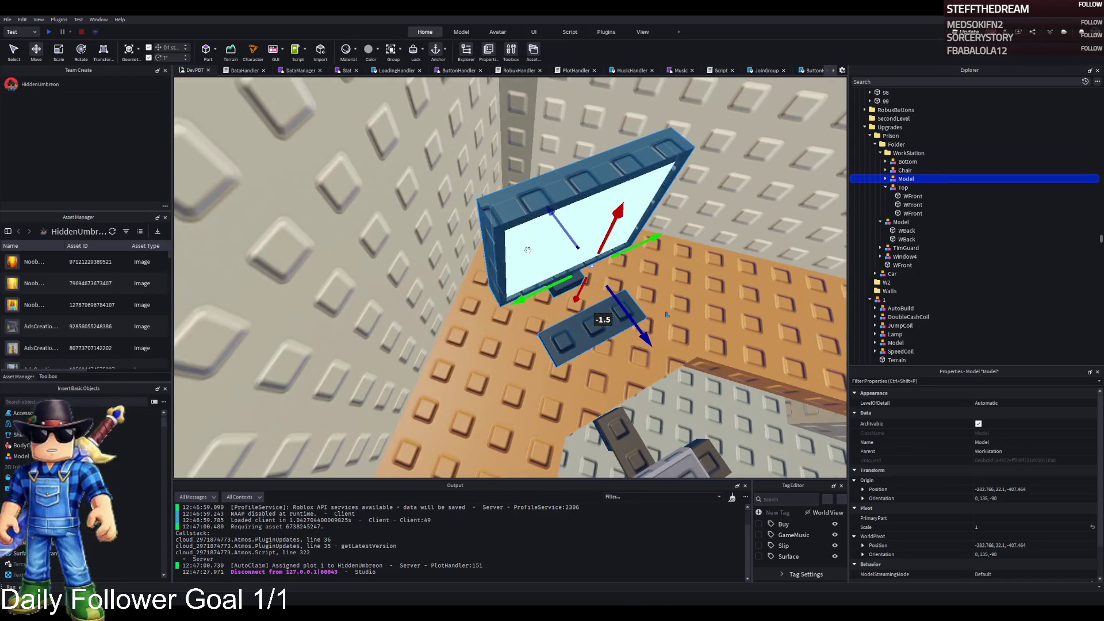
{"action": "left_click", "coordinate": [528, 250]}
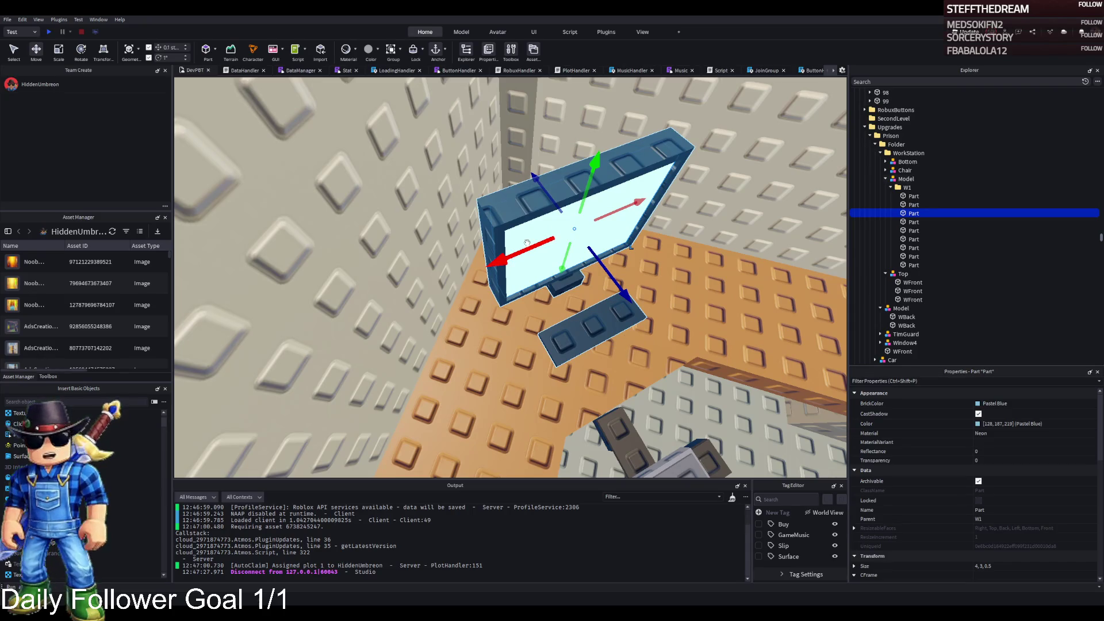
Step: In the Archimedes plugin, set the arc direction and a 30-degree angle, then render a segment
{"action": "left_click", "coordinate": [607, 32]}
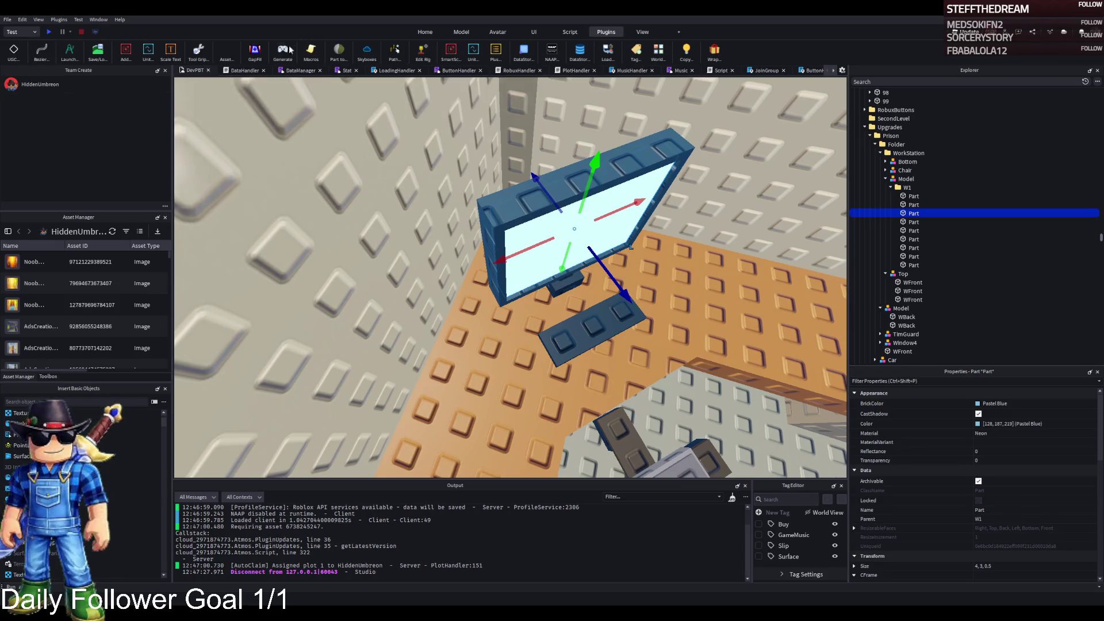
{"action": "left_click", "coordinate": [69, 51]}
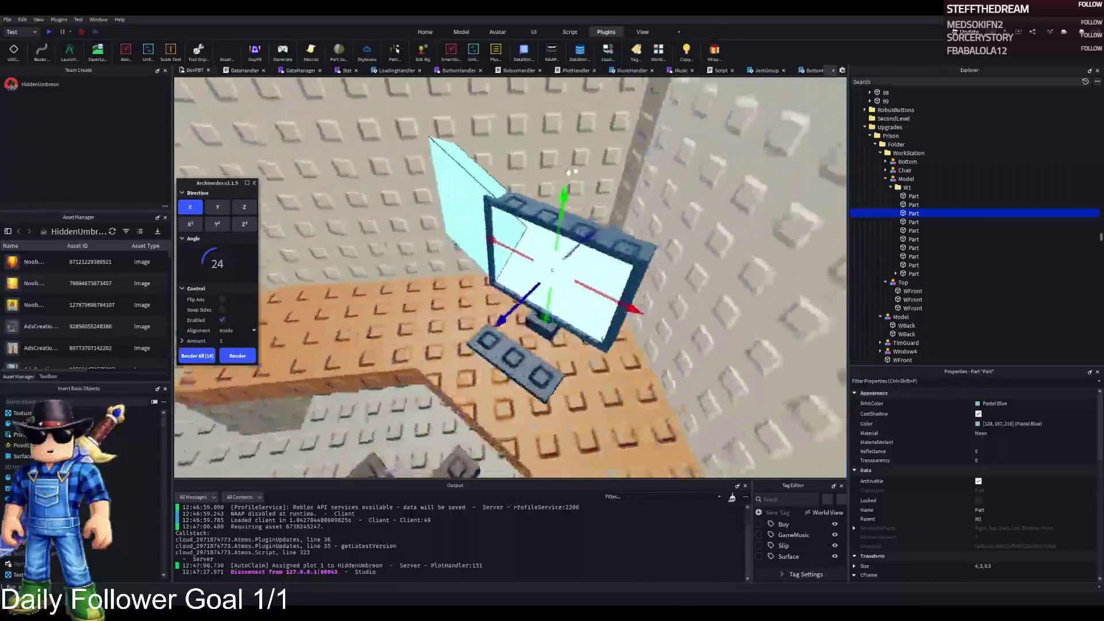
{"action": "left_click", "coordinate": [222, 299]}
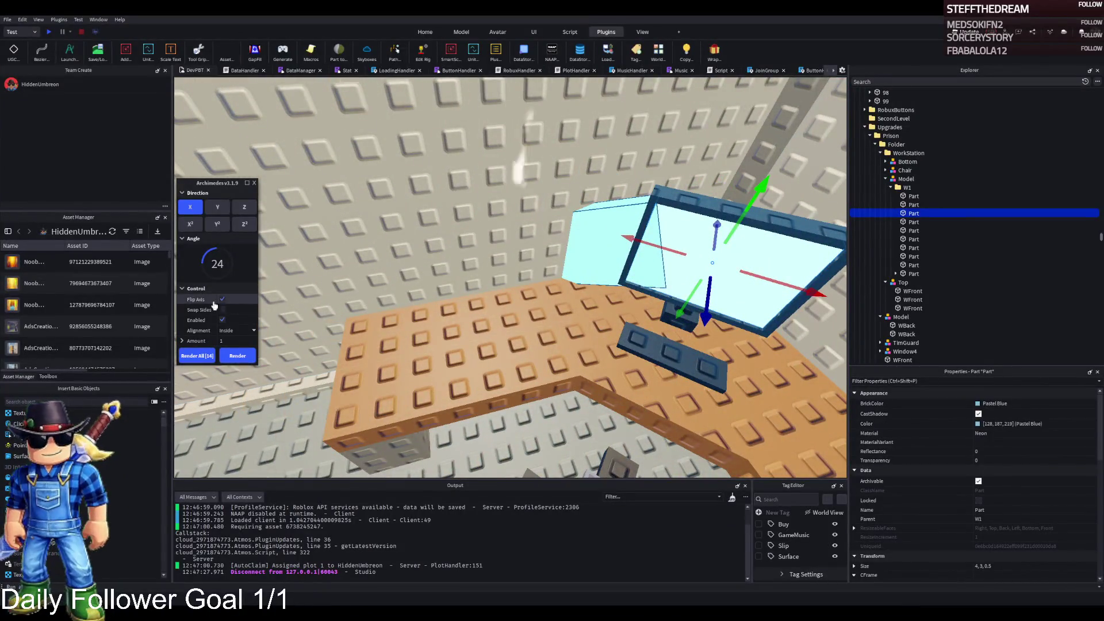
{"action": "left_click", "coordinate": [222, 299]}
{"action": "left_click", "coordinate": [218, 207]}
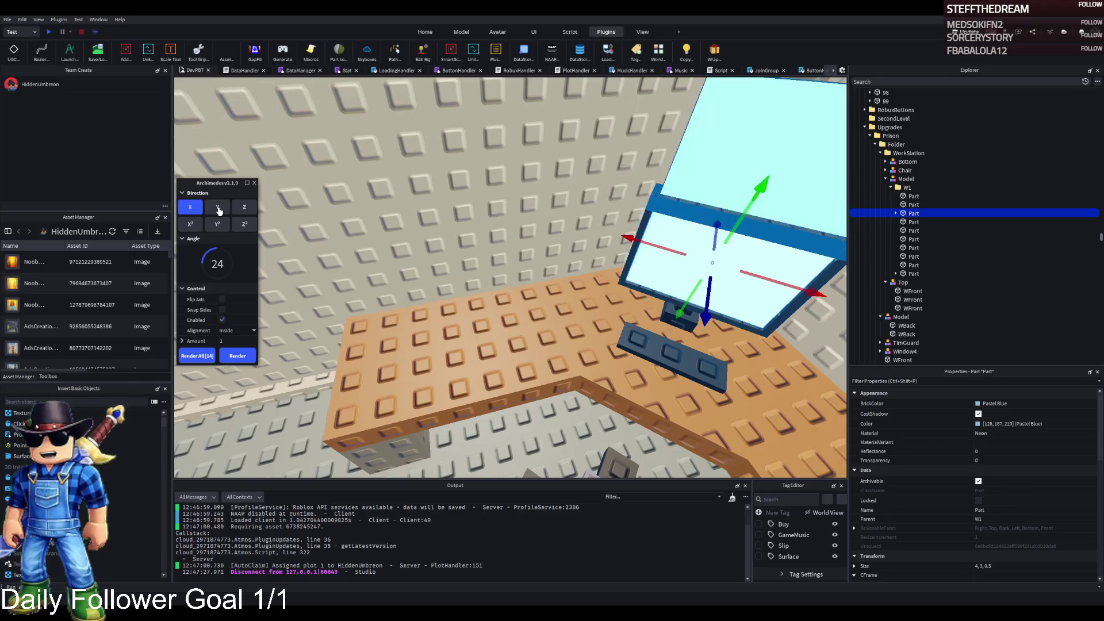
{"action": "left_click", "coordinate": [244, 207]}
{"action": "left_click", "coordinate": [190, 224]}
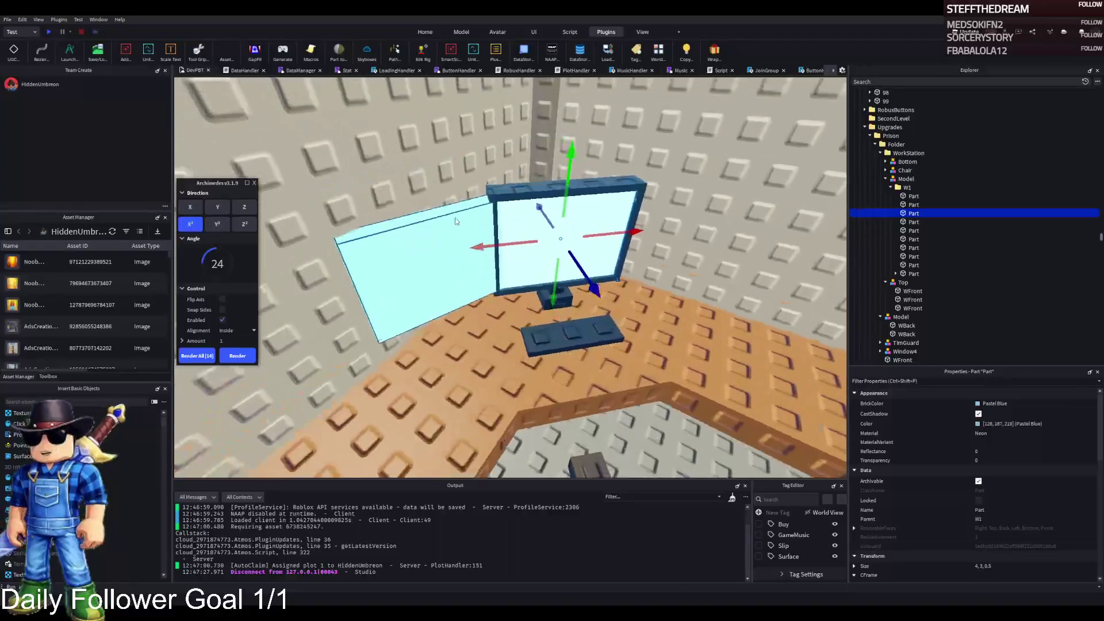
{"action": "key", "text": "BackSpace"}
{"action": "key", "text": "BackSpace"}
{"action": "type", "text": "3"}
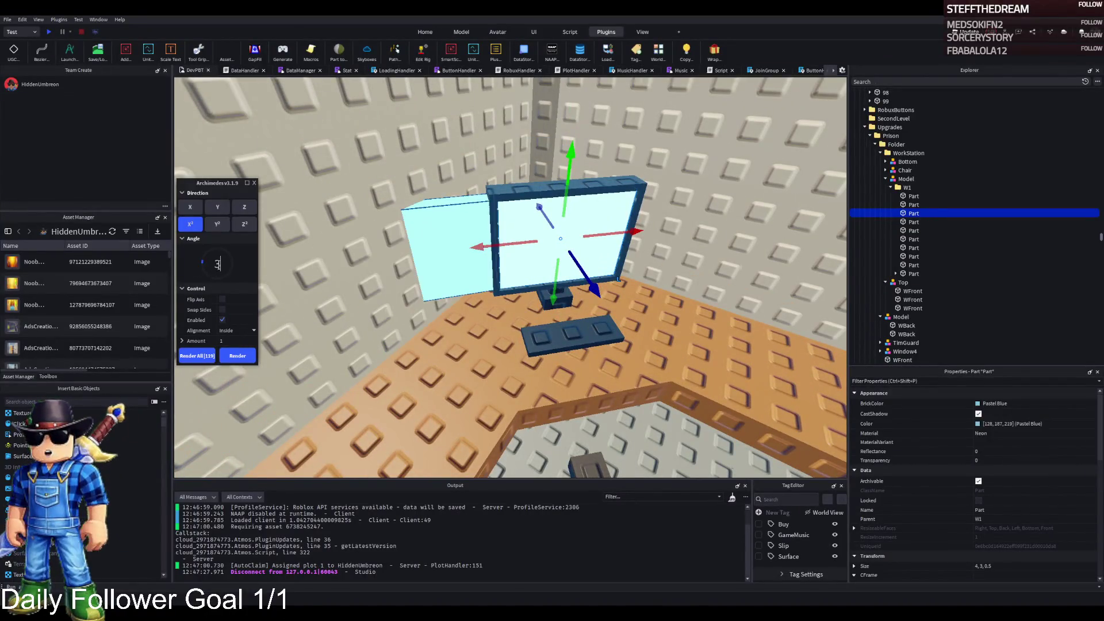
{"action": "type", "text": "0"}
{"action": "left_click", "coordinate": [238, 356]}
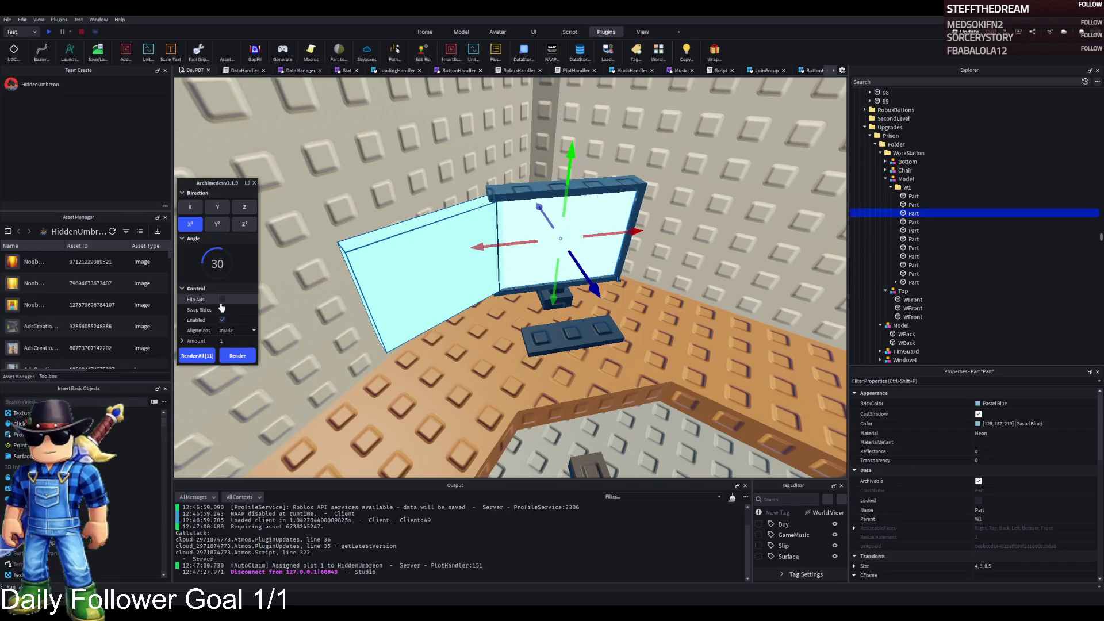
Step: Render a matching angled glass pane segment on the other side of the pane
{"action": "left_click", "coordinate": [223, 310]}
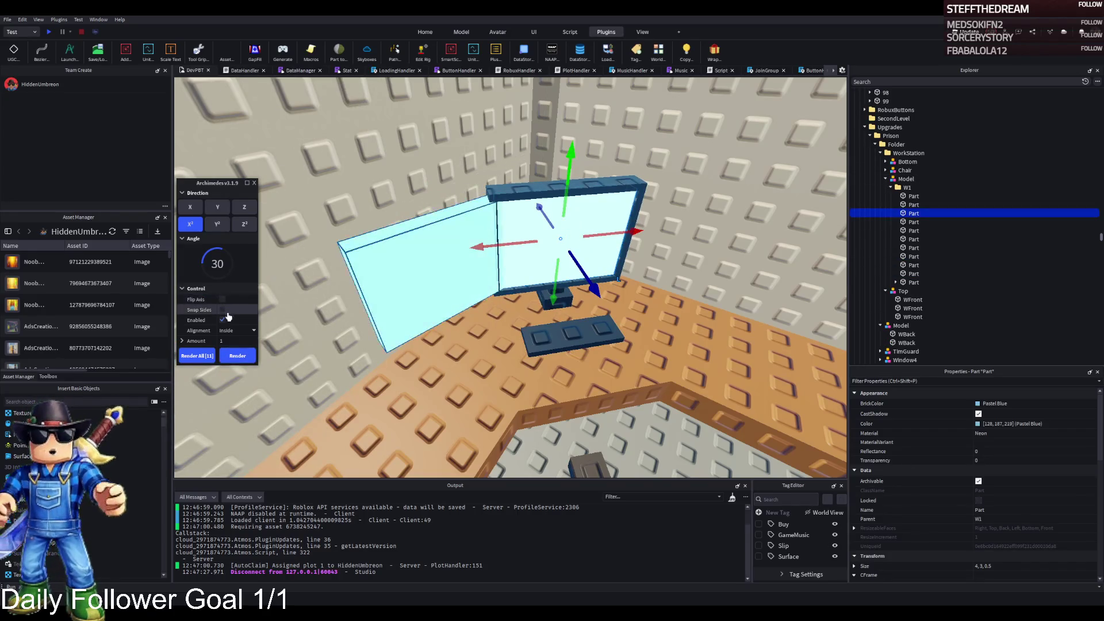
{"action": "left_click", "coordinate": [223, 301]}
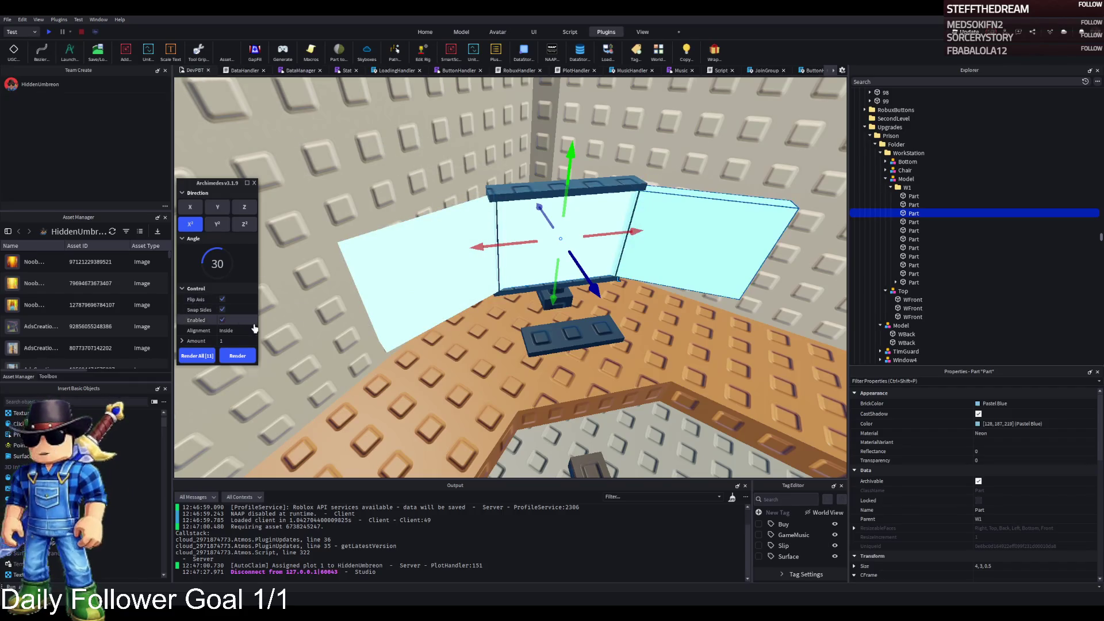
{"action": "left_click", "coordinate": [238, 356]}
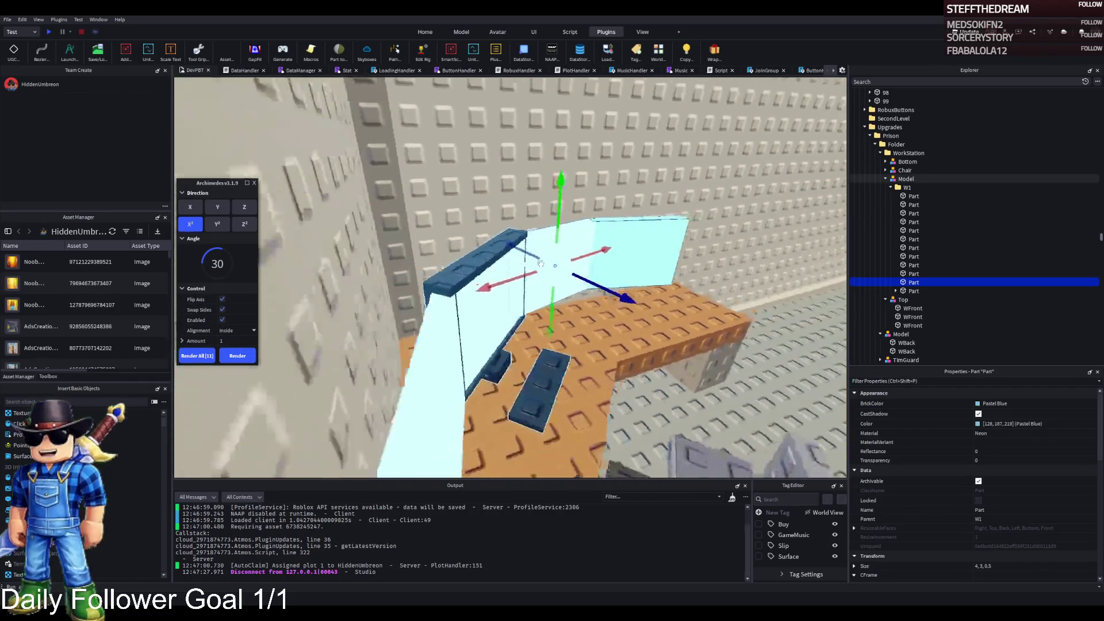
{"action": "key", "text": "s"}
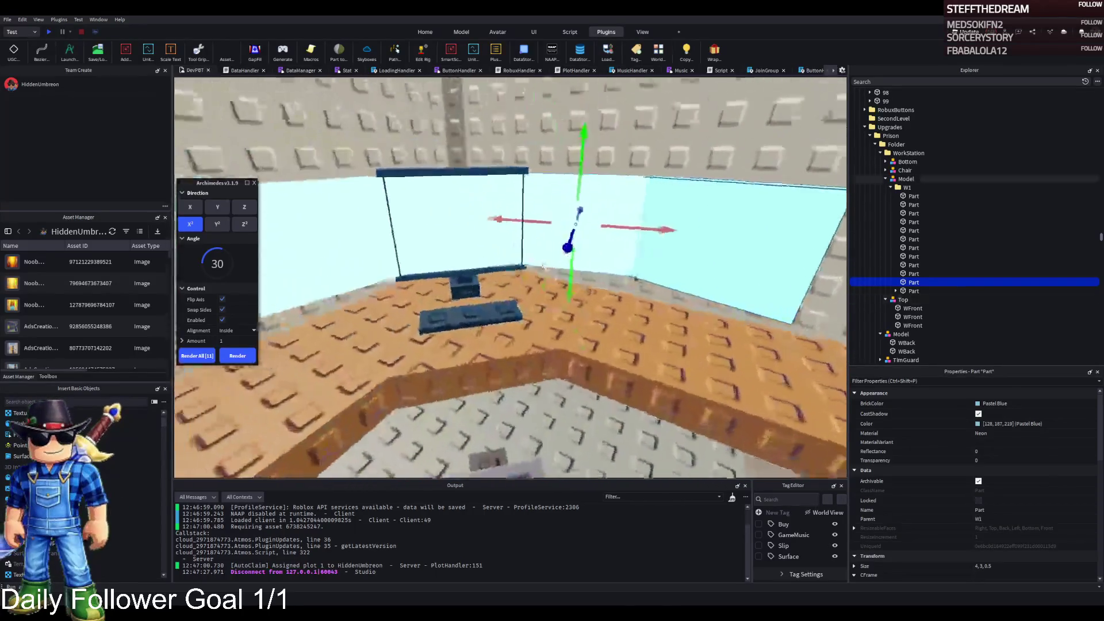
{"action": "key", "text": "w"}
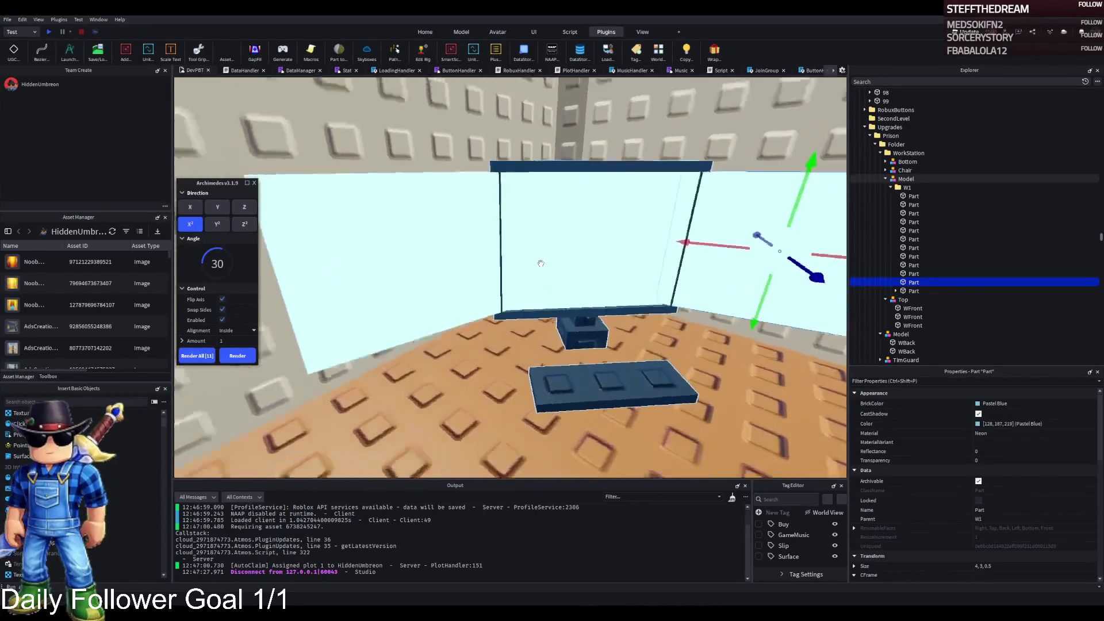
Step: Render an angled copy of the top frame bar above the glass
{"action": "left_click", "coordinate": [561, 277]}
{"action": "scroll", "coordinate": [562, 277], "scroll_direction": "down", "scroll_amount": 3}
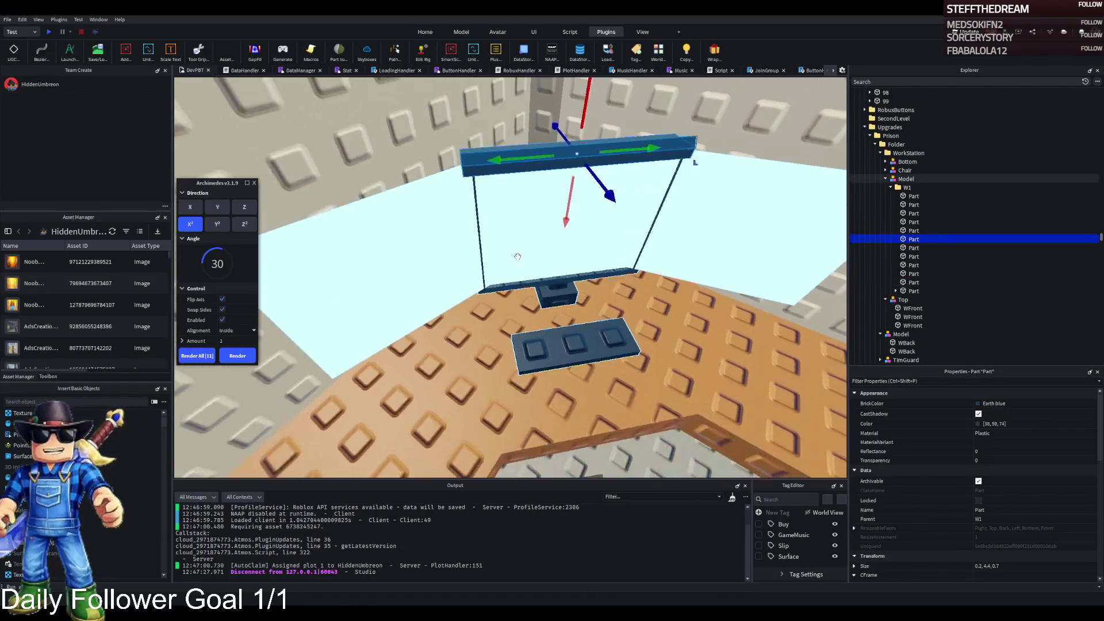
{"action": "scroll", "coordinate": [513, 259], "scroll_direction": "up", "scroll_amount": 3}
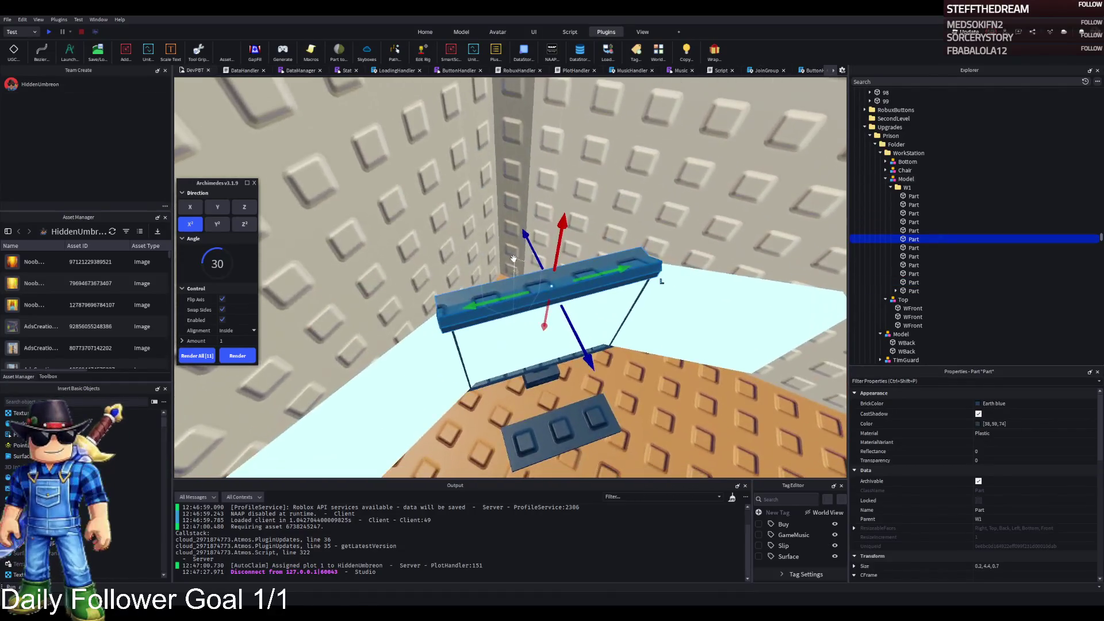
{"action": "left_click", "coordinate": [217, 225]}
{"action": "left_click", "coordinate": [245, 222]}
{"action": "left_click", "coordinate": [247, 209]}
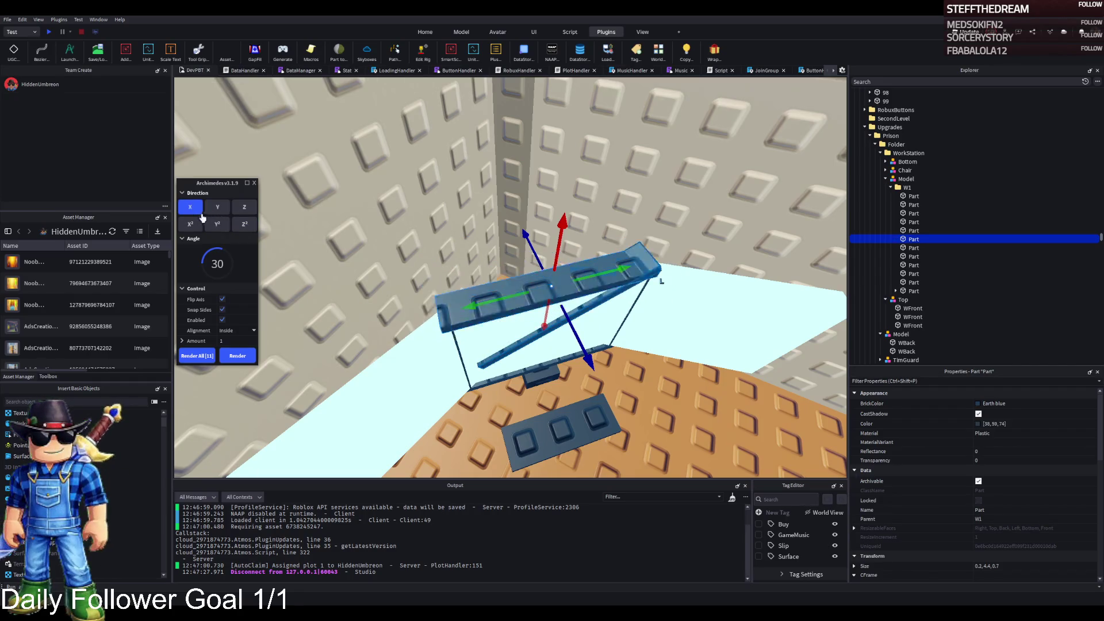
{"action": "left_click", "coordinate": [218, 207]}
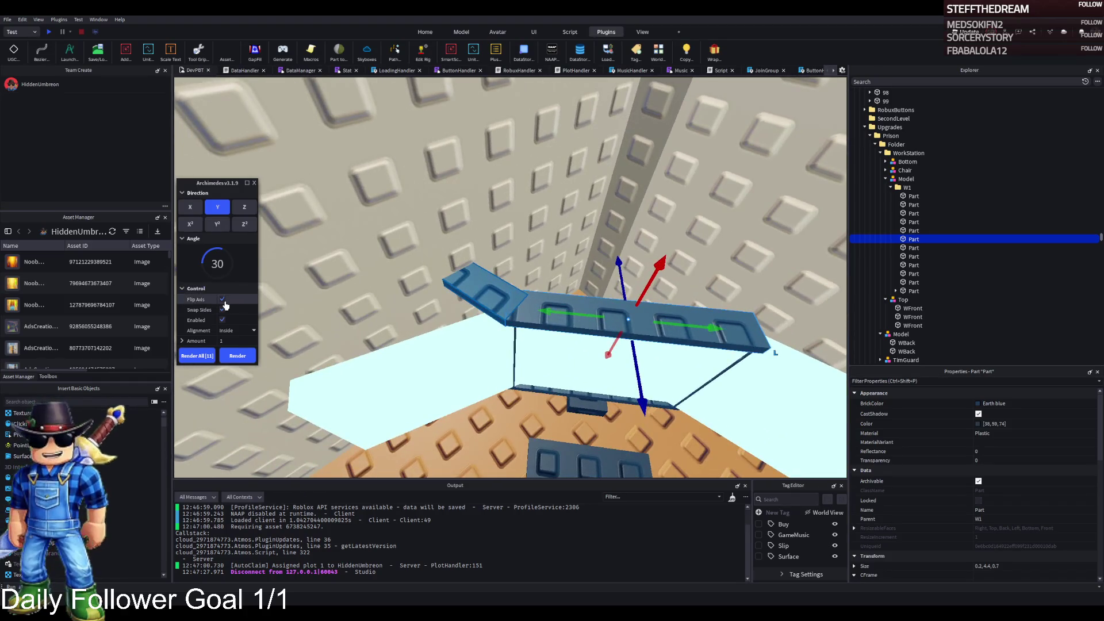
{"action": "left_click", "coordinate": [222, 299]}
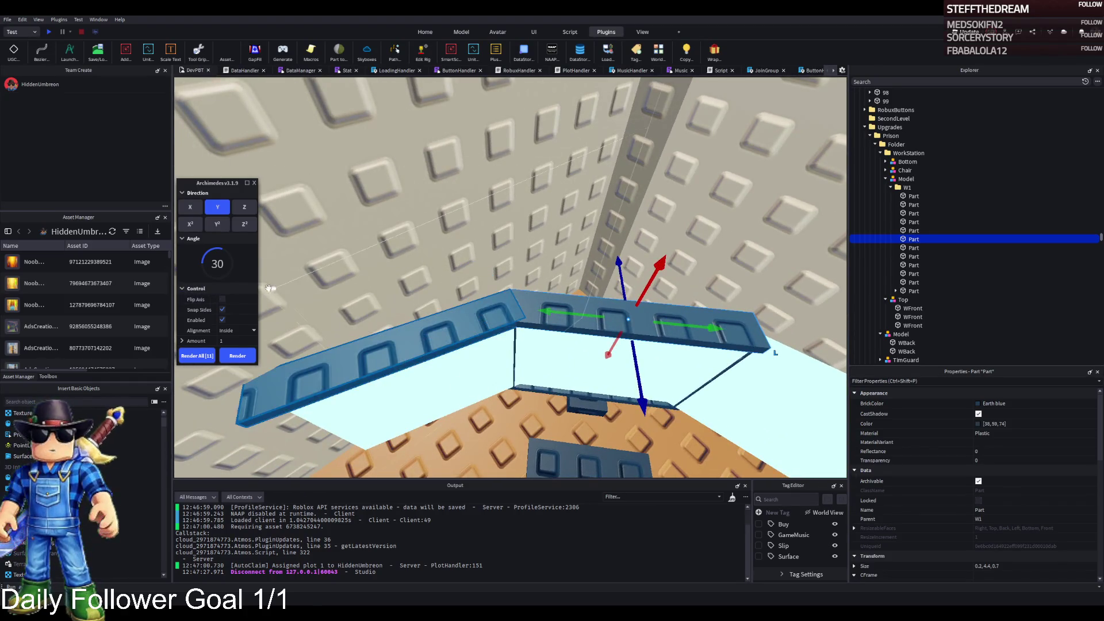
{"action": "left_click", "coordinate": [246, 361]}
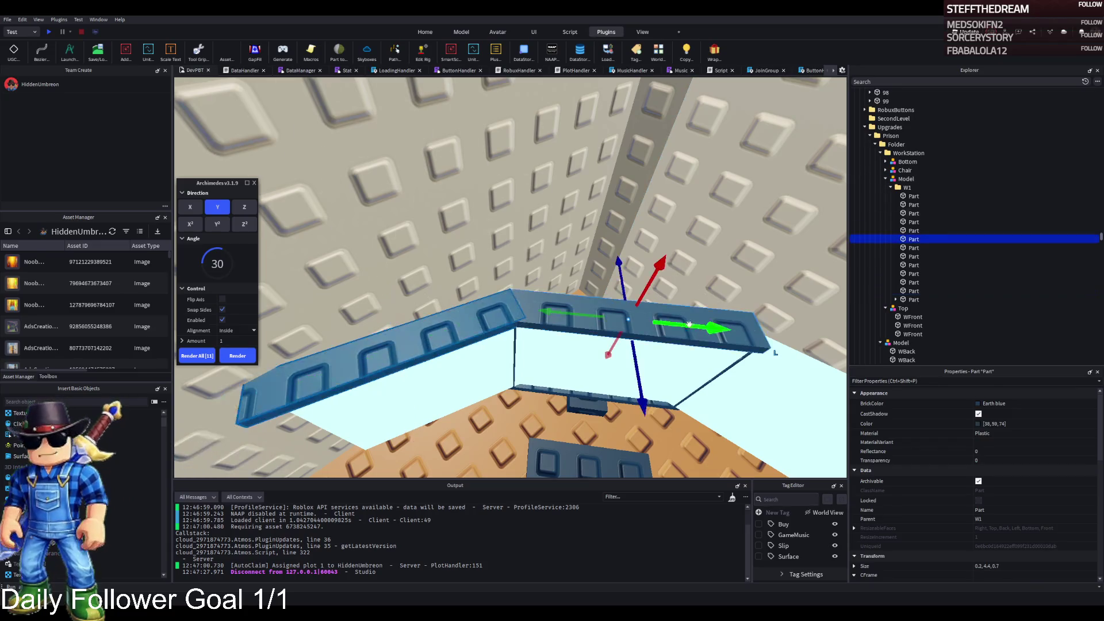
Step: Render further angled frame bar copies, including the left side, then close the plugin
{"action": "left_click", "coordinate": [222, 299]}
{"action": "left_click", "coordinate": [222, 300]}
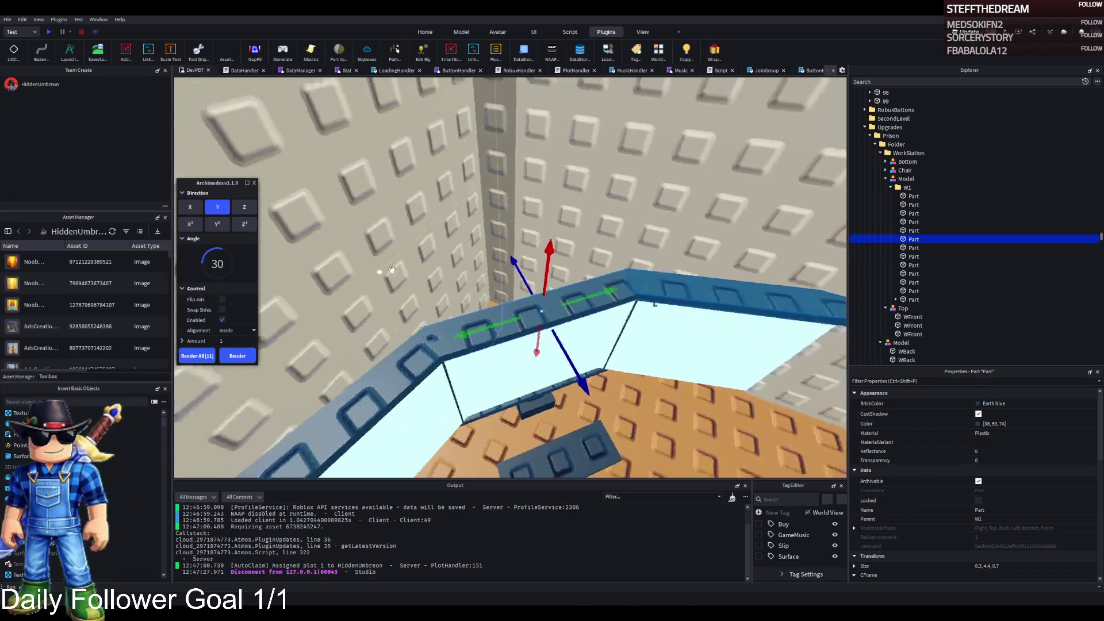
{"action": "left_click", "coordinate": [247, 355]}
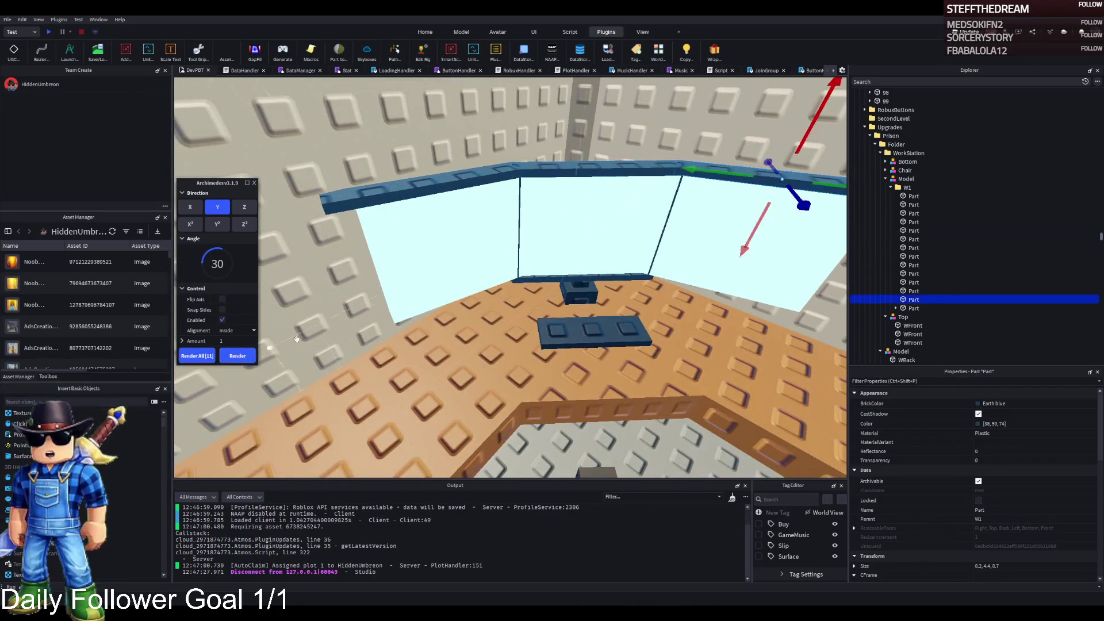
{"action": "left_click", "coordinate": [248, 356]}
{"action": "left_click", "coordinate": [540, 281]}
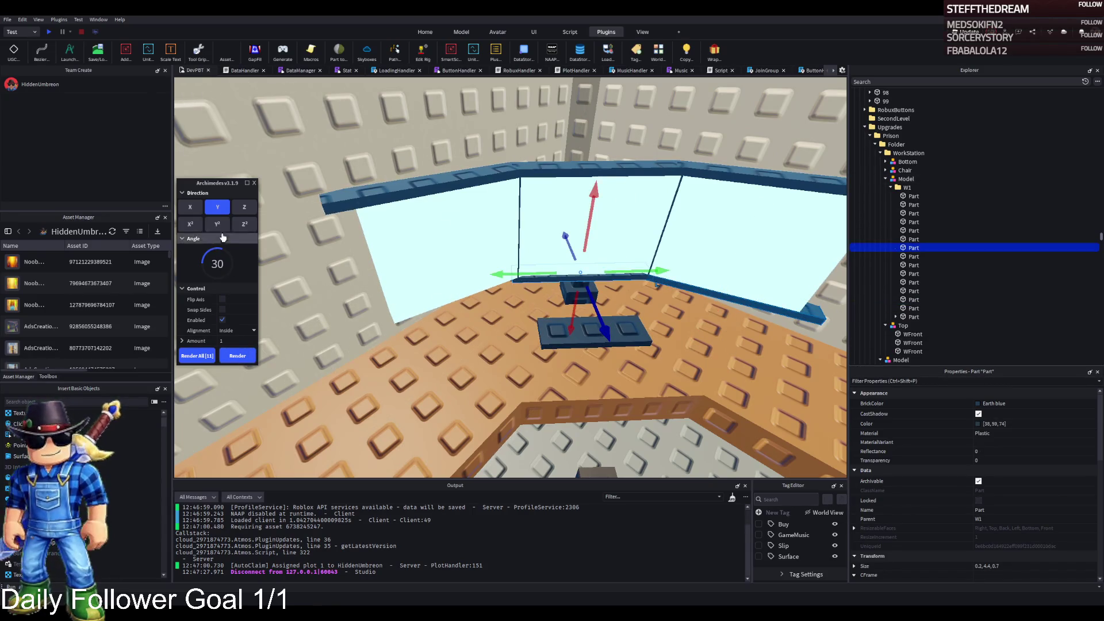
{"action": "left_click", "coordinate": [224, 310]}
{"action": "left_click", "coordinate": [249, 357]}
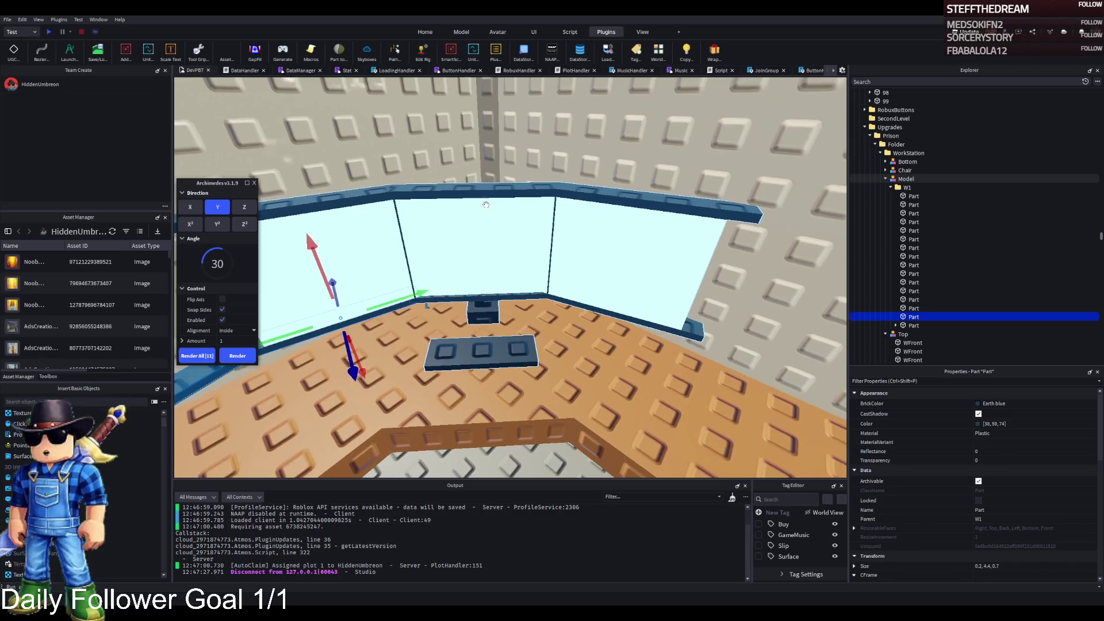
{"action": "key", "text": "a"}
{"action": "key", "text": "a"}
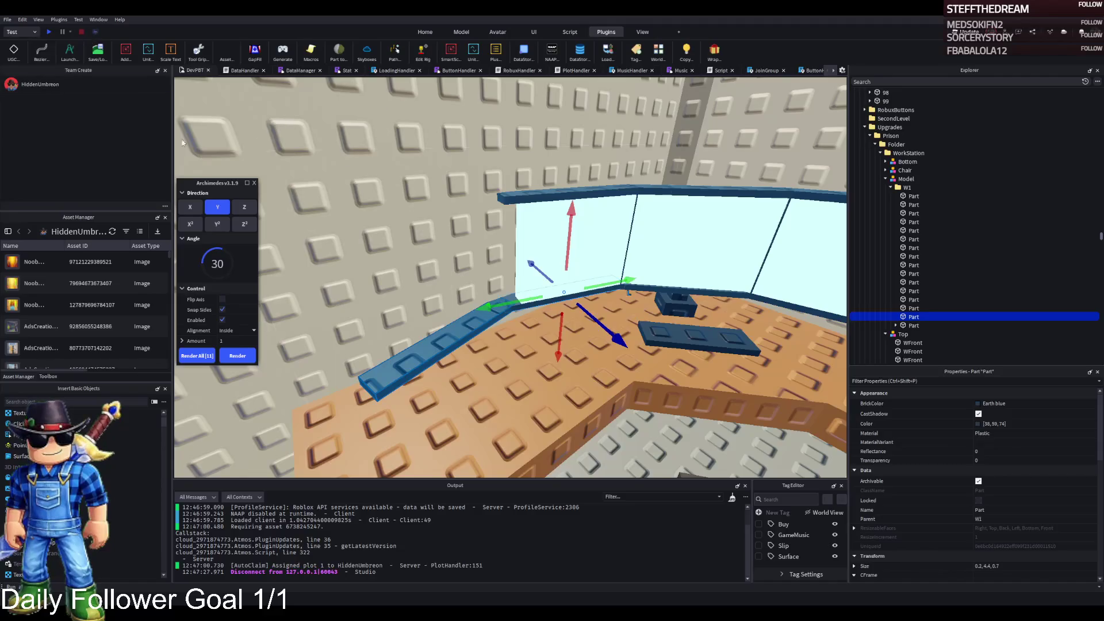
{"action": "left_click", "coordinate": [255, 183]}
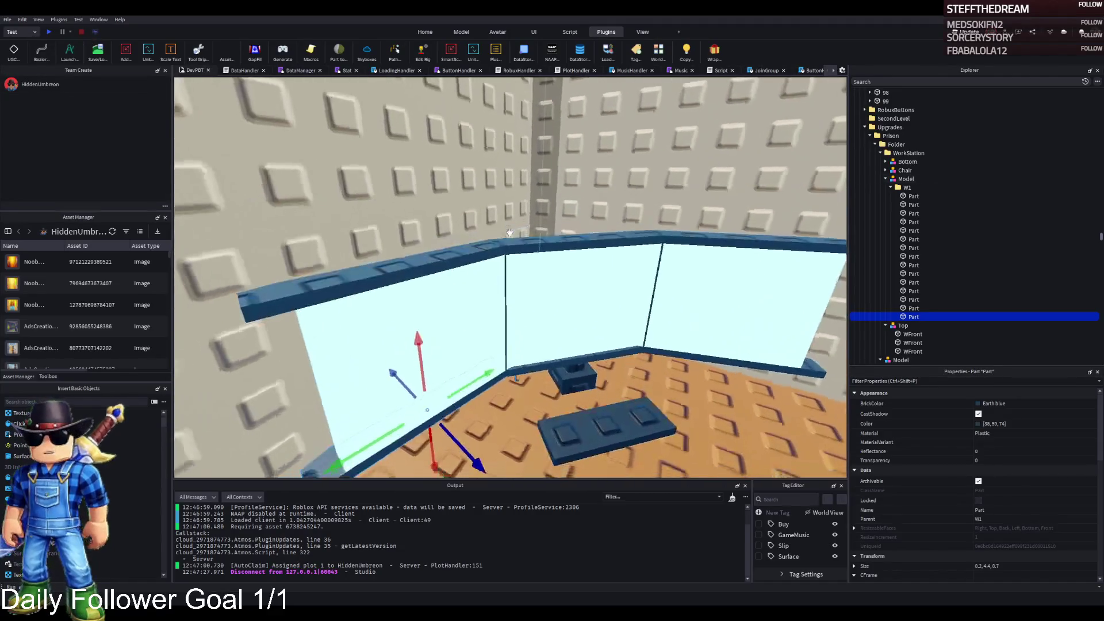
{"action": "left_click", "coordinate": [509, 246]}
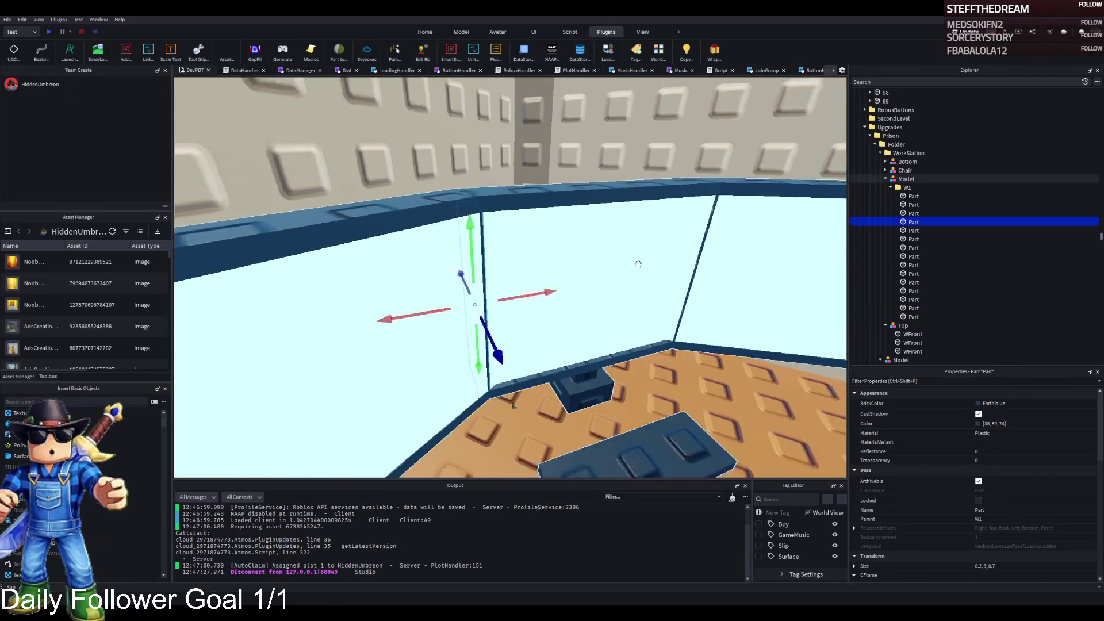
Step: Delete the extra glass divider, shift the other 3.5 studs, and widen the first glass pane
{"action": "key", "text": "Delete"}
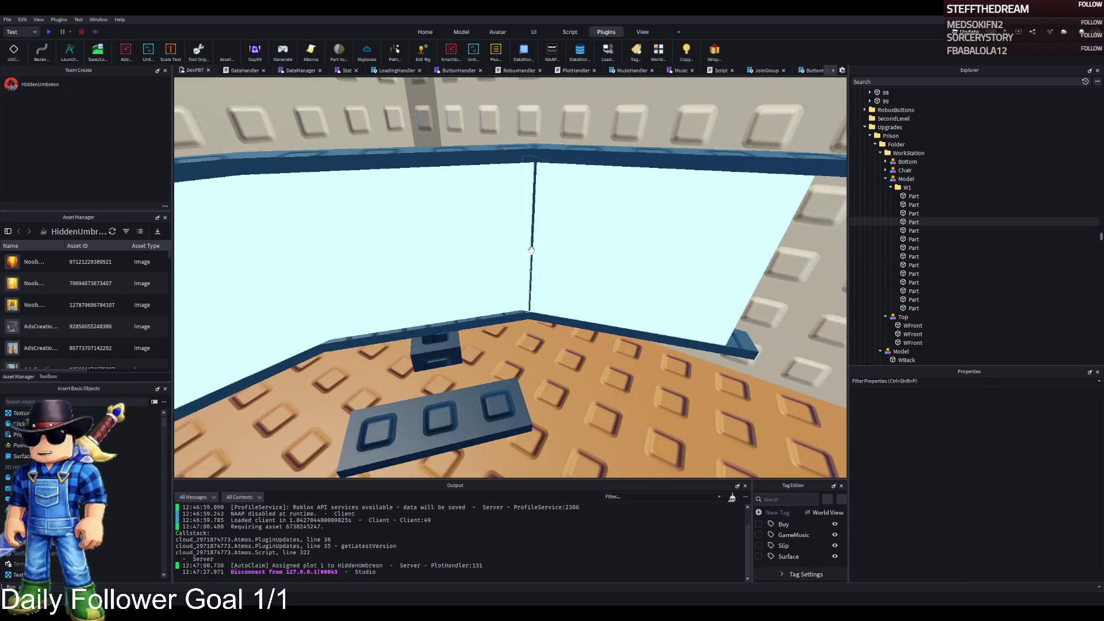
{"action": "left_click", "coordinate": [531, 250]}
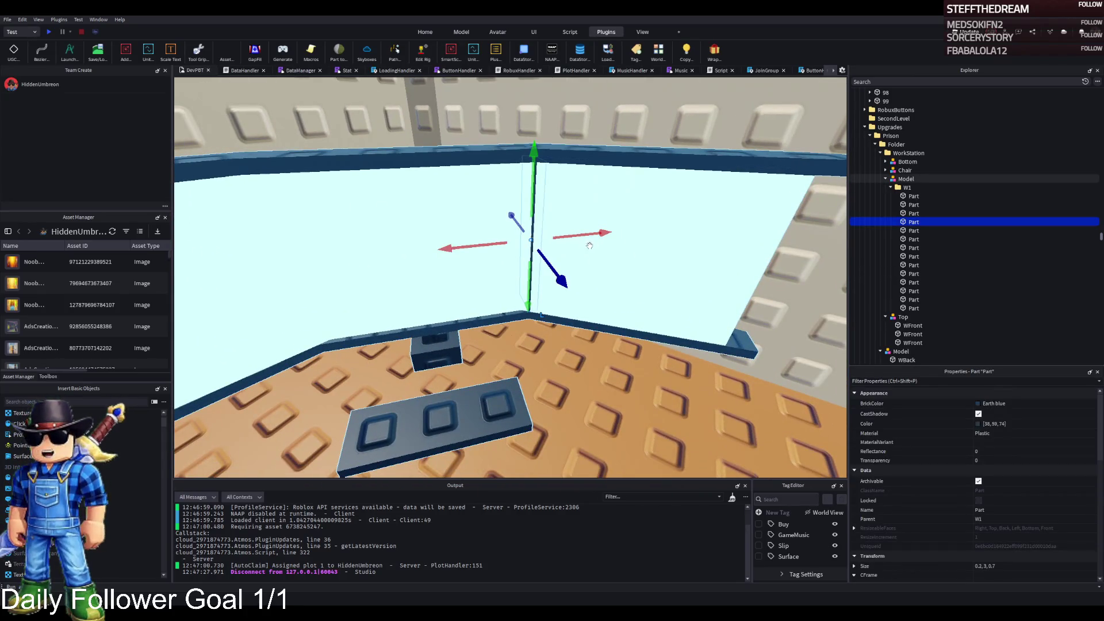
{"action": "mouse_move", "coordinate": [572, 233]}
{"action": "left_mouse_down"}
{"action": "mouse_move", "coordinate": [552, 276]}
{"action": "mouse_move", "coordinate": [544, 266]}
{"action": "mouse_move", "coordinate": [486, 267]}
{"action": "mouse_move", "coordinate": [491, 359]}
{"action": "mouse_move", "coordinate": [498, 347]}
{"action": "left_mouse_up"}
{"action": "left_click", "coordinate": [345, 248]}
{"action": "key", "text": "f"}
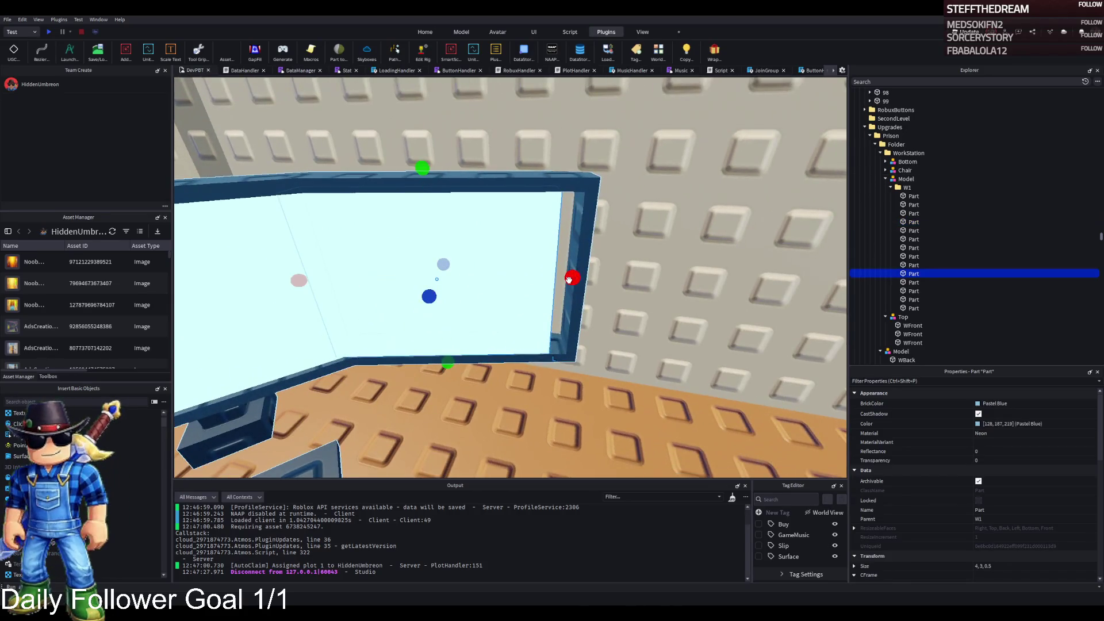
{"action": "left_click_drag", "start_coordinate": [568, 279], "coordinate": [583, 278]}
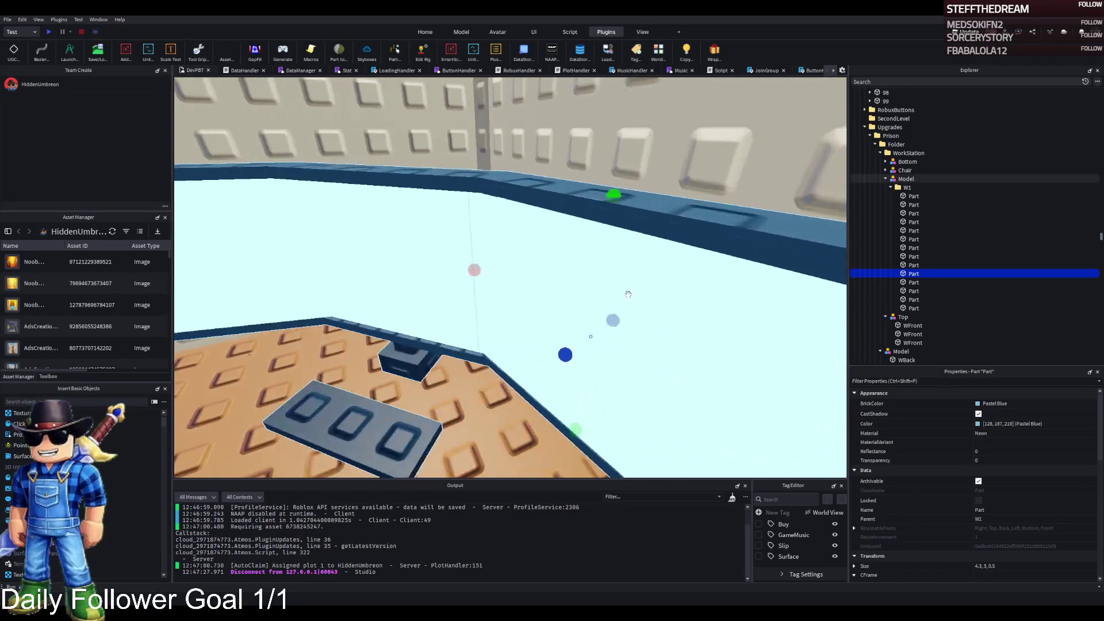
Step: Reposition the blue frame bar and widen the pastel-blue glass pane to 4.4
{"action": "left_click", "coordinate": [575, 328]}
{"action": "mouse_move", "coordinate": [575, 328]}
{"action": "left_mouse_down"}
{"action": "mouse_move", "coordinate": [506, 345]}
{"action": "mouse_move", "coordinate": [561, 347]}
{"action": "mouse_move", "coordinate": [592, 371]}
{"action": "left_mouse_up"}
{"action": "scroll", "coordinate": [594, 371], "scroll_direction": "down", "scroll_amount": 6}
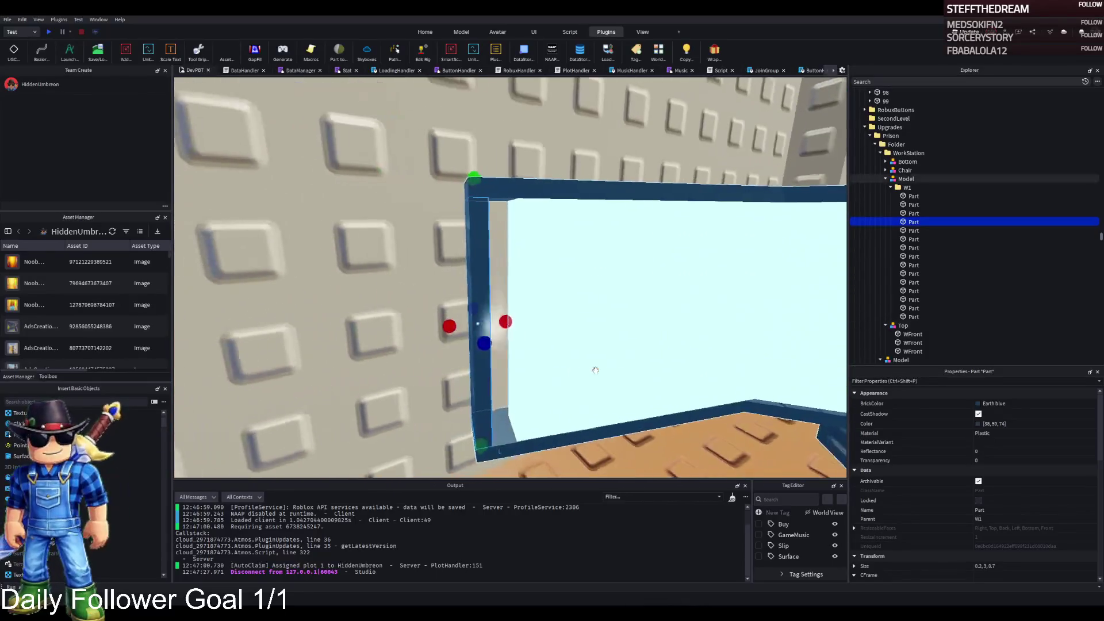
{"action": "left_click", "coordinate": [596, 369]}
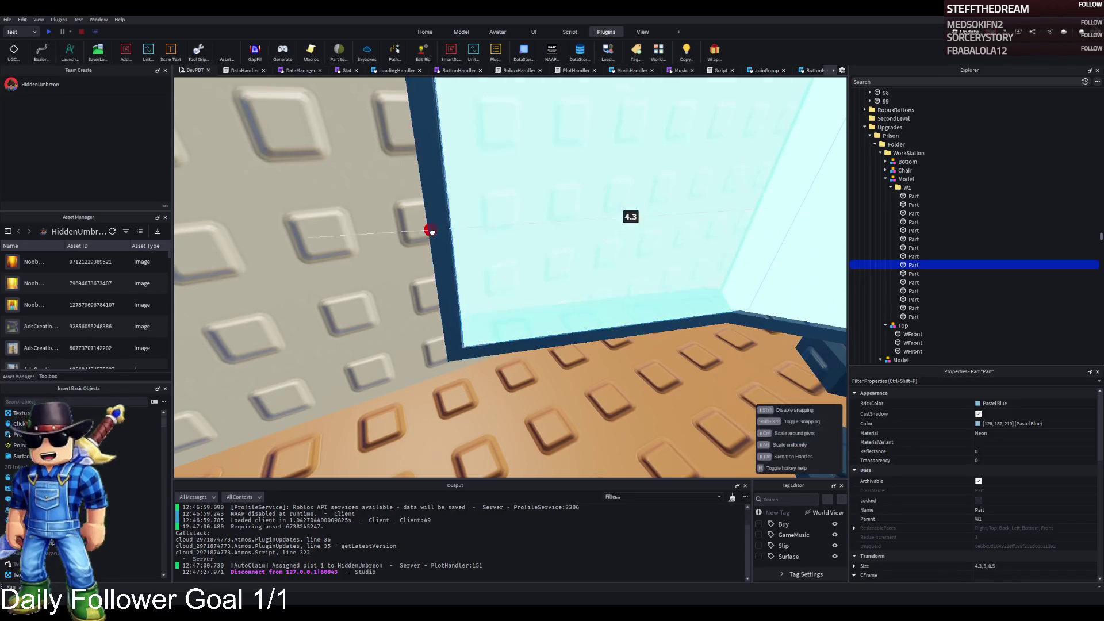
{"action": "left_click_drag", "start_coordinate": [429, 231], "coordinate": [423, 230]}
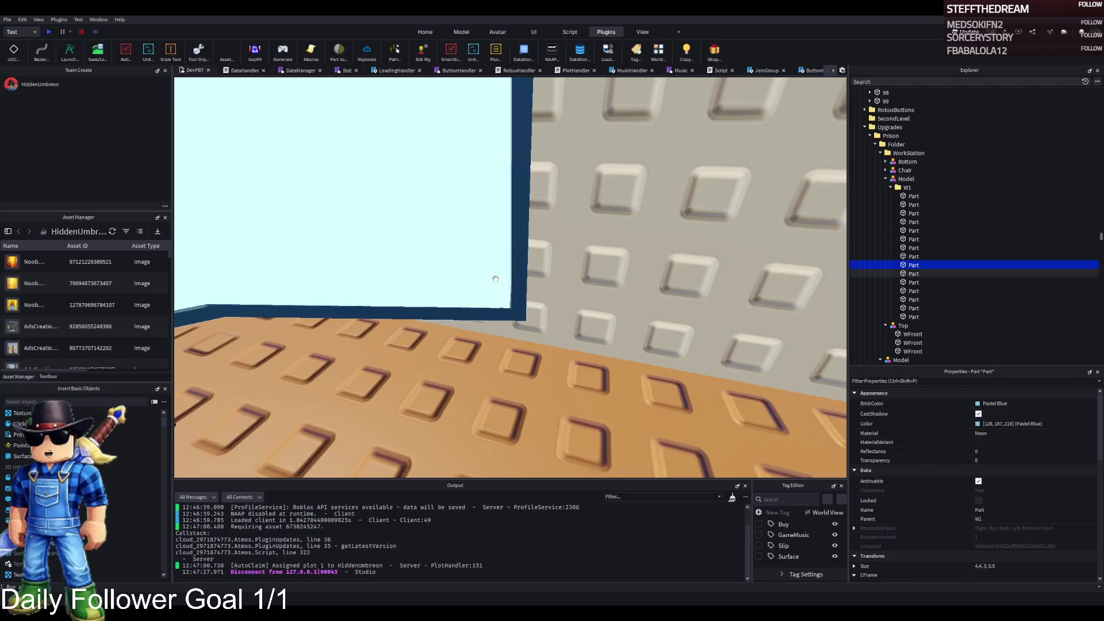
{"action": "left_click", "coordinate": [500, 271]}
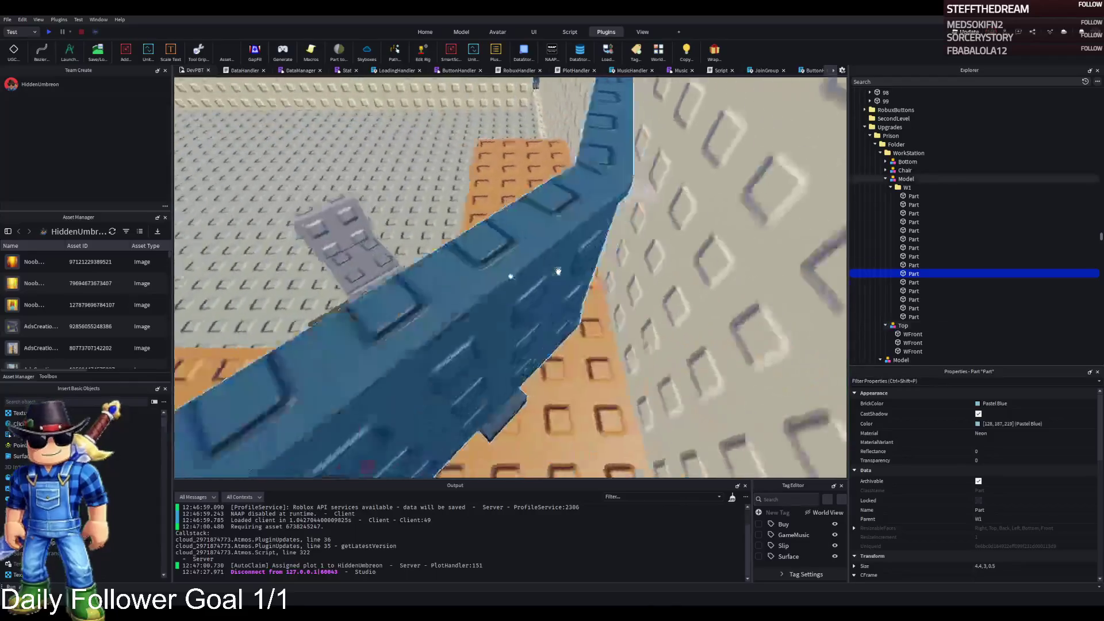
{"action": "left_click", "coordinate": [539, 270]}
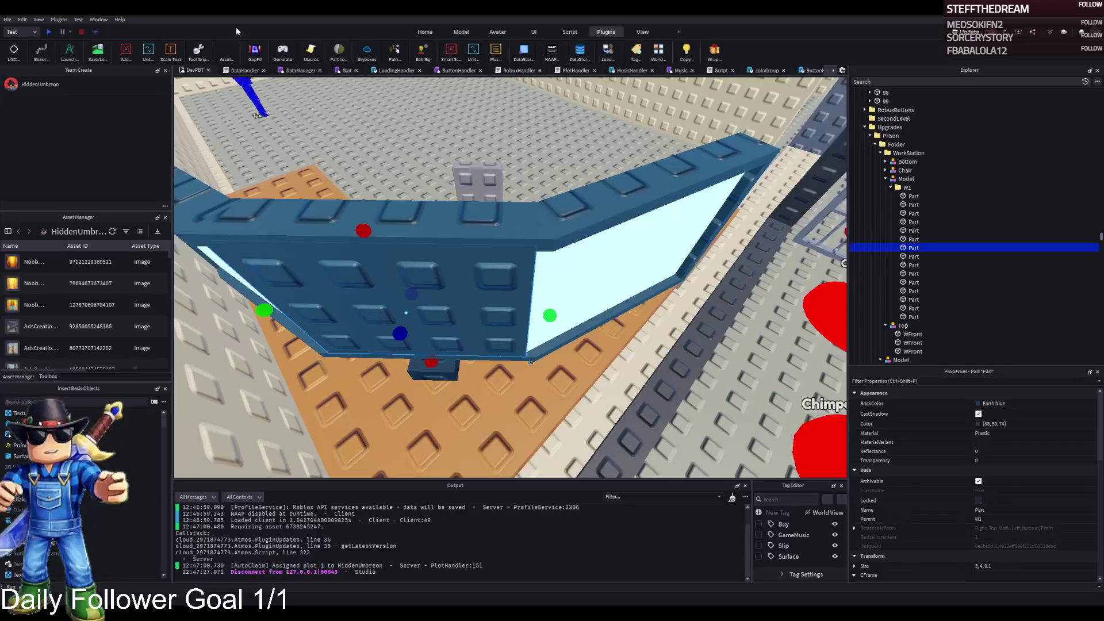
Step: Render two more angled curve segments with the Archimedes plugin, then close it
{"action": "left_click", "coordinate": [73, 56]}
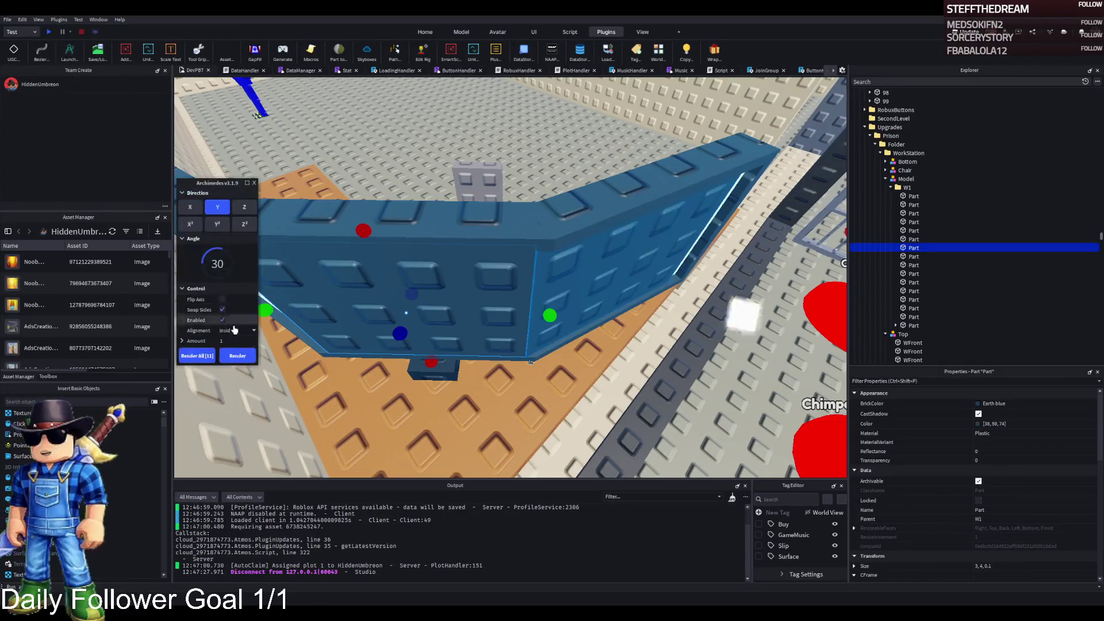
{"action": "left_click", "coordinate": [234, 356]}
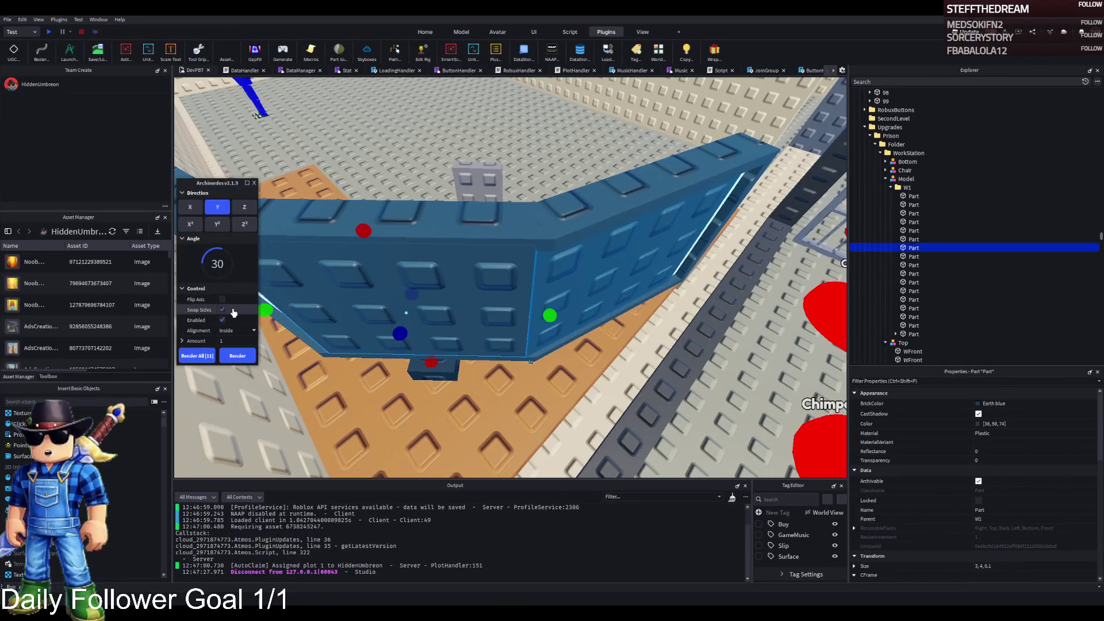
{"action": "key", "text": "a"}
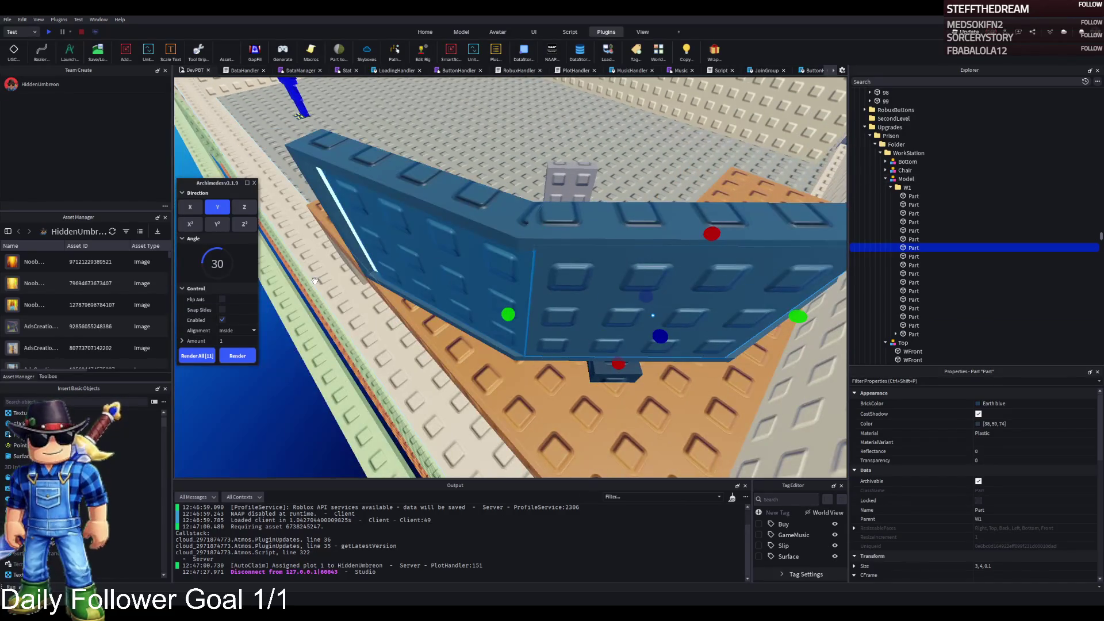
{"action": "key", "text": "d"}
{"action": "left_click", "coordinate": [242, 360]}
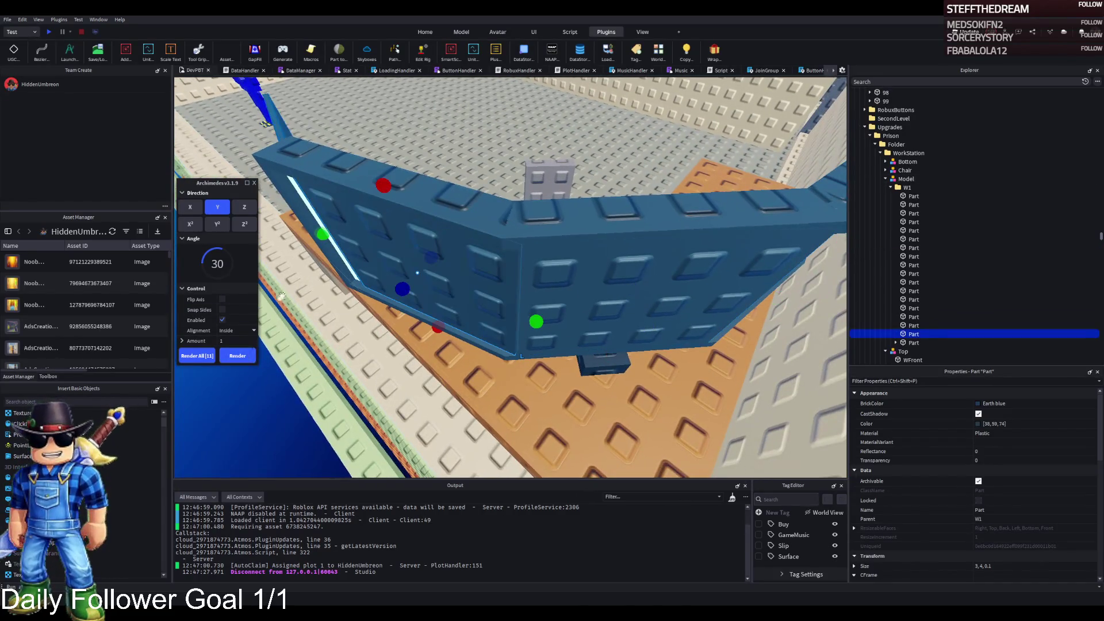
{"action": "left_click", "coordinate": [255, 183]}
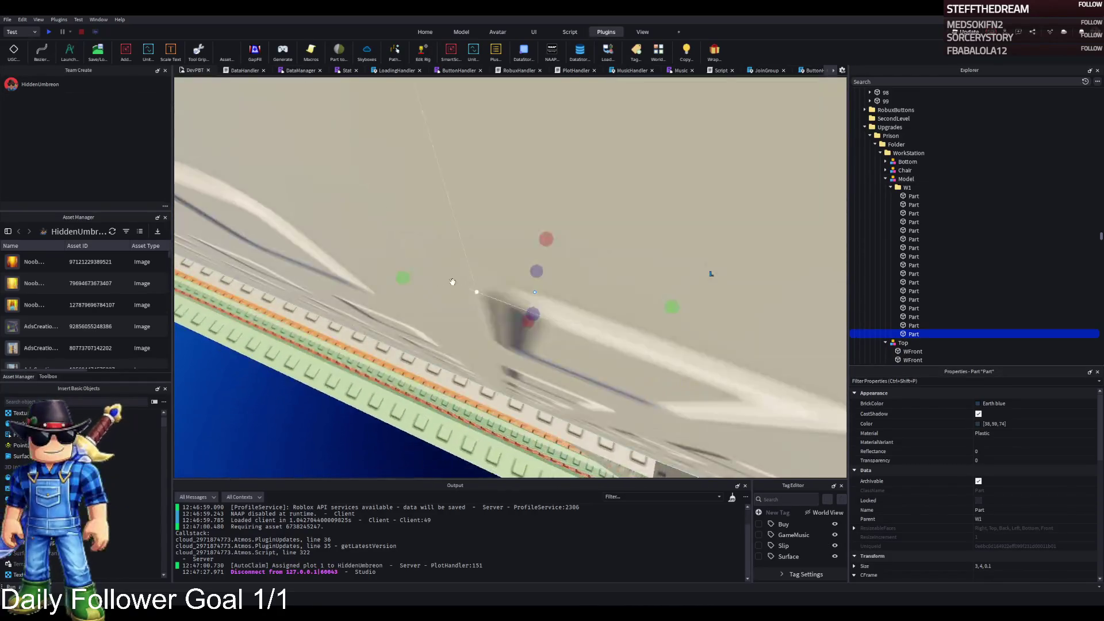
Step: Stretch two wall parts' height from 4 to about 4.3 studs
{"action": "scroll", "coordinate": [453, 282], "scroll_direction": "down", "scroll_amount": 5}
{"action": "left_click_drag", "start_coordinate": [364, 279], "coordinate": [340, 281]}
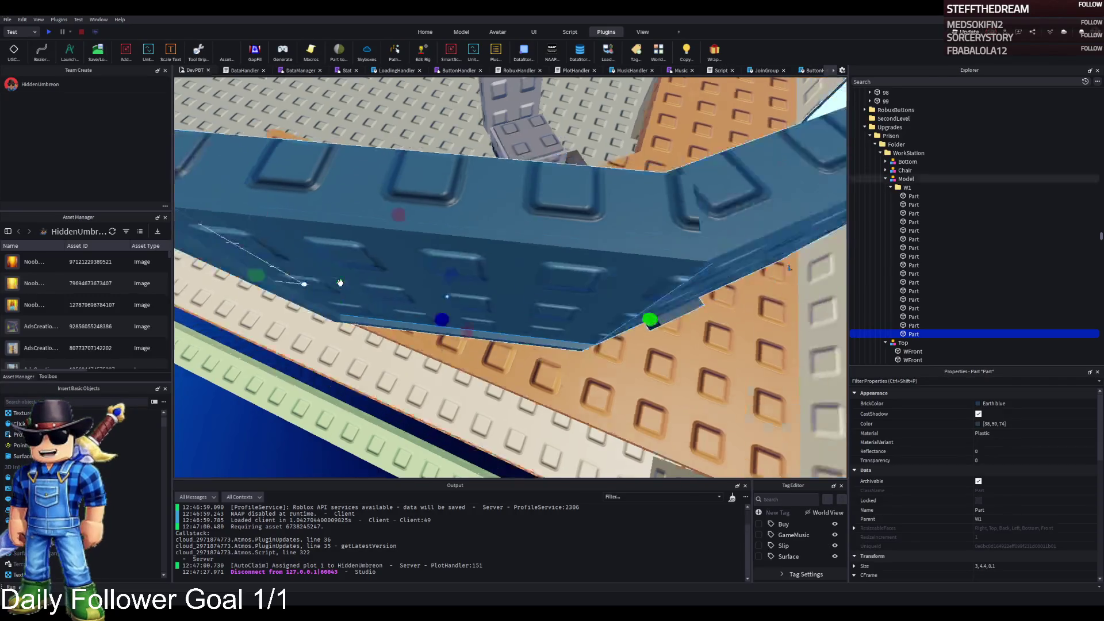
{"action": "left_click", "coordinate": [566, 186]}
{"action": "key", "text": "w"}
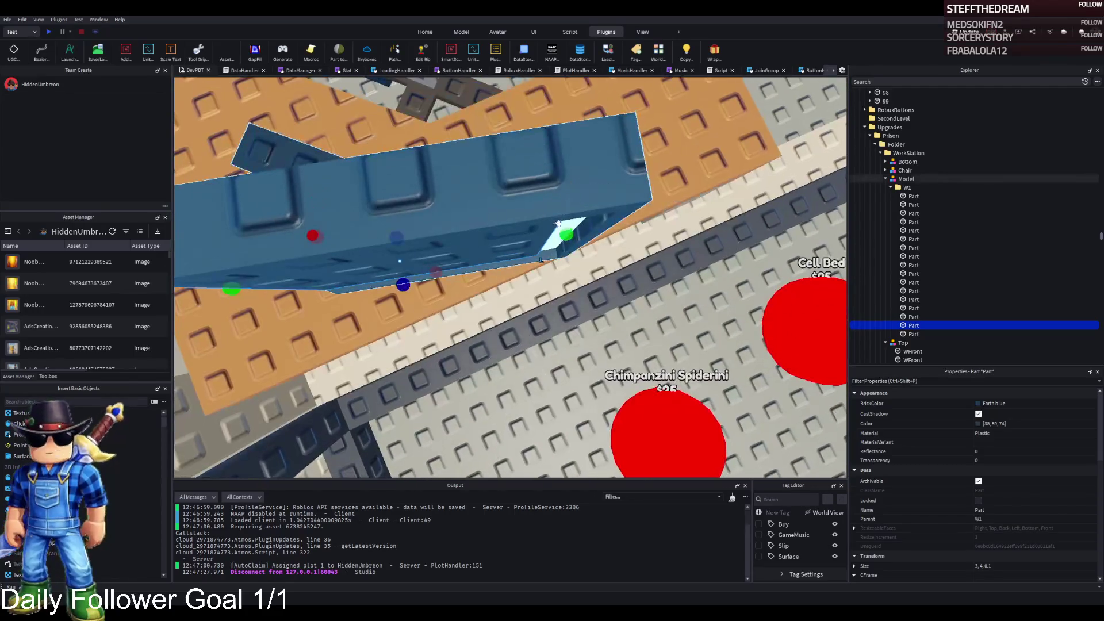
{"action": "left_click_drag", "start_coordinate": [567, 234], "coordinate": [592, 237]}
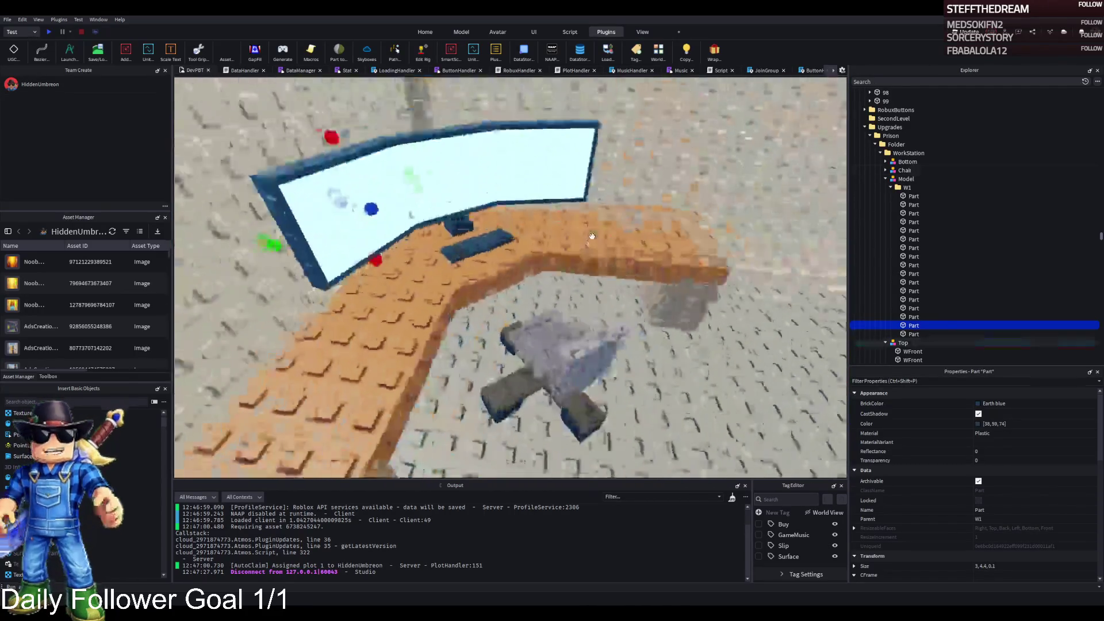
Step: Resize a small monitor-stand part and shift the whole monitor model 0.2 studs
{"action": "left_click", "coordinate": [628, 313]}
{"action": "key", "text": "f"}
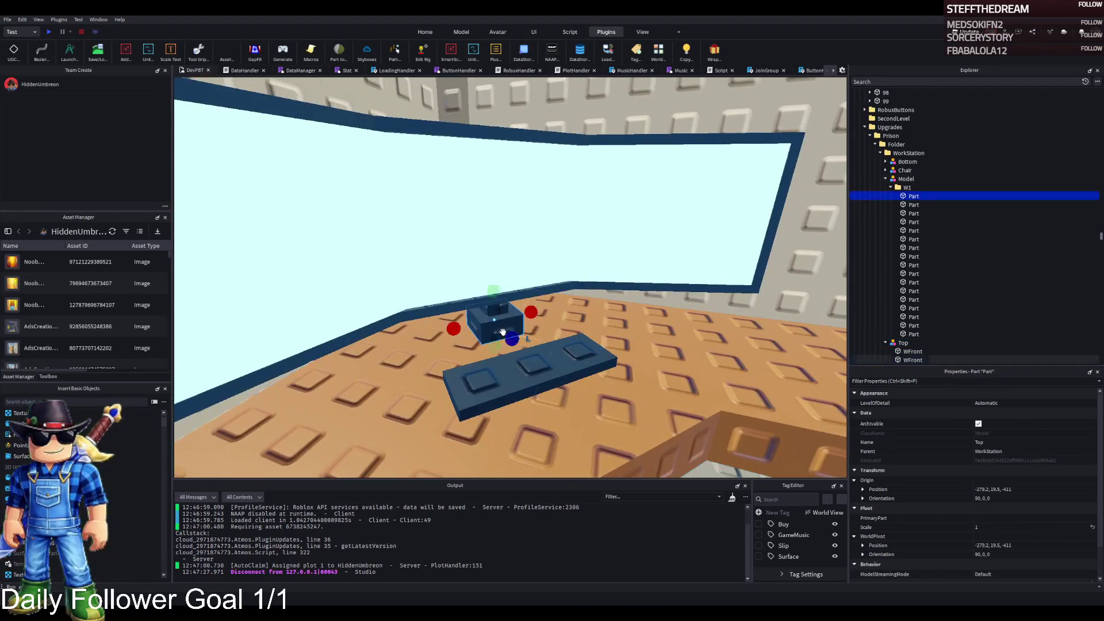
{"action": "left_click_drag", "start_coordinate": [463, 316], "coordinate": [506, 310]}
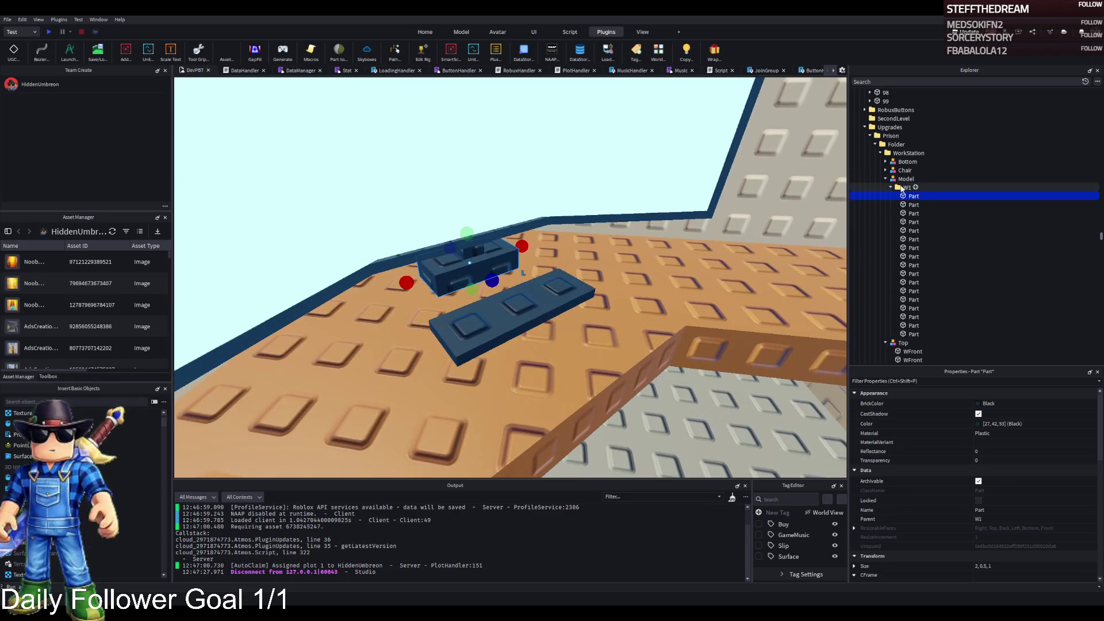
{"action": "left_click", "coordinate": [905, 179]}
{"action": "key", "text": "f"}
{"action": "mouse_move", "coordinate": [574, 220]}
{"action": "left_mouse_down"}
{"action": "mouse_move", "coordinate": [561, 236]}
{"action": "mouse_move", "coordinate": [467, 257]}
{"action": "left_mouse_up"}
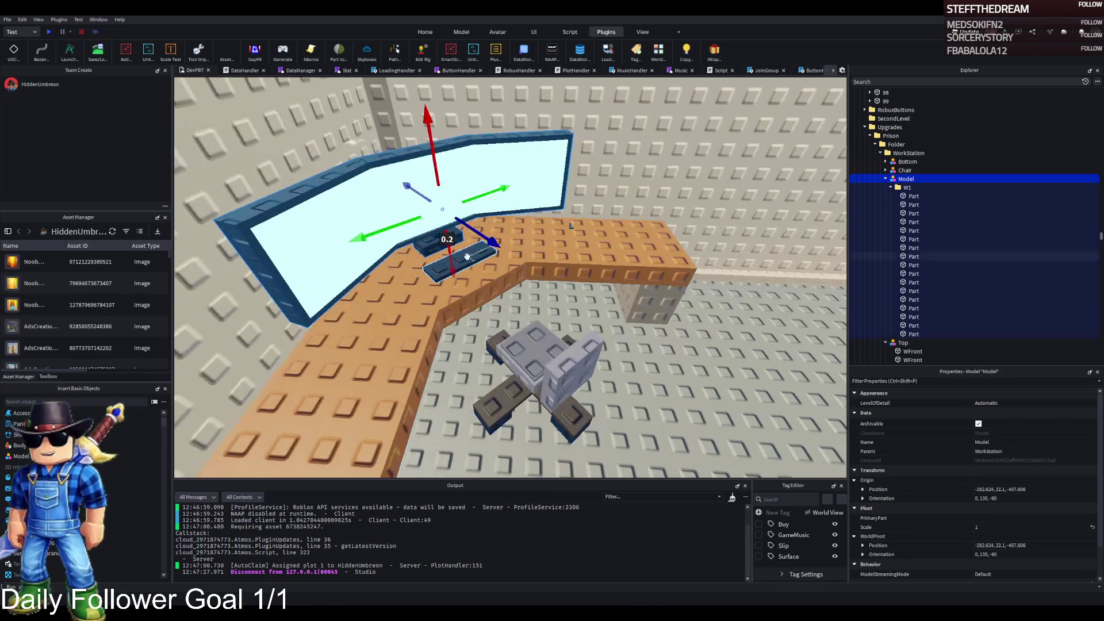
Step: Lower 16 of the 17 W1 screen parts by 0.3 studs
{"action": "left_click", "coordinate": [466, 257]}
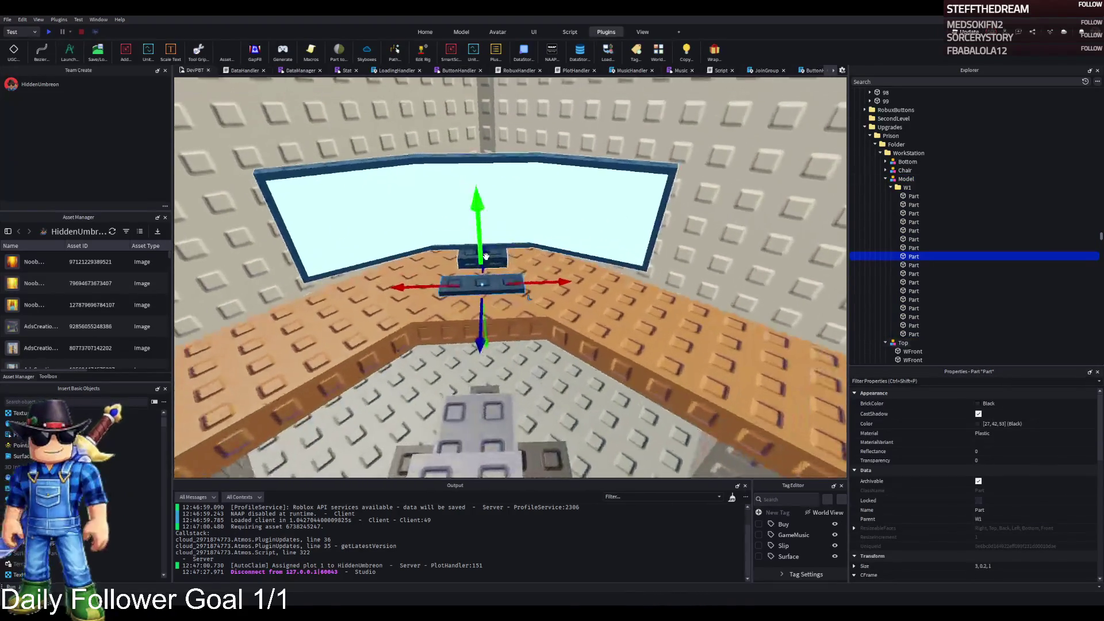
{"action": "scroll", "coordinate": [486, 256], "scroll_direction": "up", "scroll_amount": 5}
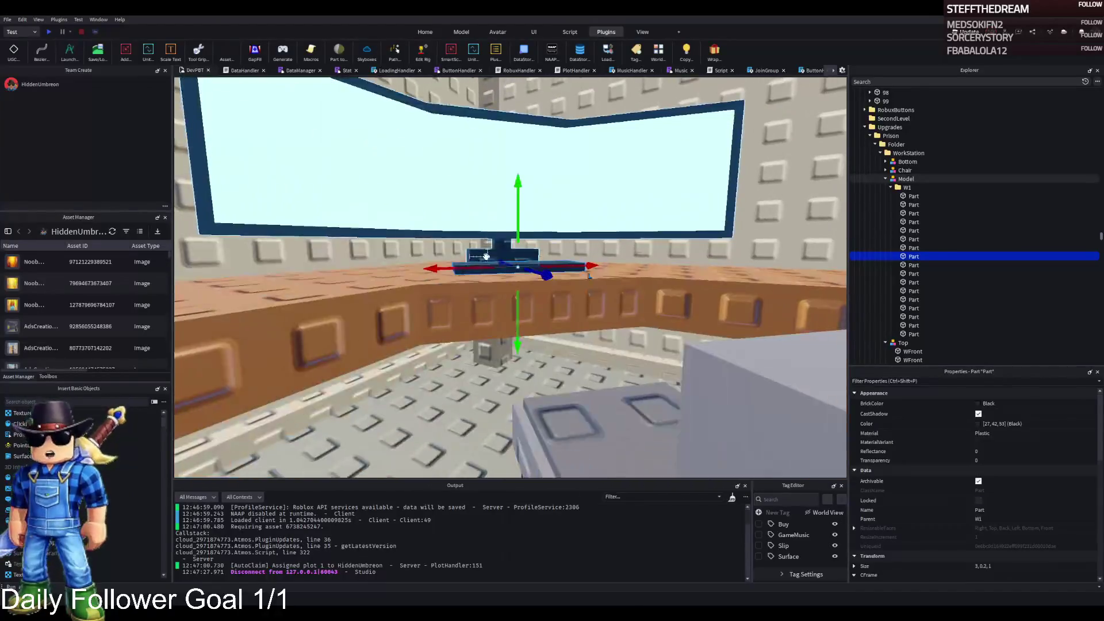
{"action": "key", "text": "e"}
{"action": "left_click", "coordinate": [902, 179]}
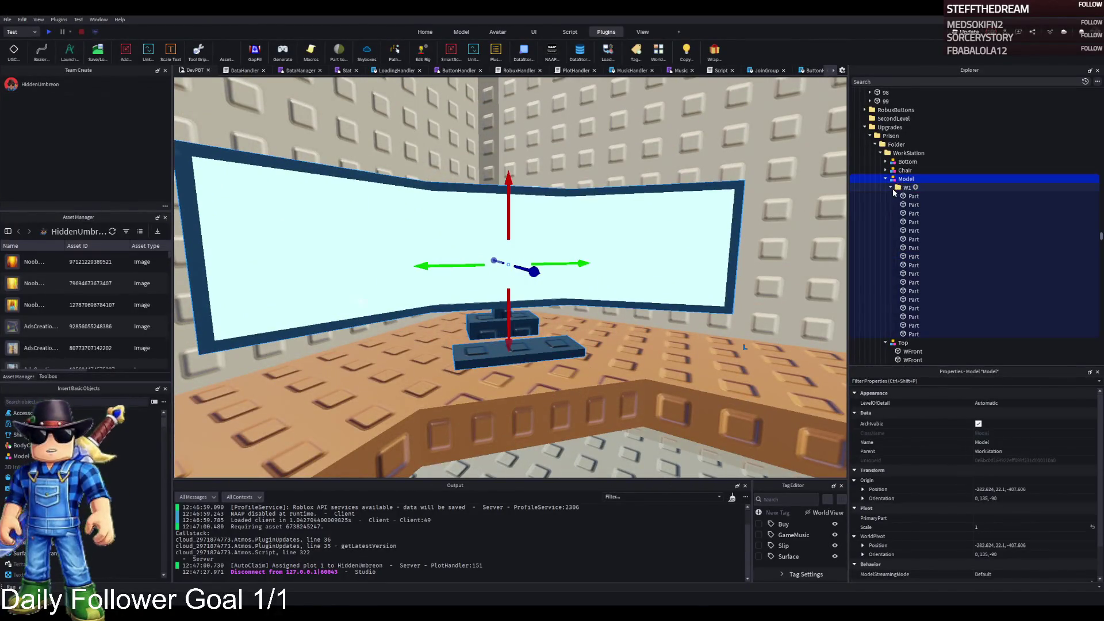
{"action": "left_click", "coordinate": [891, 188]}
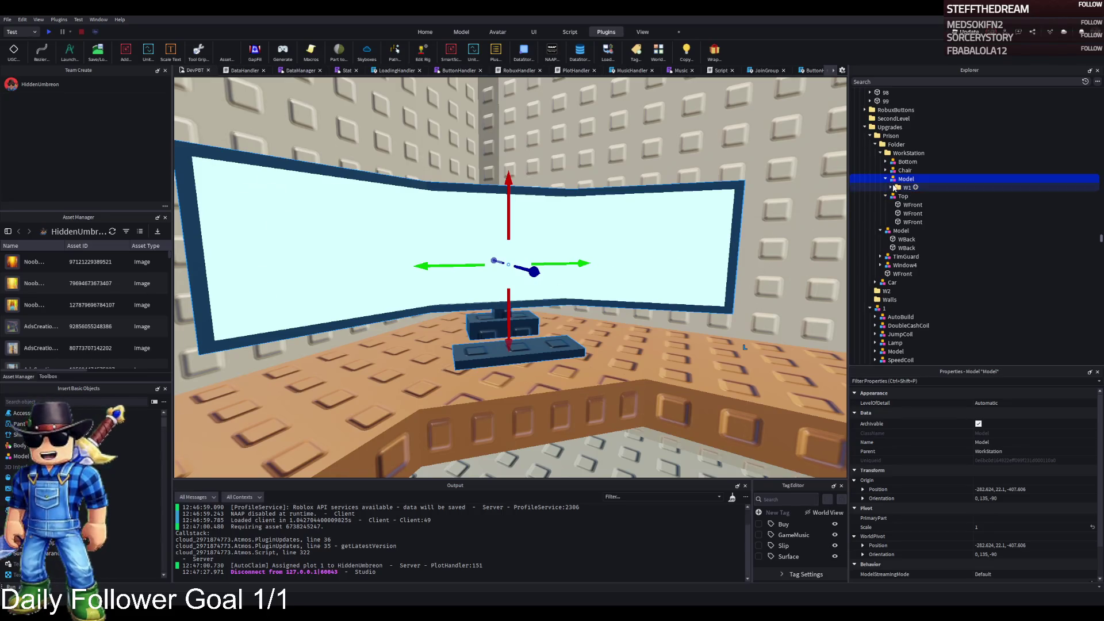
{"action": "left_click", "coordinate": [913, 196]}
{"action": "left_click", "coordinate": [913, 334], "text": "shift"}
{"action": "left_click", "coordinate": [542, 351], "text": "ctrl"}
{"action": "left_click_drag", "start_coordinate": [525, 322], "coordinate": [525, 308]}
{"action": "left_click", "coordinate": [525, 308]}
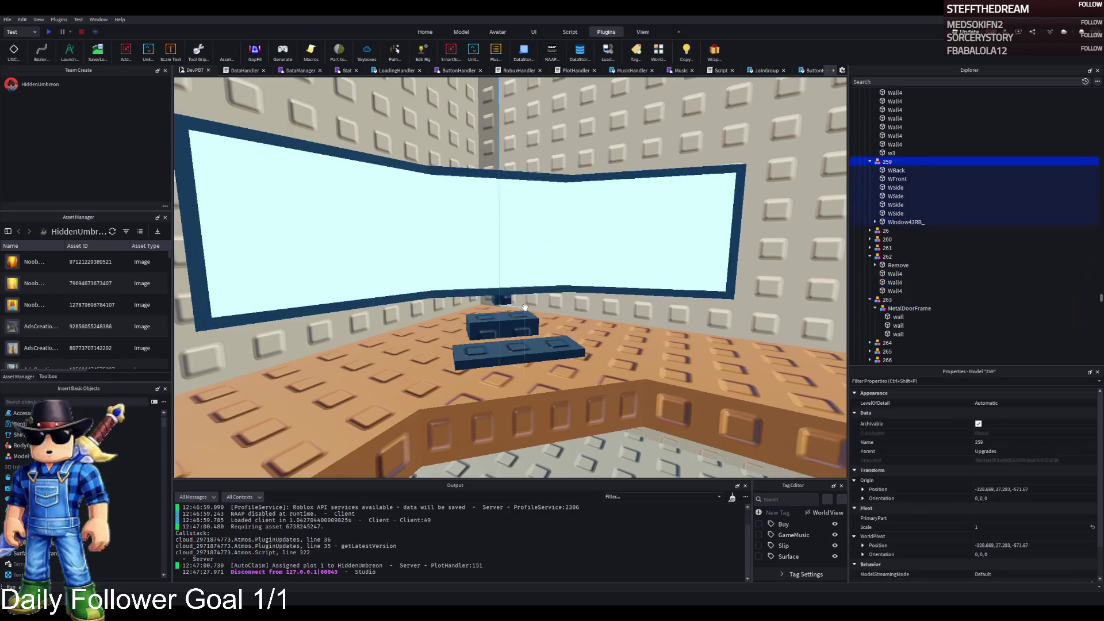
Step: Shorten the small stand part beneath the screen
{"action": "left_click", "coordinate": [499, 301]}
{"action": "scroll", "coordinate": [489, 322], "scroll_direction": "up", "scroll_amount": 5}
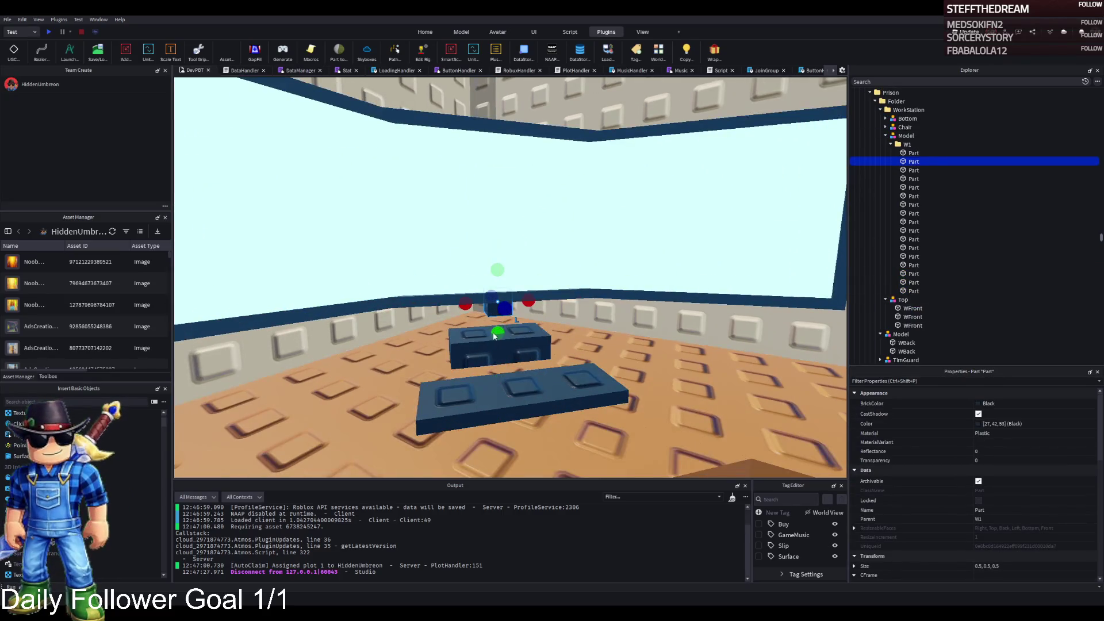
{"action": "left_click_drag", "start_coordinate": [486, 339], "coordinate": [483, 361]}
{"action": "scroll", "coordinate": [483, 361], "scroll_direction": "down", "scroll_amount": 5}
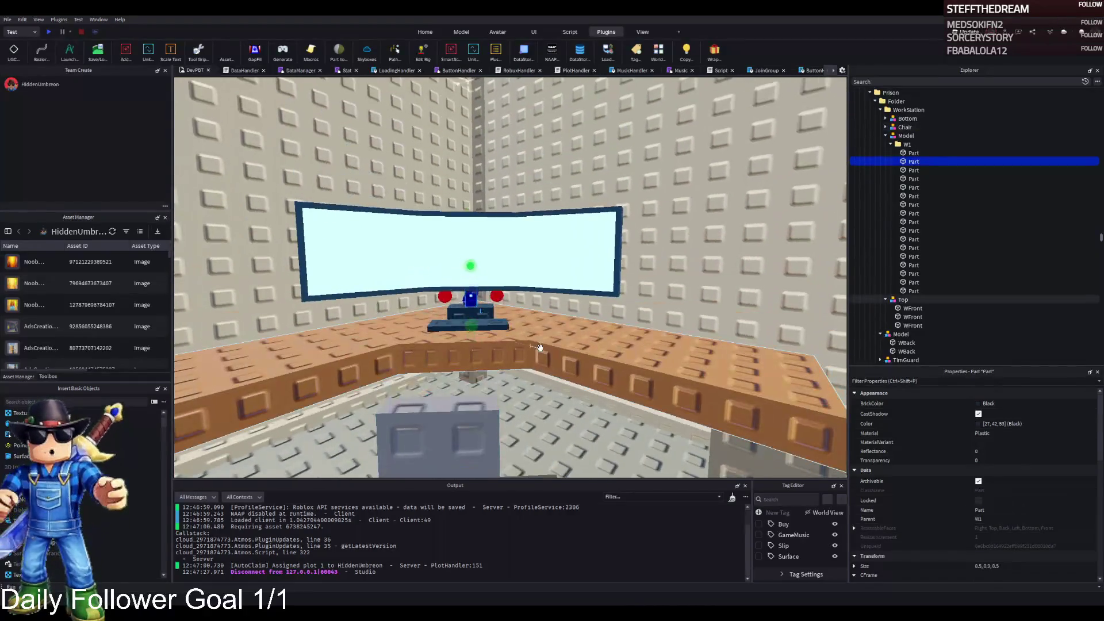
{"action": "key", "text": "d"}
Step: Pick the two blue screen wall parts, including the one along the wall top, and union them
{"action": "left_click", "coordinate": [593, 338]}
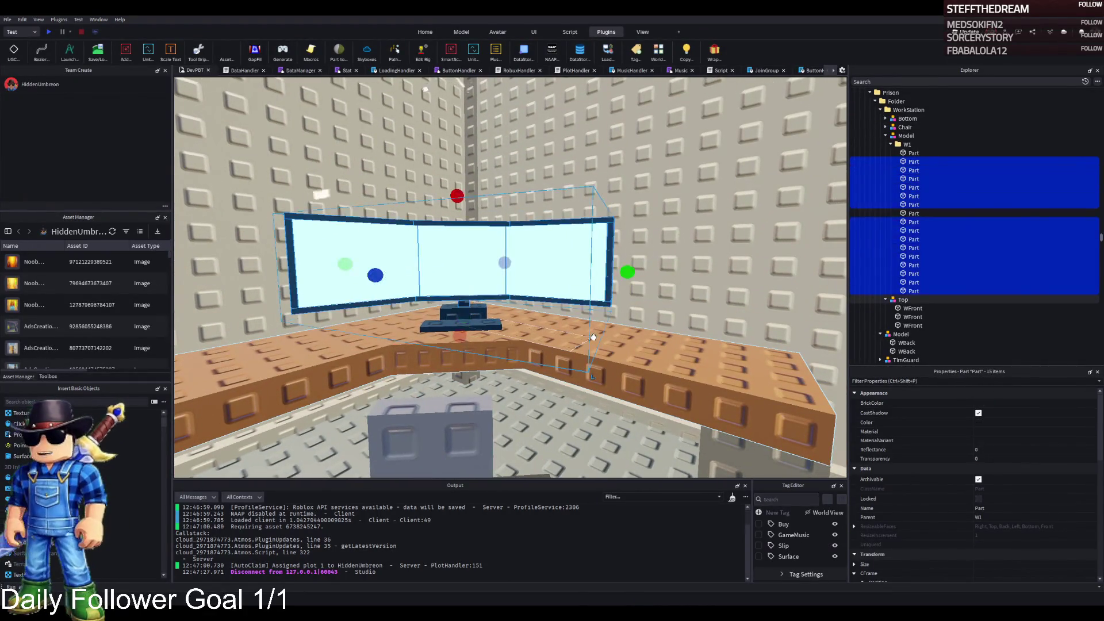
{"action": "left_click", "coordinate": [630, 335]}
{"action": "key", "text": "f"}
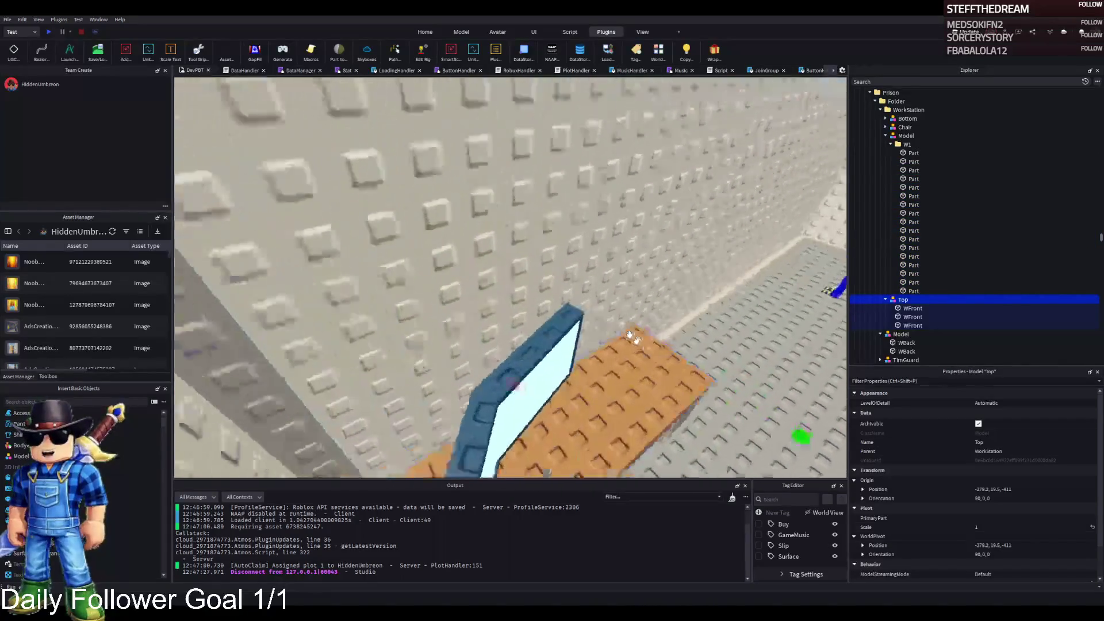
{"action": "left_click", "coordinate": [513, 334]}
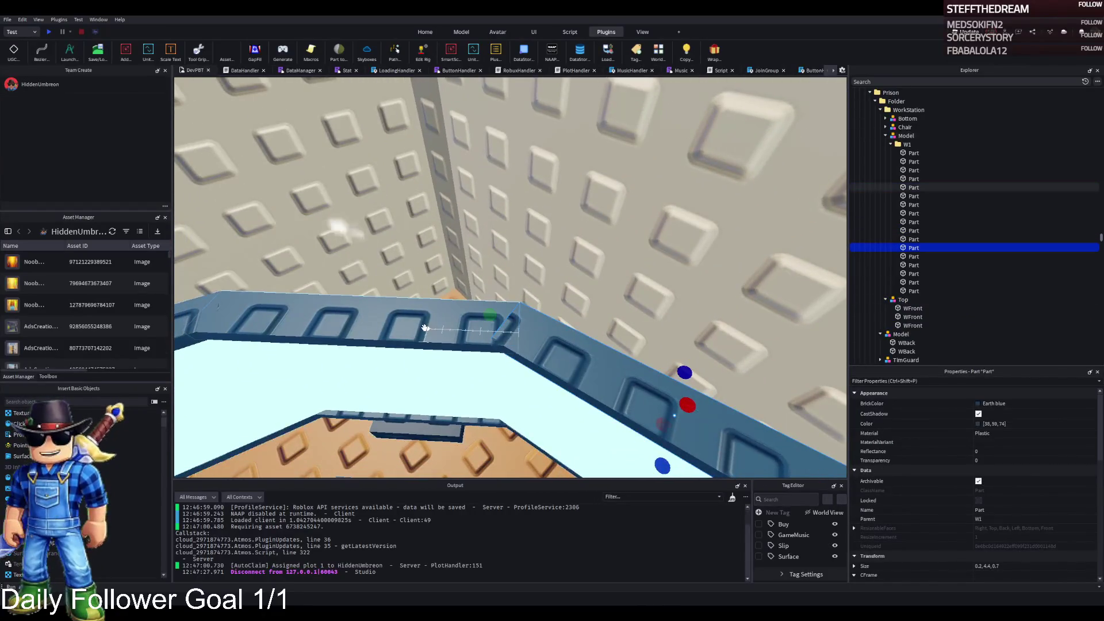
{"action": "left_click", "coordinate": [418, 320], "text": "ctrl"}
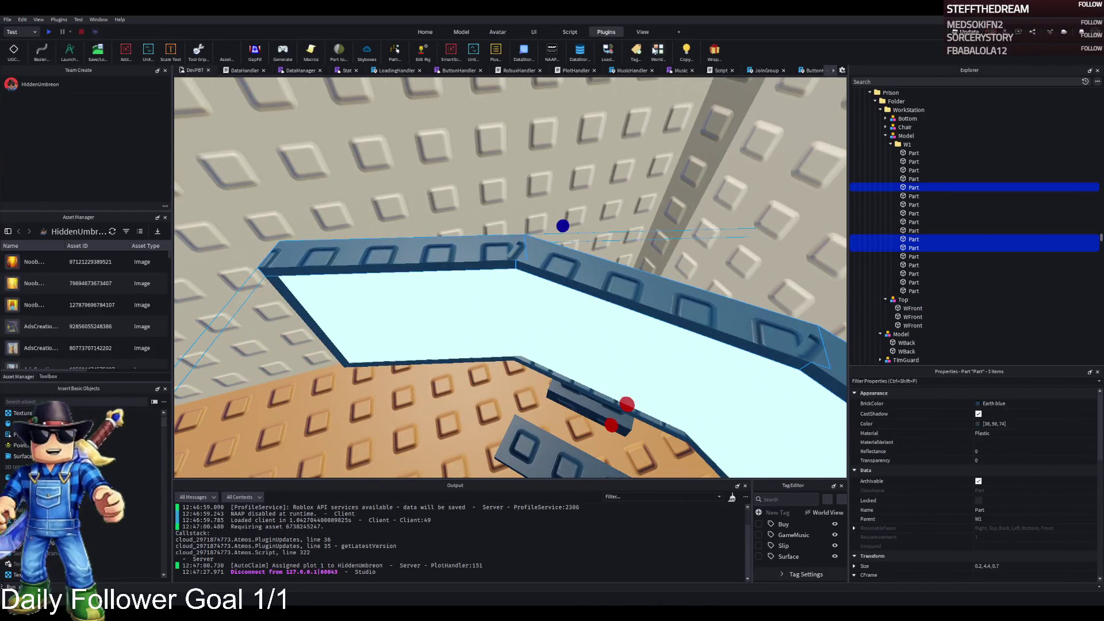
{"action": "key", "text": "ctrl+shift+g"}
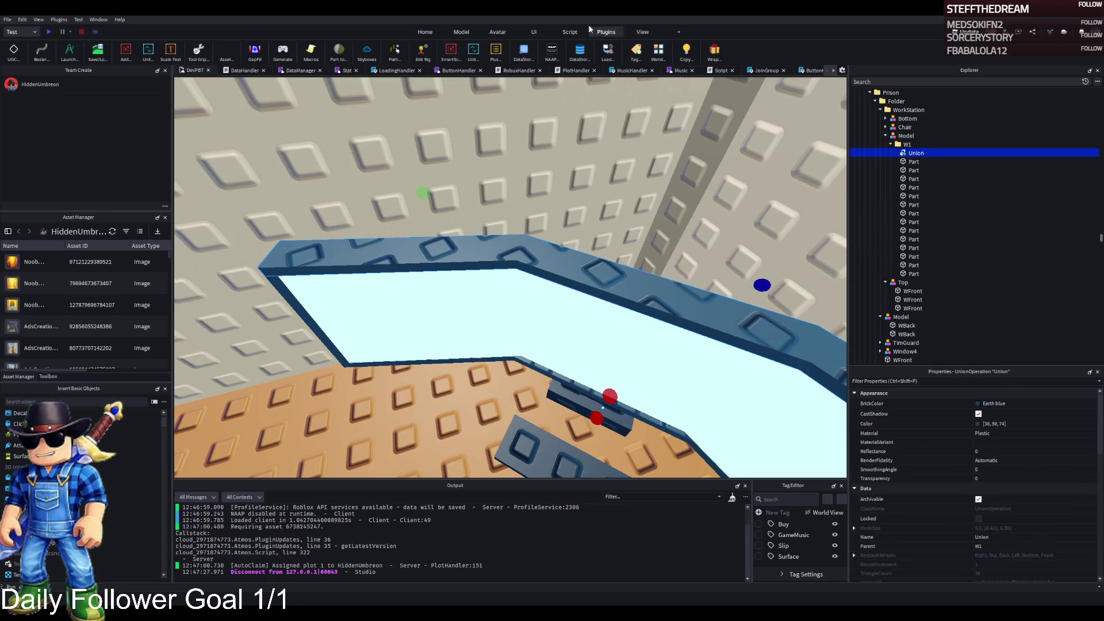
{"action": "key", "text": "w"}
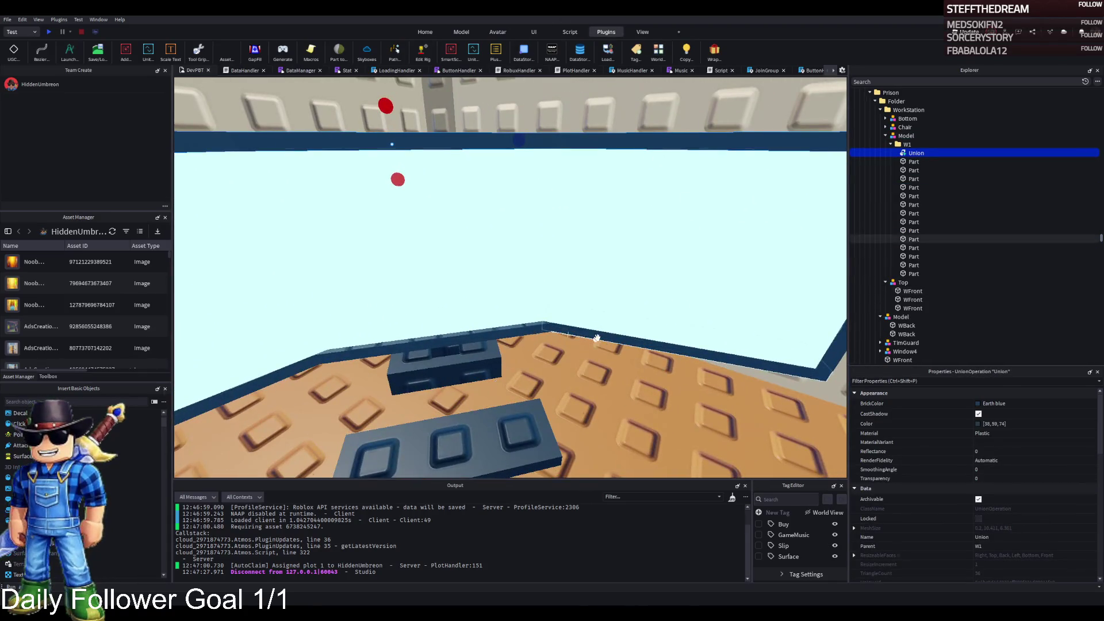
{"action": "left_click", "coordinate": [596, 338]}
{"action": "right_click", "coordinate": [462, 338]}
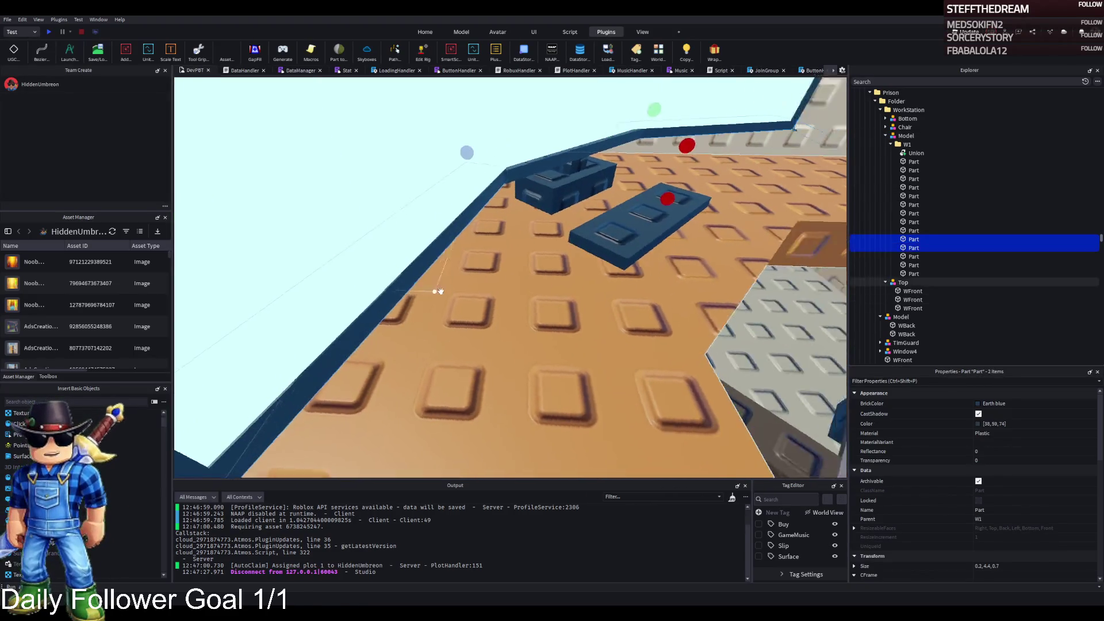
{"action": "right_click", "coordinate": [438, 291]}
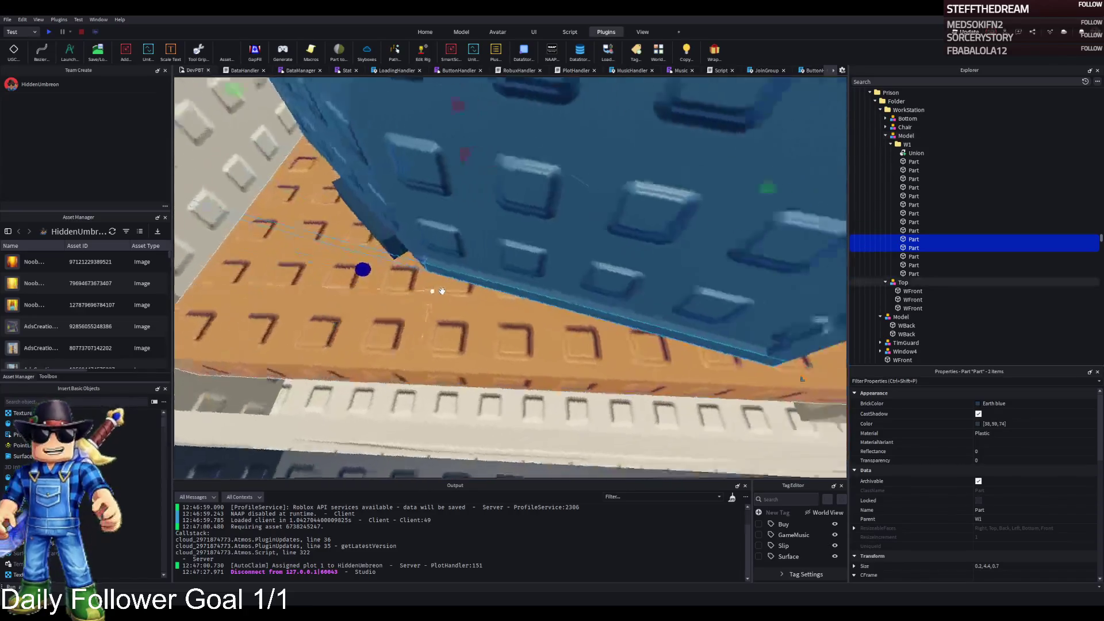
{"action": "right_click", "coordinate": [442, 291]}
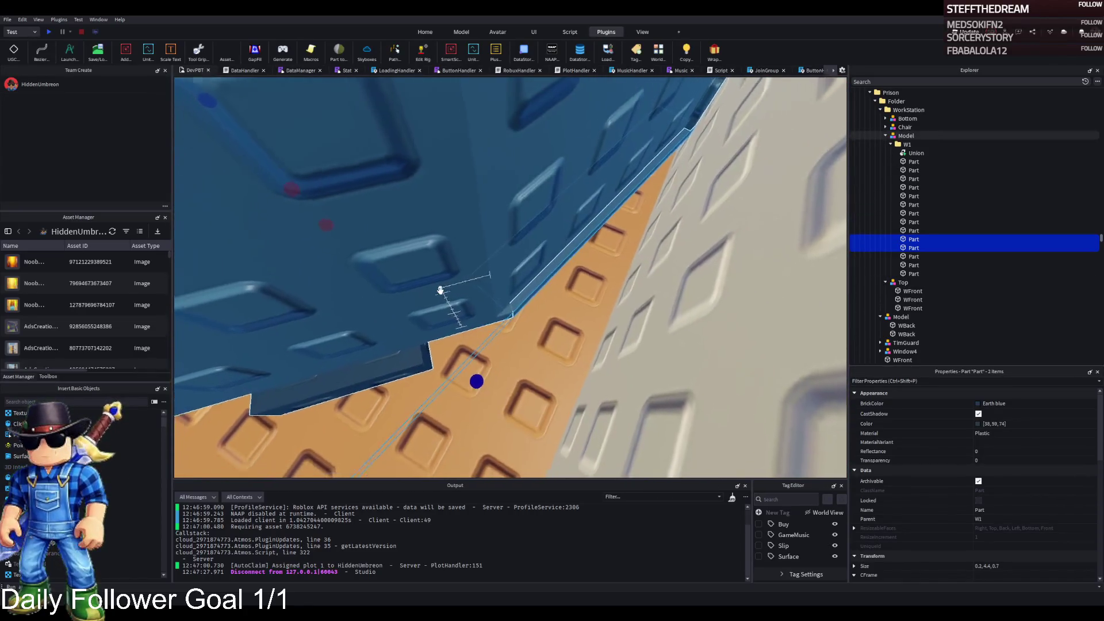
{"action": "right_click", "coordinate": [441, 291]}
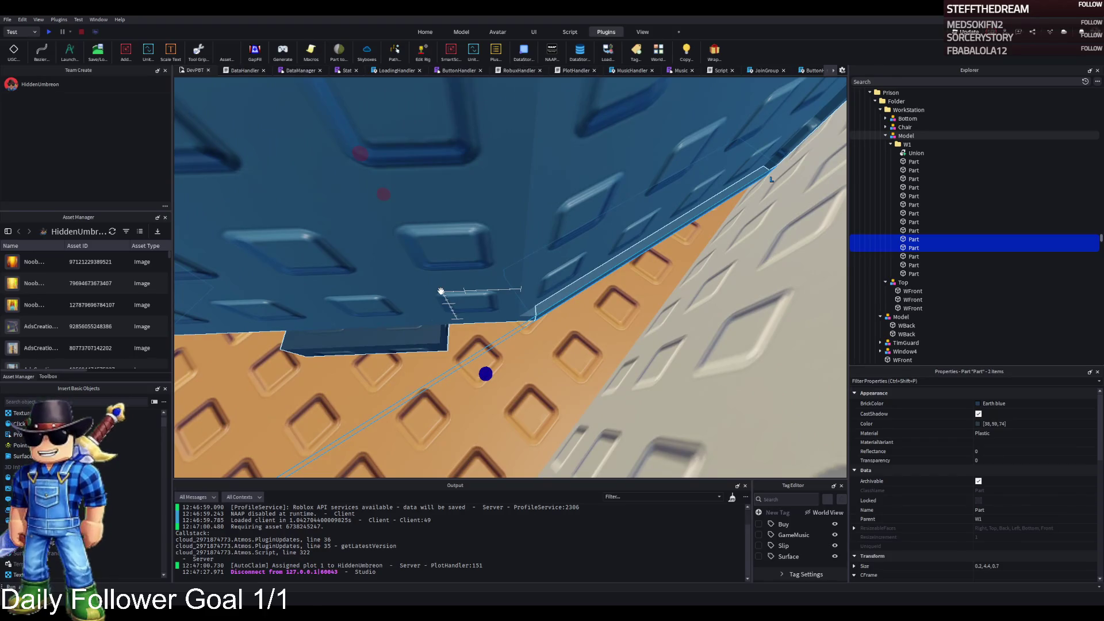
{"action": "right_click", "coordinate": [551, 297]}
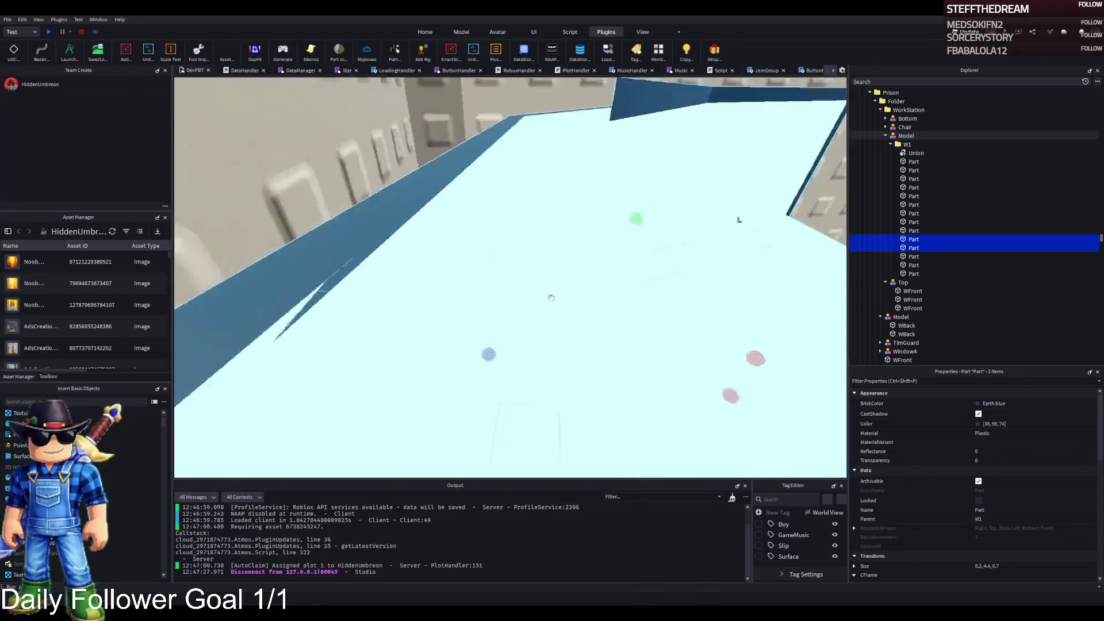
{"action": "right_click", "coordinate": [551, 297]}
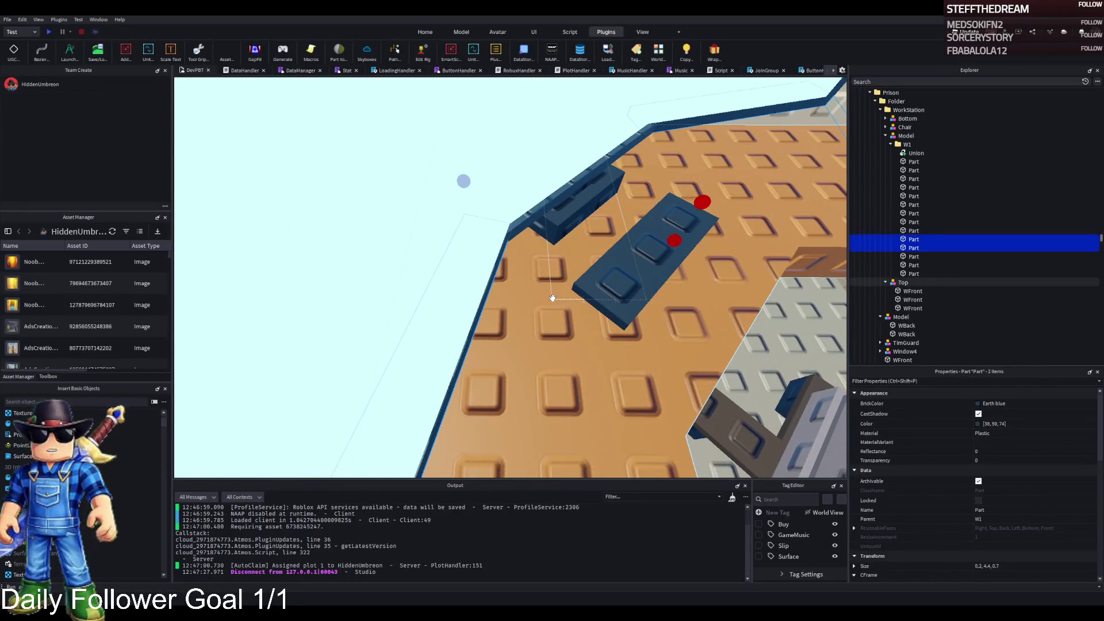
{"action": "key", "text": "ctrl+shift+g"}
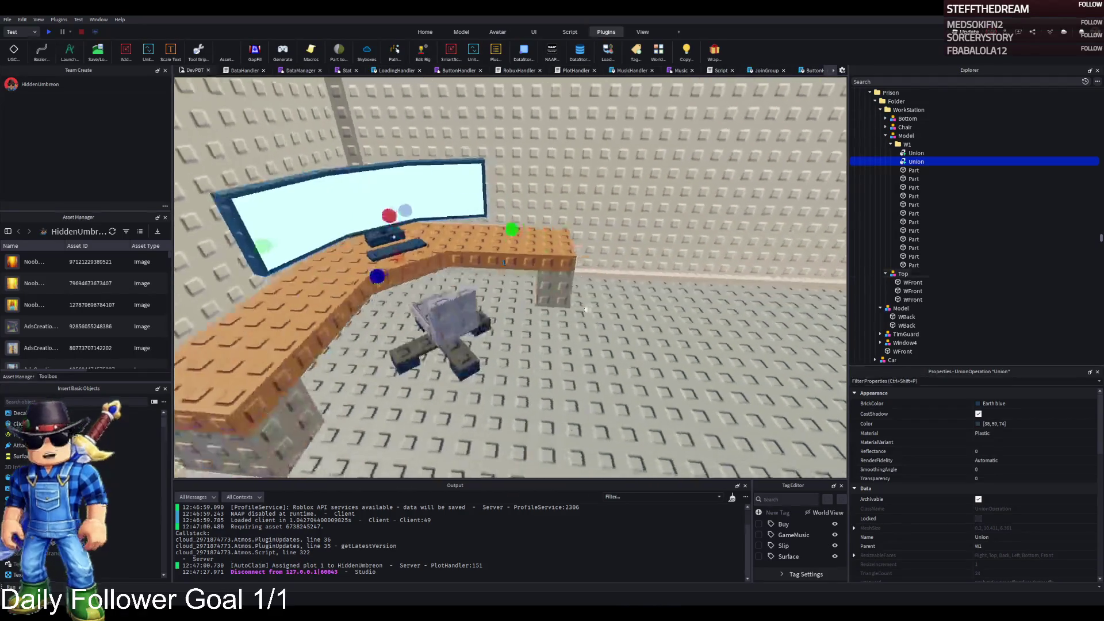
{"action": "left_click", "coordinate": [581, 308]}
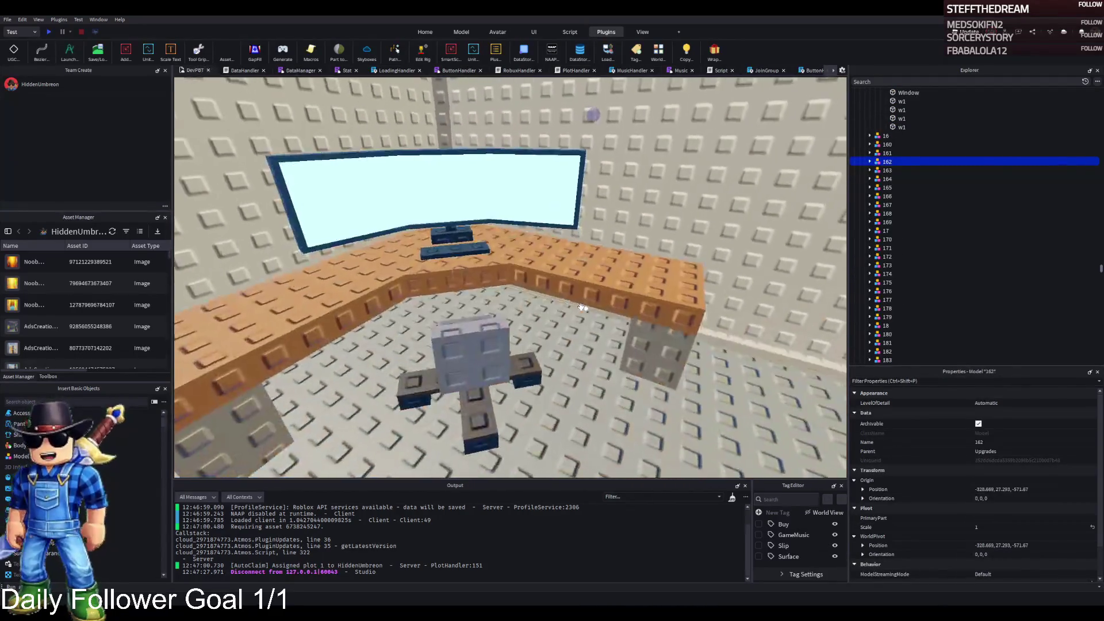
{"action": "right_click", "coordinate": [582, 306]}
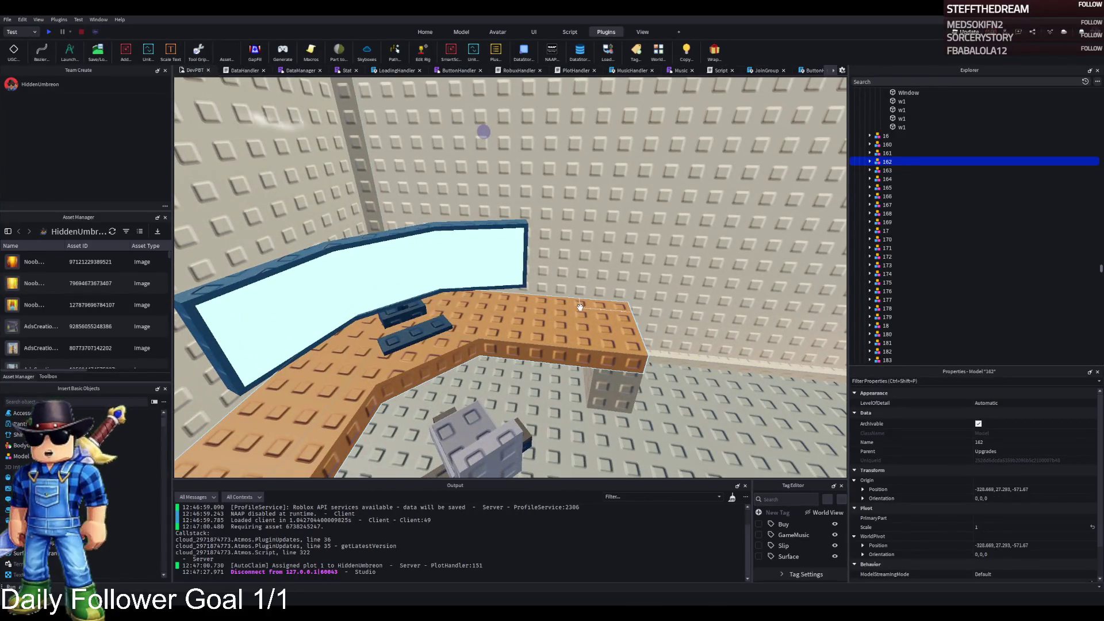
{"action": "right_click", "coordinate": [347, 241]}
{"action": "scroll", "coordinate": [363, 252], "scroll_direction": "up", "scroll_amount": 5}
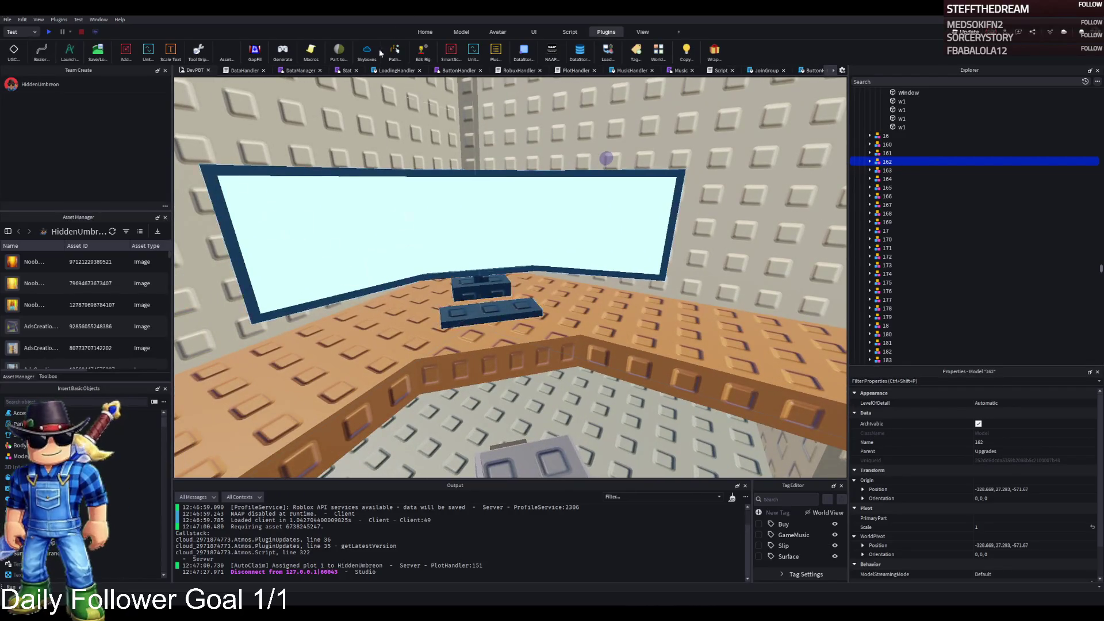
{"action": "left_click", "coordinate": [621, 309]}
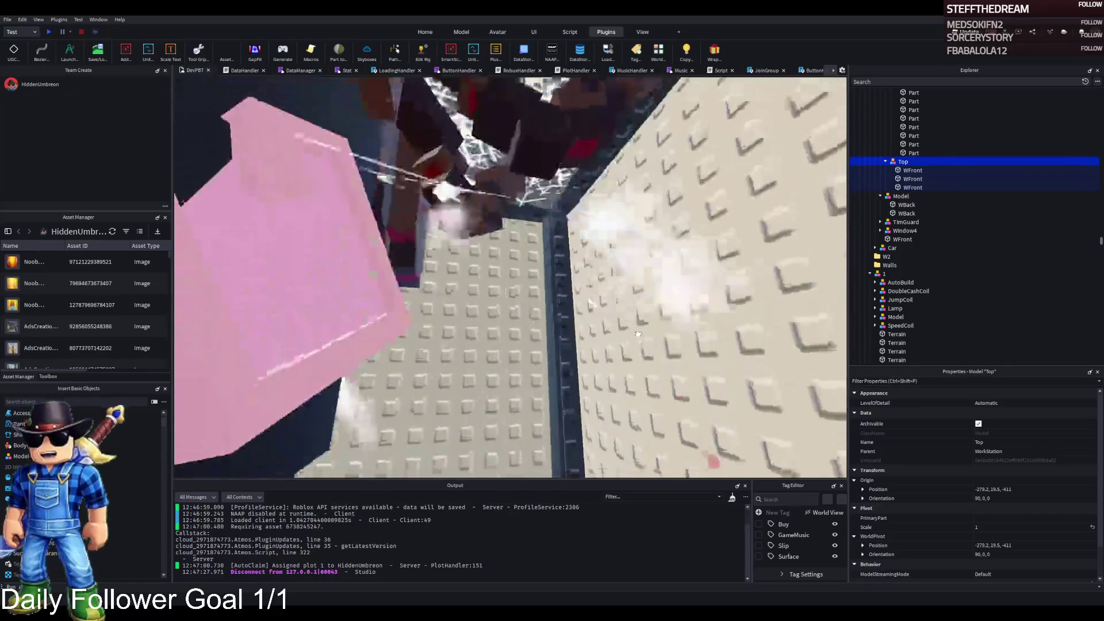
Step: Delete the web effect and its fx attachment from the spider's VfxInstance
{"action": "key", "text": "s"}
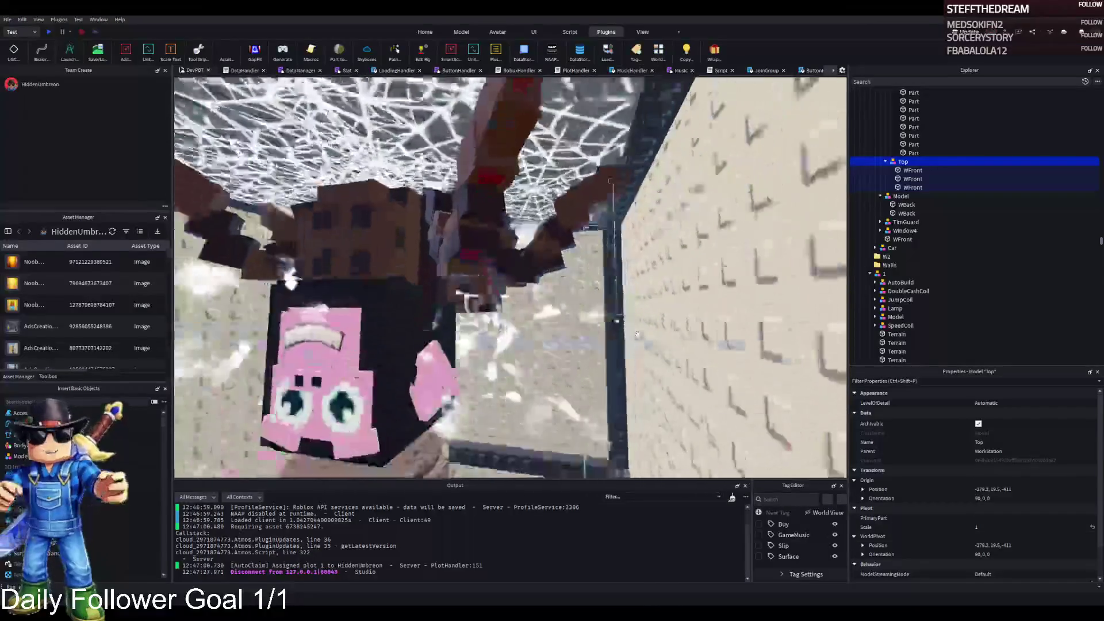
{"action": "left_click", "coordinate": [627, 331]}
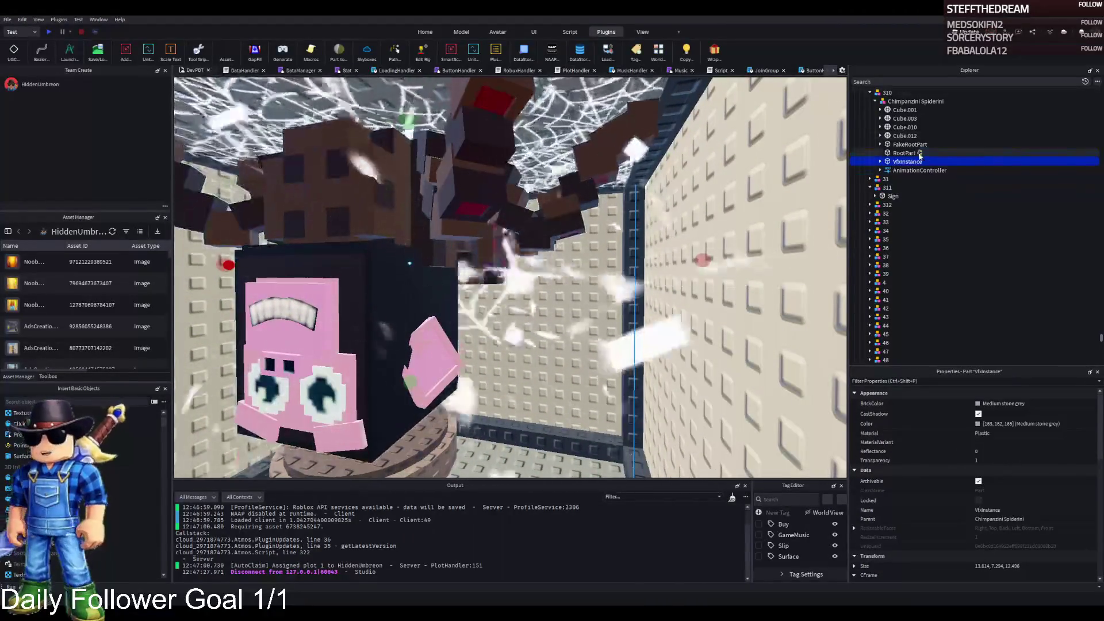
{"action": "left_click", "coordinate": [907, 163]}
{"action": "key", "text": "F2"}
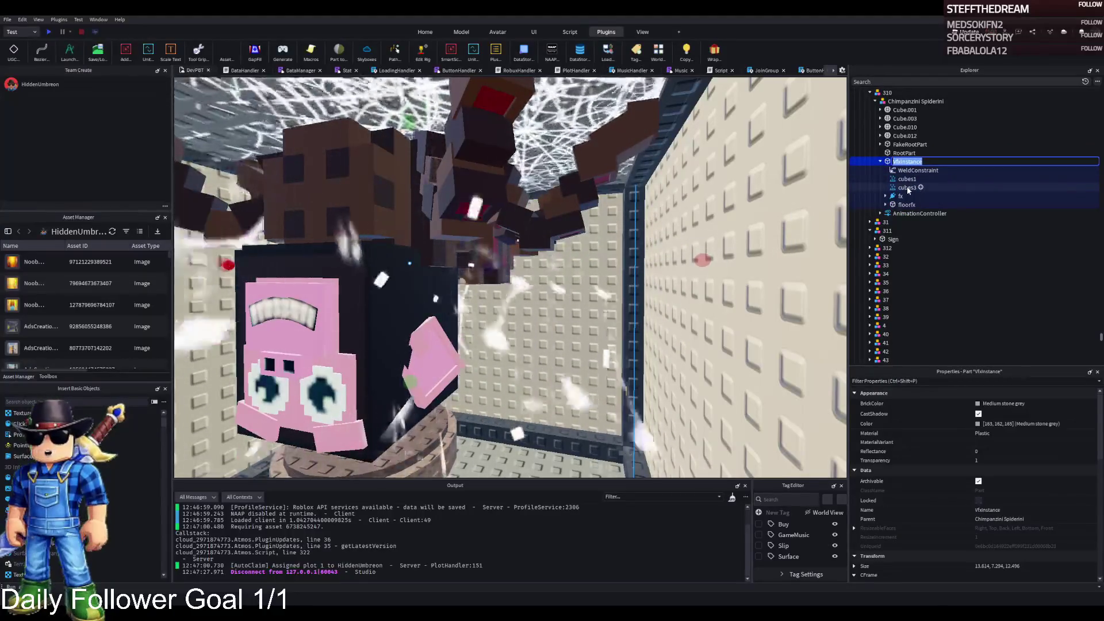
{"action": "left_click", "coordinate": [906, 205]}
{"action": "left_click", "coordinate": [885, 205]}
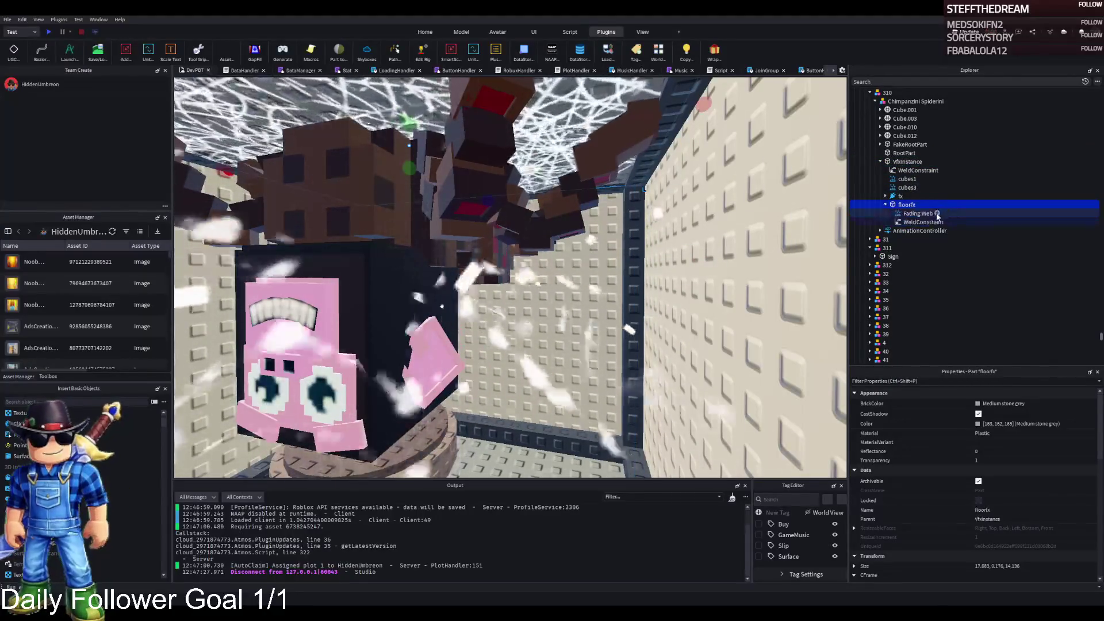
{"action": "left_click", "coordinate": [900, 196]}
{"action": "left_click", "coordinate": [885, 196]}
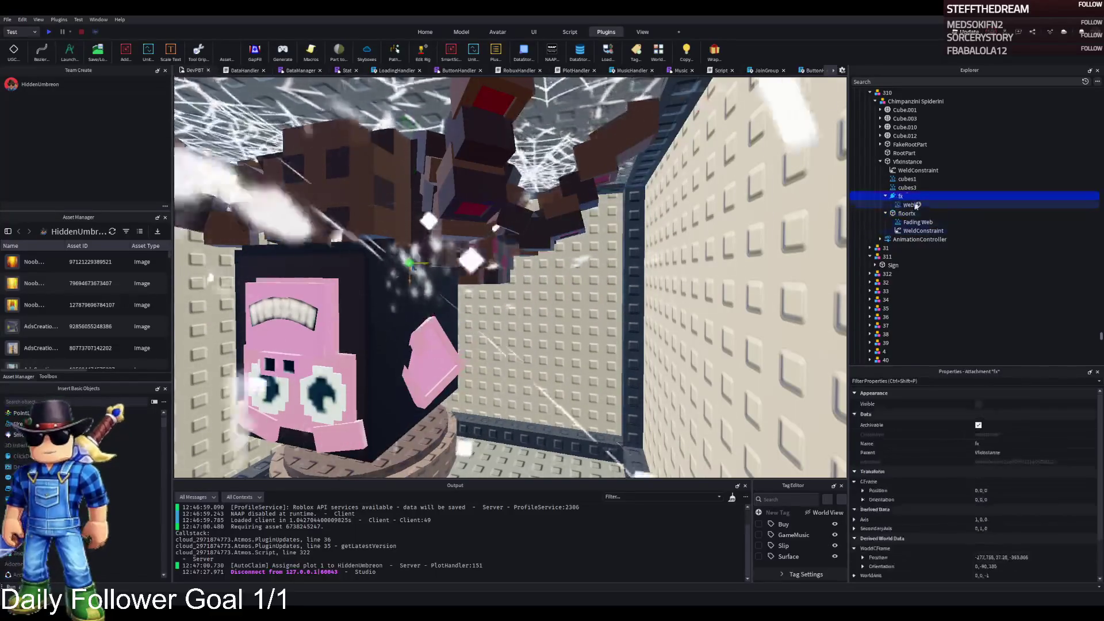
{"action": "left_click", "coordinate": [907, 204]}
{"action": "key", "text": "Delete"}
{"action": "left_click", "coordinate": [900, 197]}
{"action": "key", "text": "Delete"}
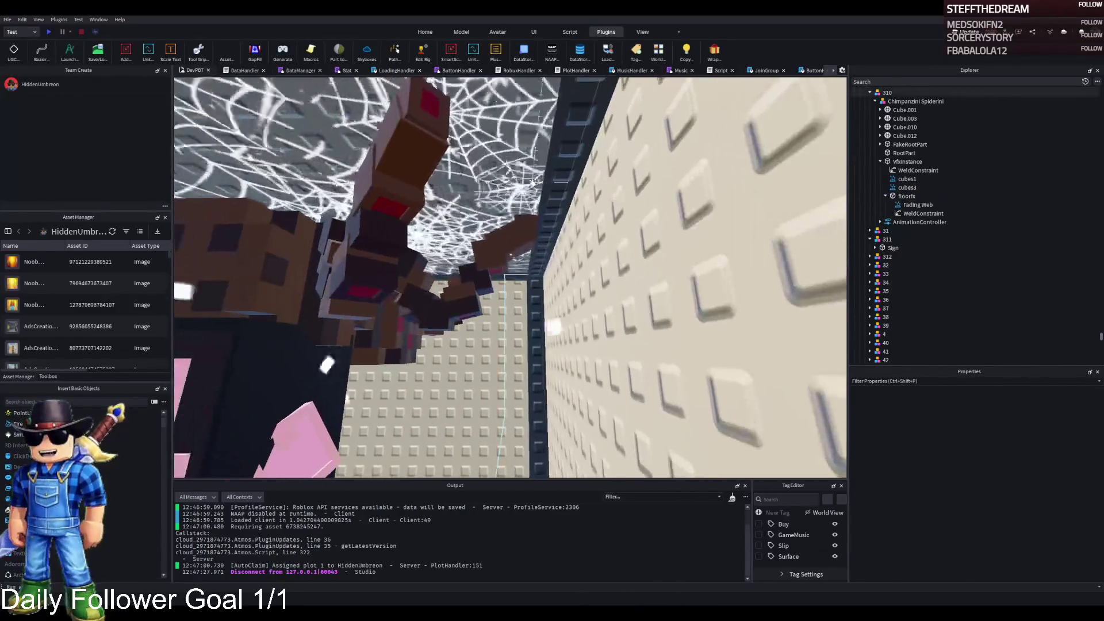
Step: Increase the Size of the Fading Web particle emitter so the web particles grow
{"action": "left_click", "coordinate": [908, 205]}
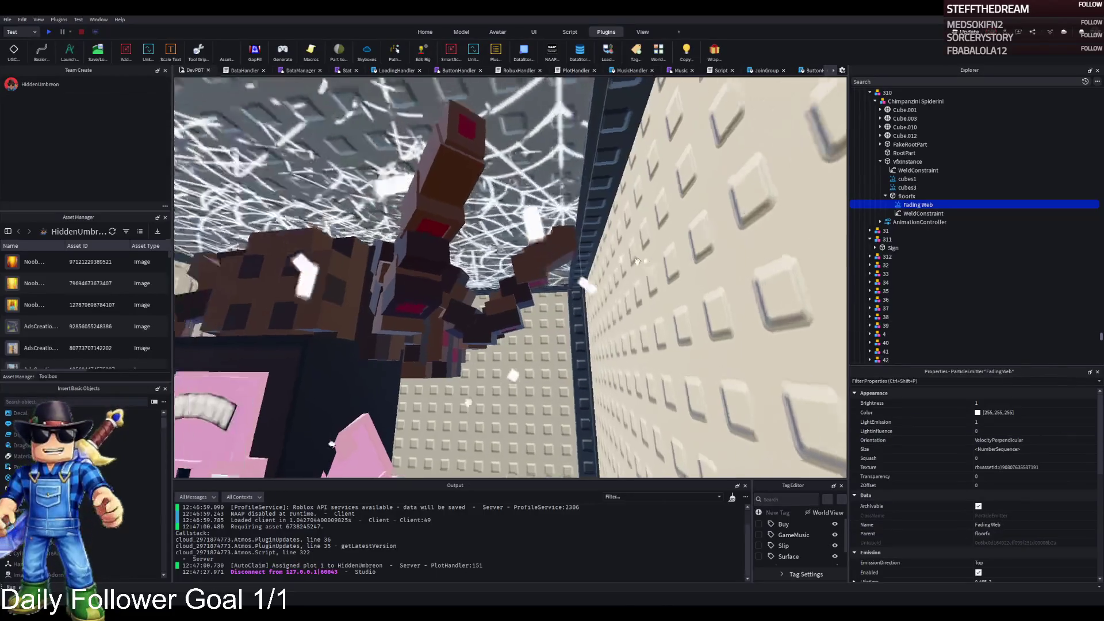
{"action": "key", "text": "ctrl+z"}
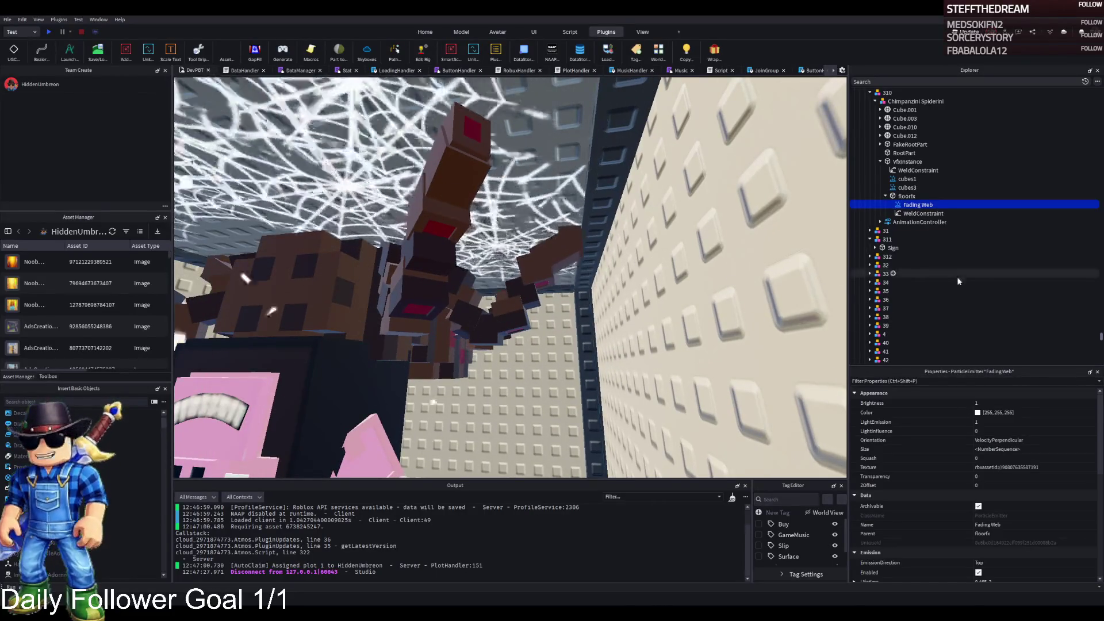
{"action": "left_click", "coordinate": [1052, 448]}
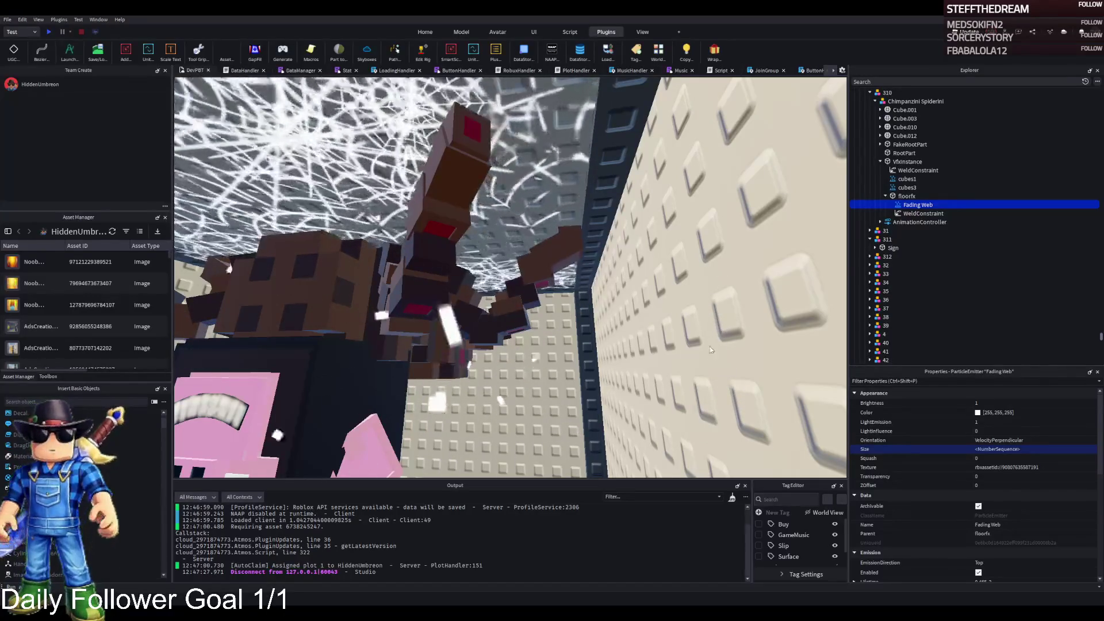
{"action": "key", "text": "Return"}
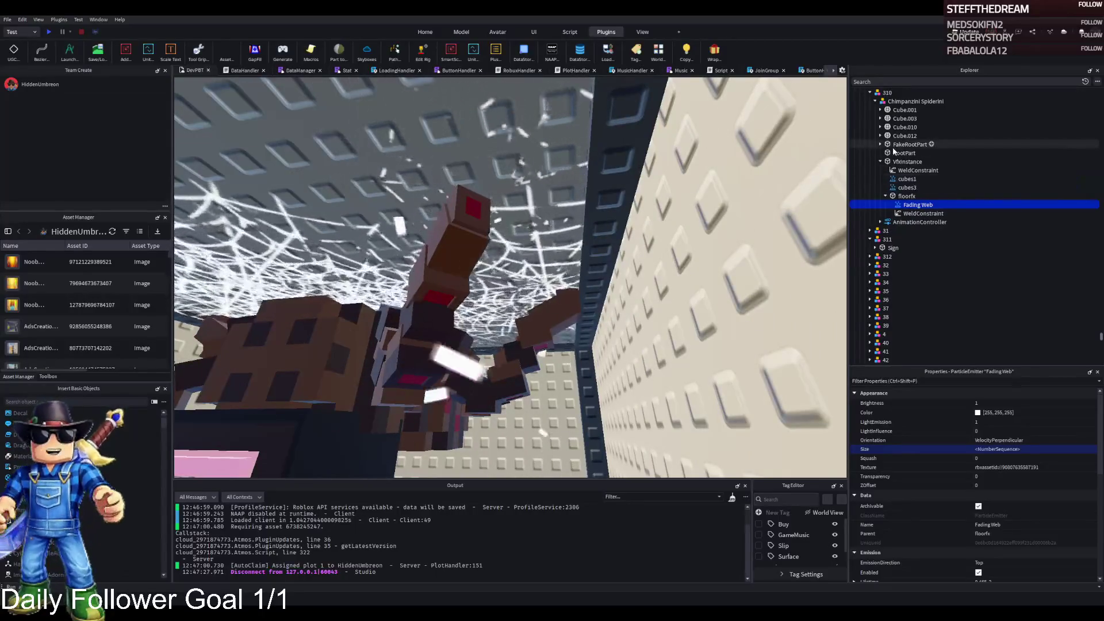
Step: Expand AnimationController and scroll through Fading Web's properties to locate Lifetime
{"action": "left_click", "coordinate": [881, 222]}
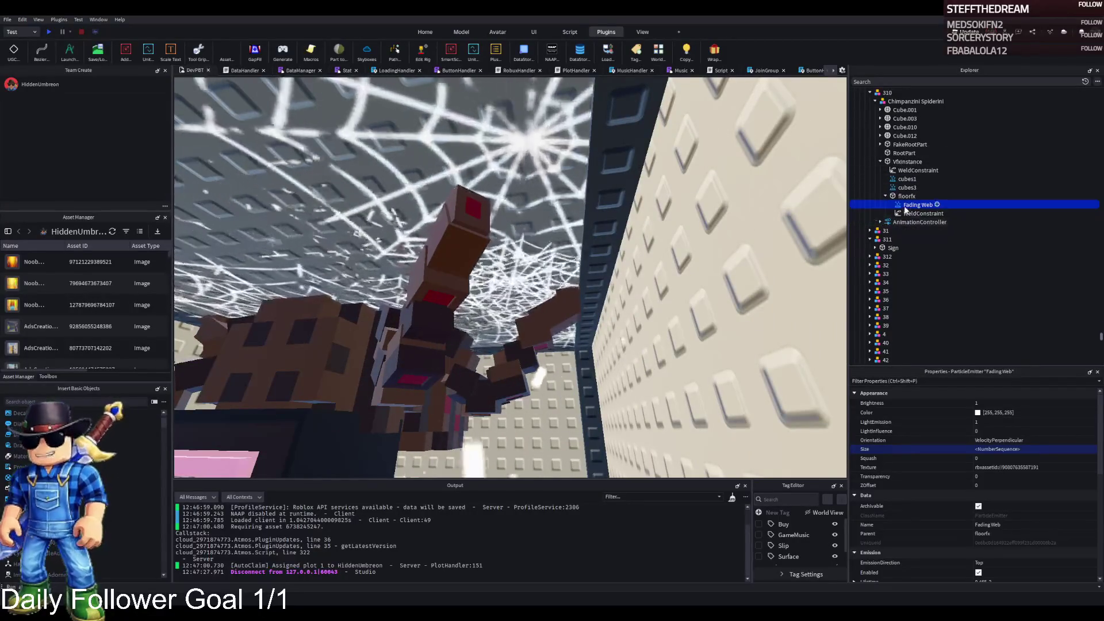
{"action": "scroll", "coordinate": [1068, 469], "scroll_direction": "down", "scroll_amount": 4}
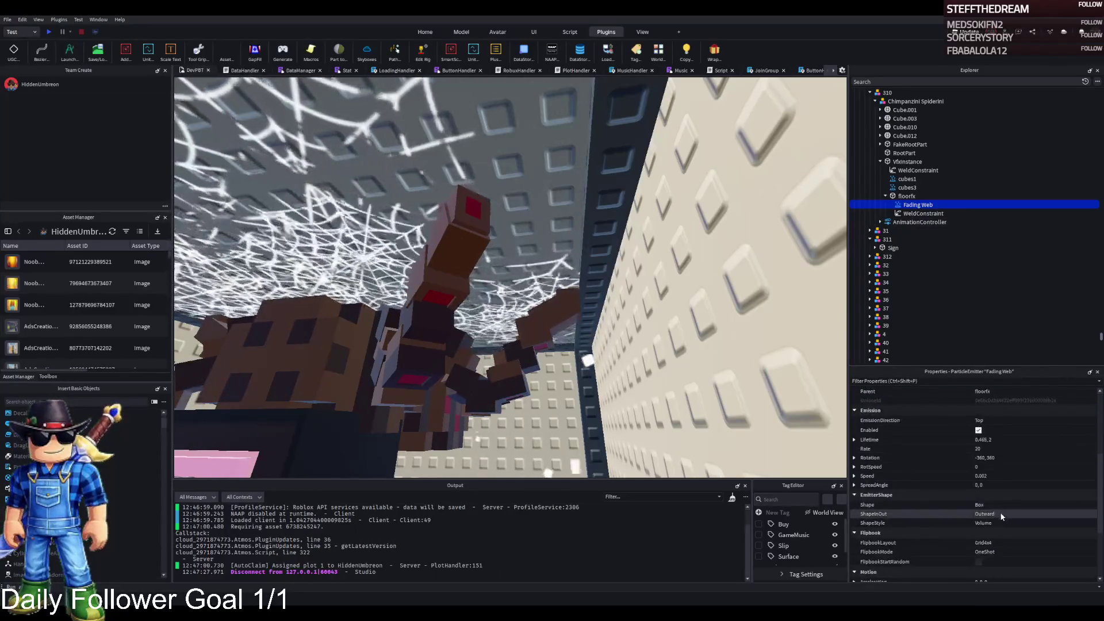
{"action": "scroll", "coordinate": [998, 509], "scroll_direction": "down", "scroll_amount": 5}
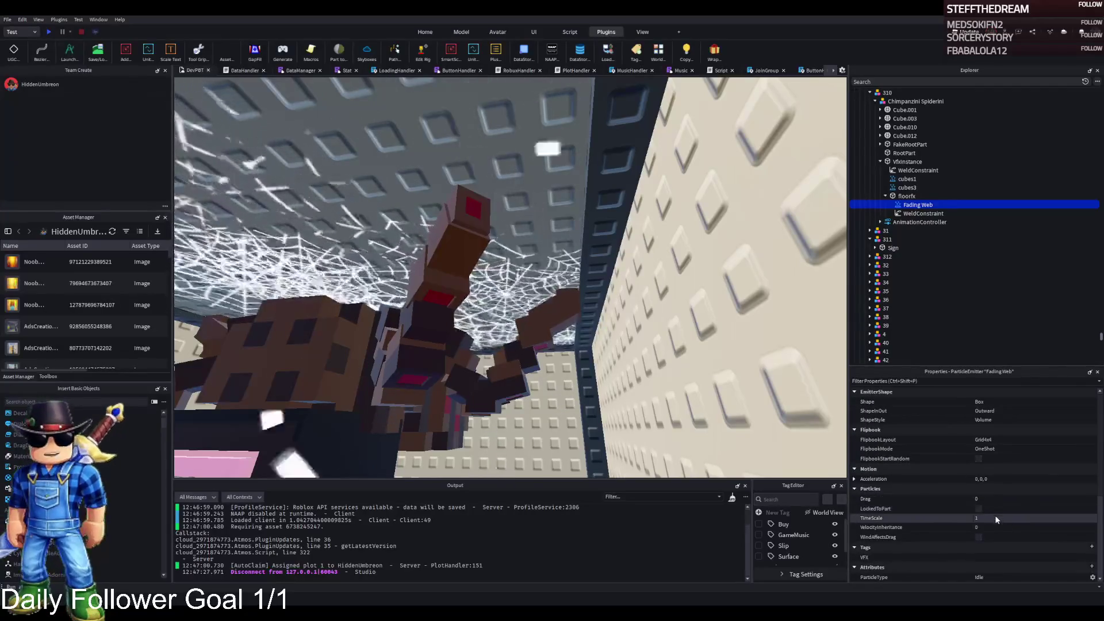
{"action": "scroll", "coordinate": [995, 517], "scroll_direction": "up", "scroll_amount": 5}
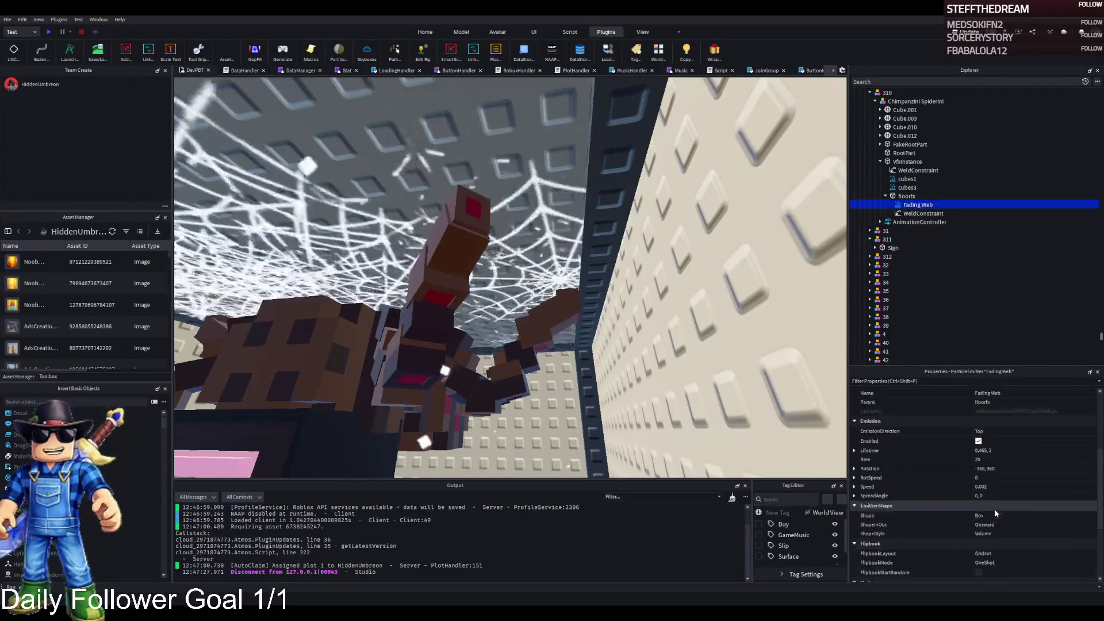
{"action": "scroll", "coordinate": [1000, 460], "scroll_direction": "up", "scroll_amount": 3}
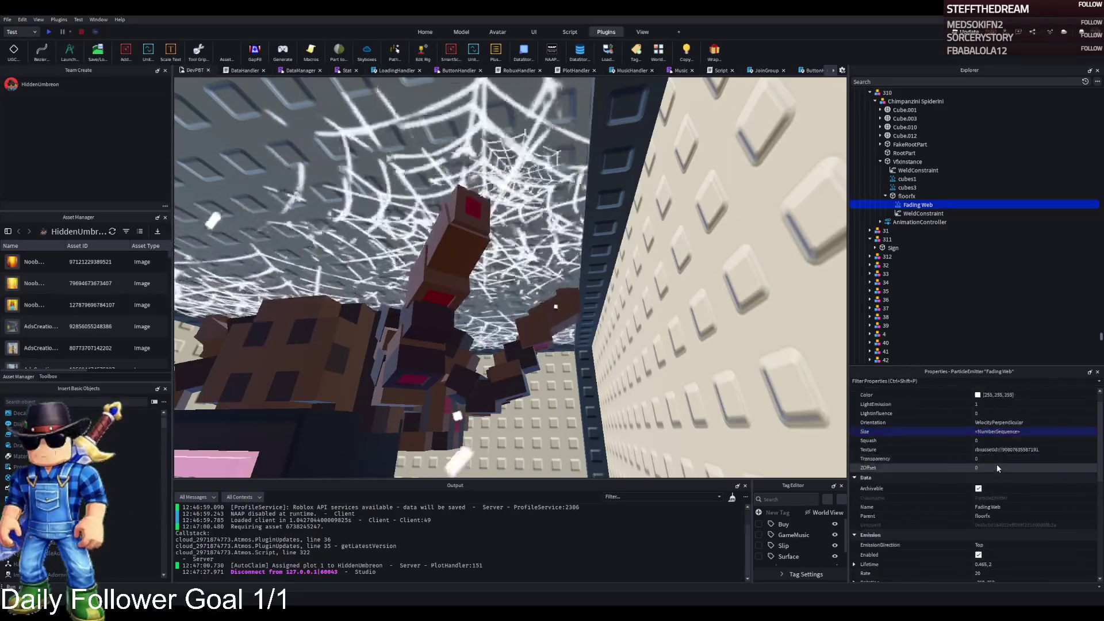
{"action": "scroll", "coordinate": [996, 463], "scroll_direction": "up", "scroll_amount": 2}
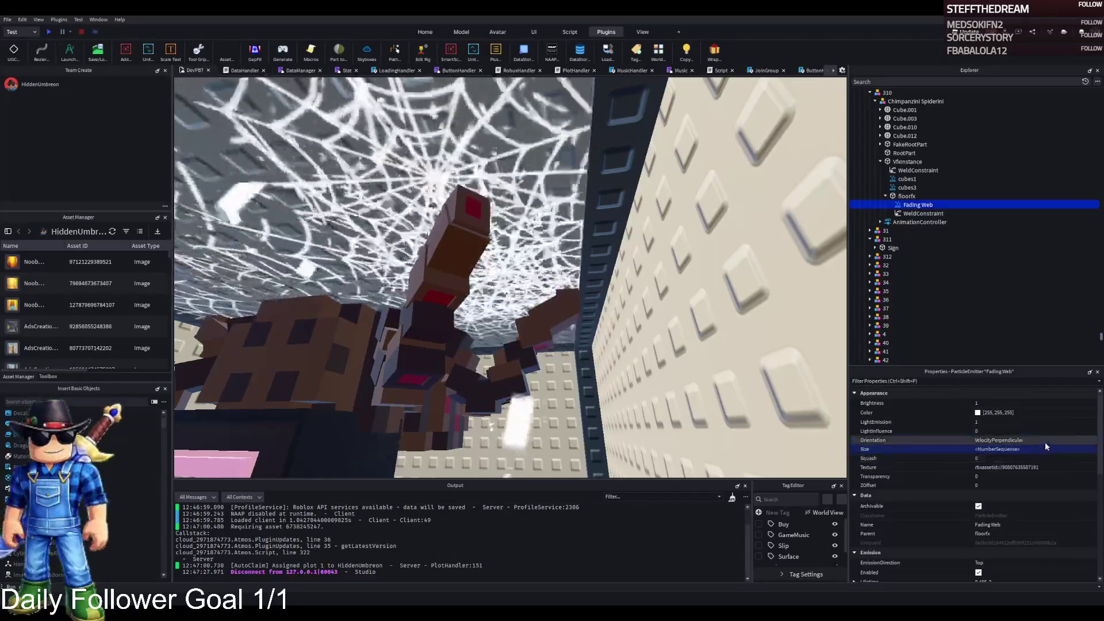
{"action": "scroll", "coordinate": [1070, 500], "scroll_direction": "down", "scroll_amount": 3}
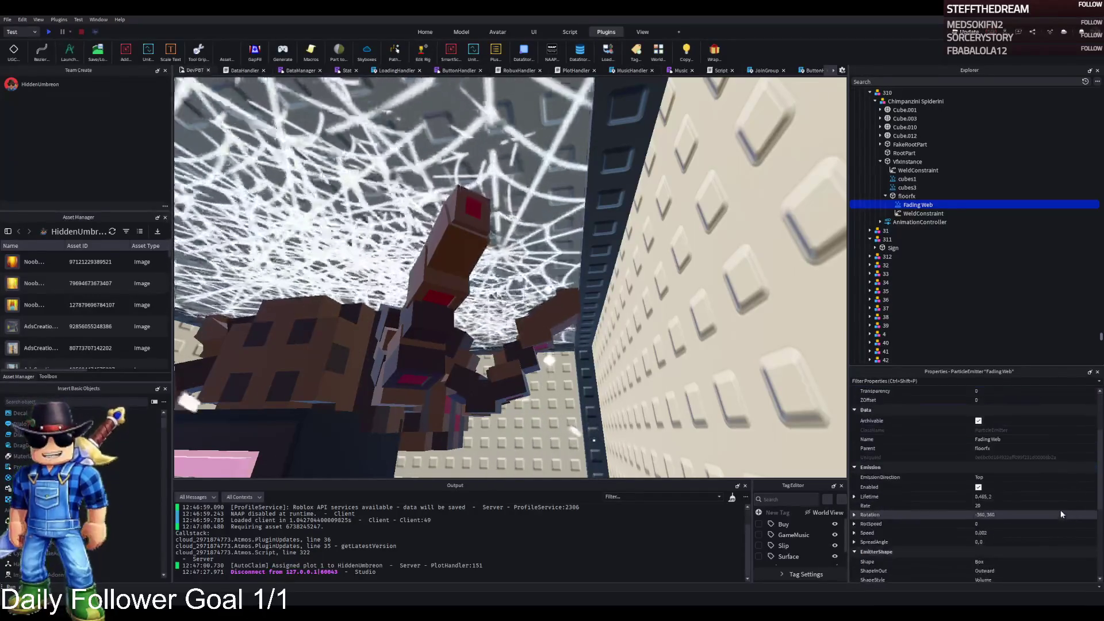
{"action": "scroll", "coordinate": [1012, 483], "scroll_direction": "up", "scroll_amount": 2}
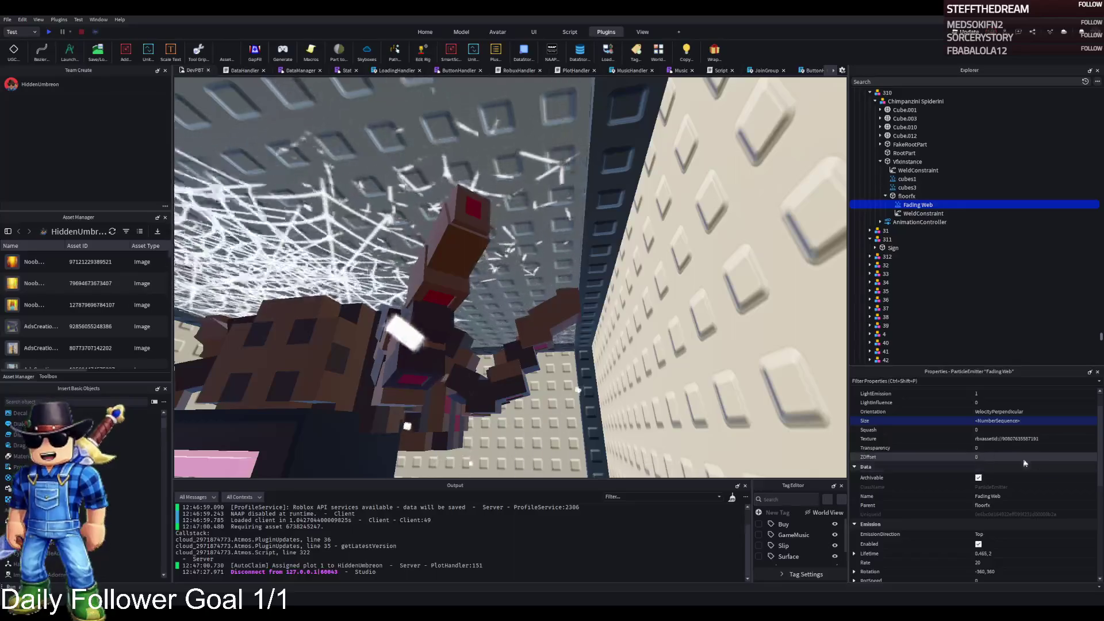
{"action": "scroll", "coordinate": [1035, 523], "scroll_direction": "down", "scroll_amount": 1}
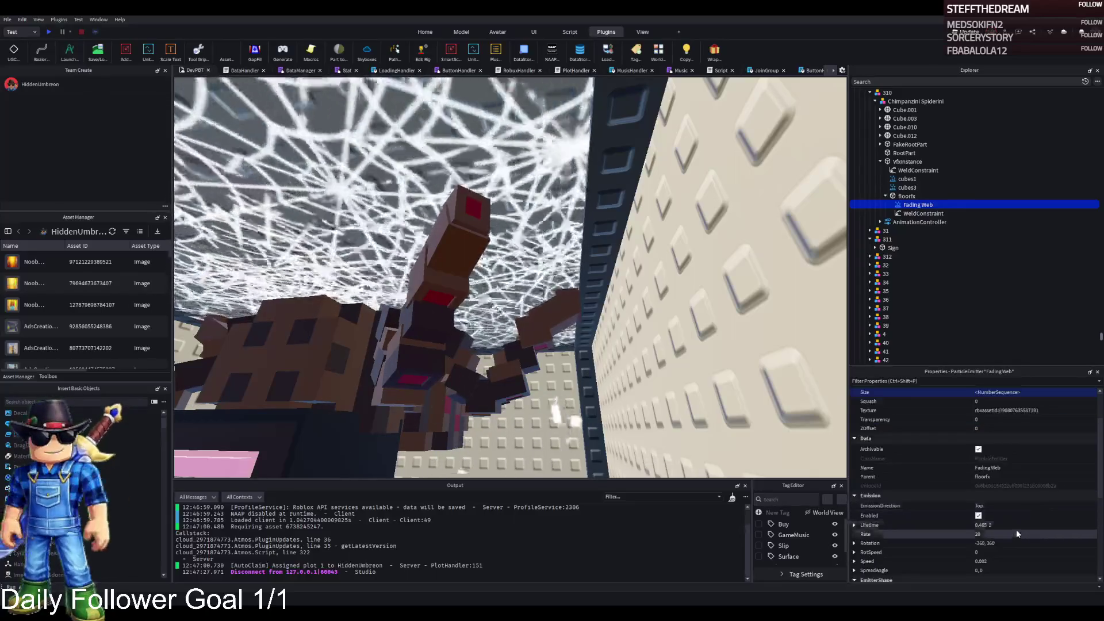
{"action": "scroll", "coordinate": [1001, 552], "scroll_direction": "down", "scroll_amount": 1}
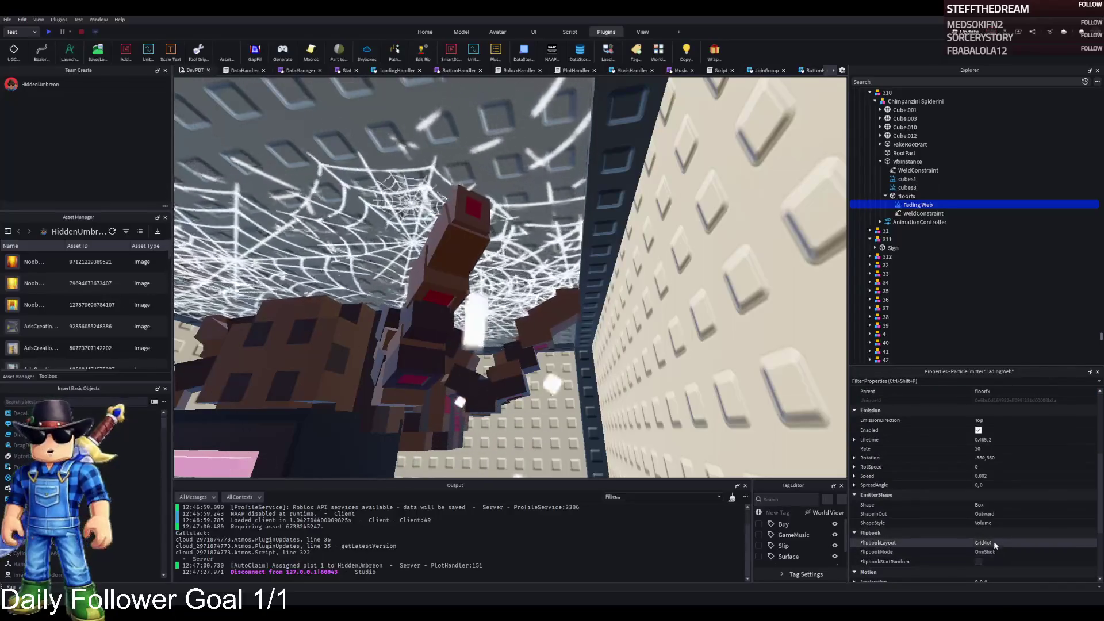
{"action": "scroll", "coordinate": [994, 541], "scroll_direction": "up", "scroll_amount": 1}
{"action": "scroll", "coordinate": [1067, 443], "scroll_direction": "up", "scroll_amount": 2}
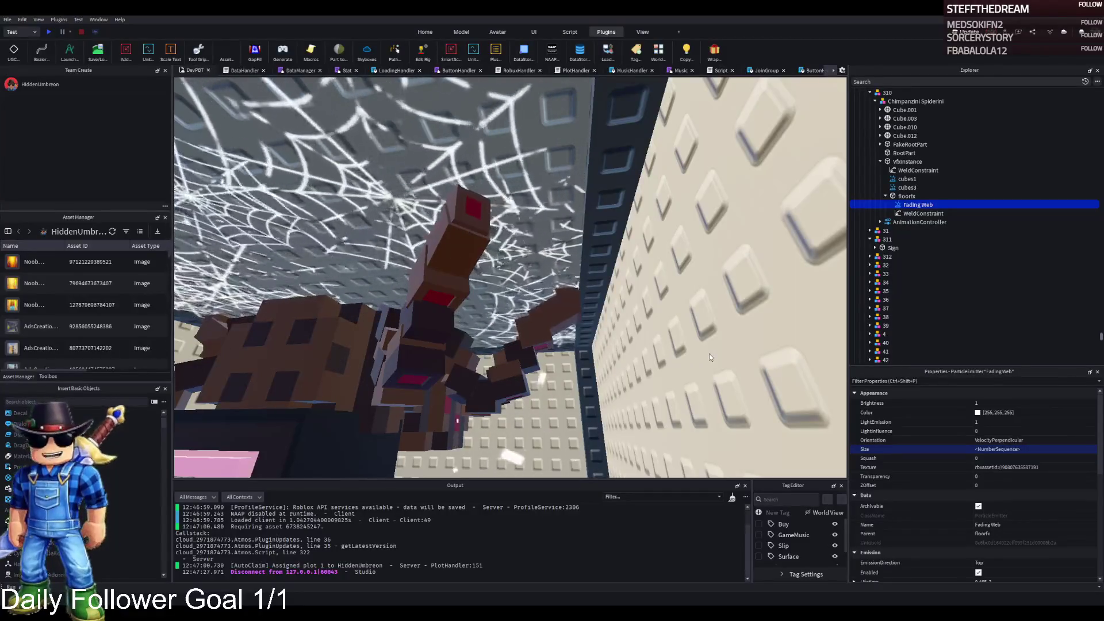
{"action": "scroll", "coordinate": [972, 518], "scroll_direction": "down", "scroll_amount": 2}
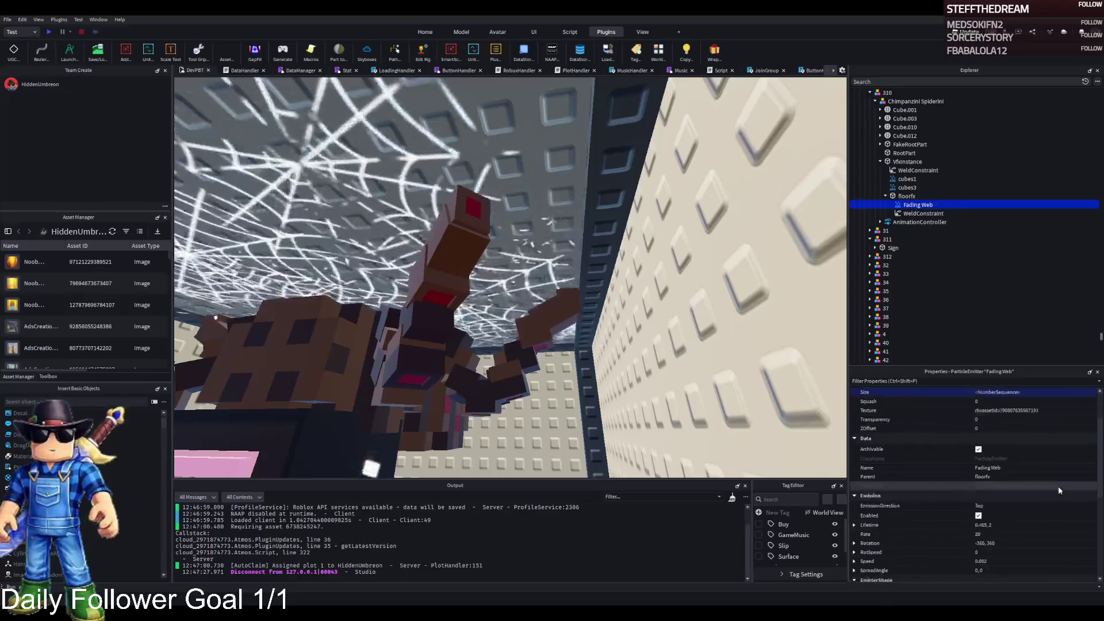
Step: Set Fading Web's maximum Lifetime to 1.5, giving a 0.485–1.5 range
{"action": "left_click", "coordinate": [1010, 524]}
{"action": "left_click", "coordinate": [854, 525]}
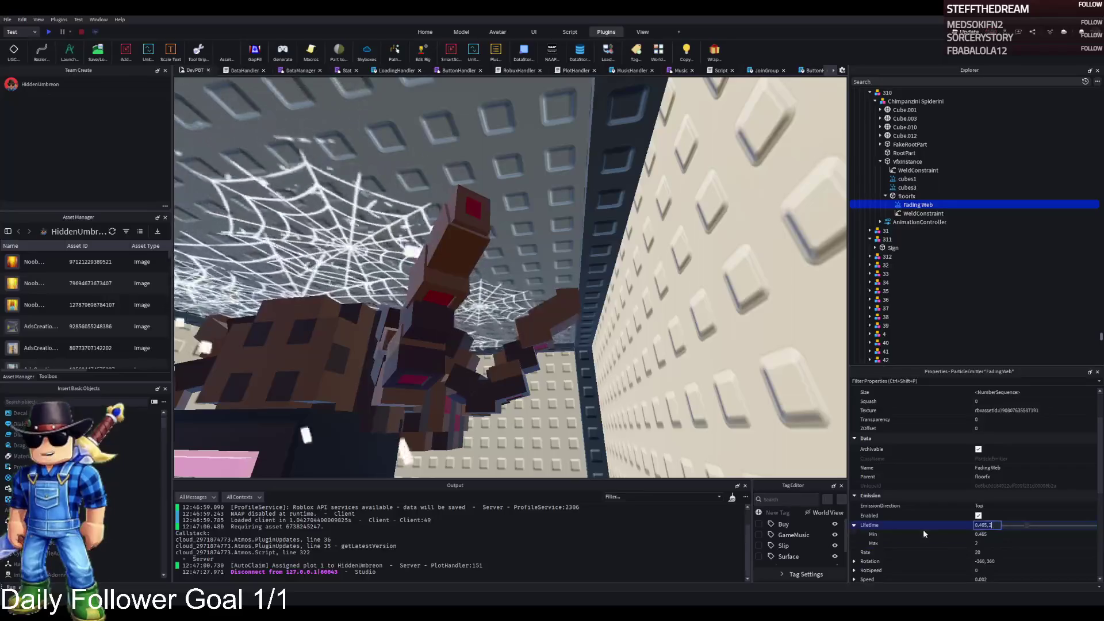
{"action": "left_click", "coordinate": [991, 543]}
{"action": "type", "text": "1.5"}
{"action": "key", "text": "Return"}
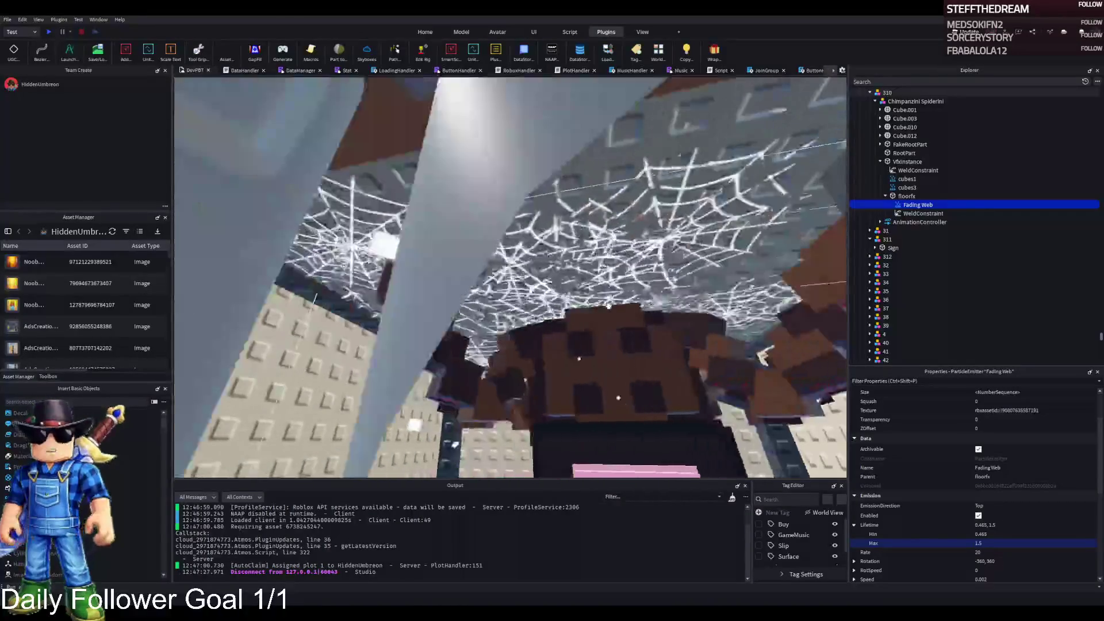
{"action": "left_click", "coordinate": [609, 304]}
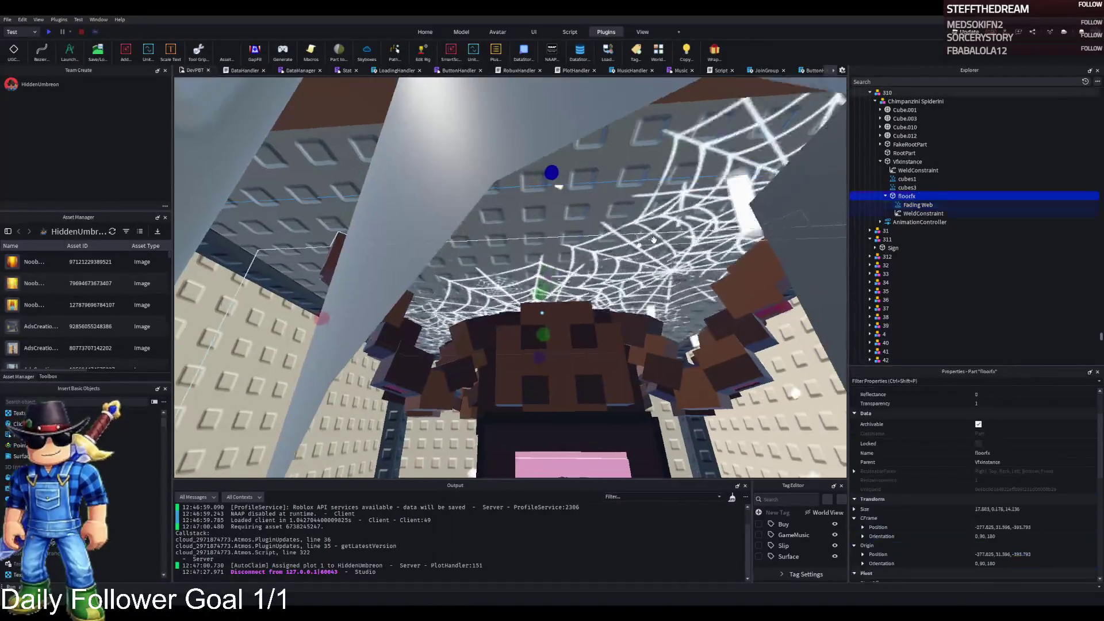
Step: Scale the floorfx web part down 2 studs along X, from 13.683 to 11.683
{"action": "key", "text": "f"}
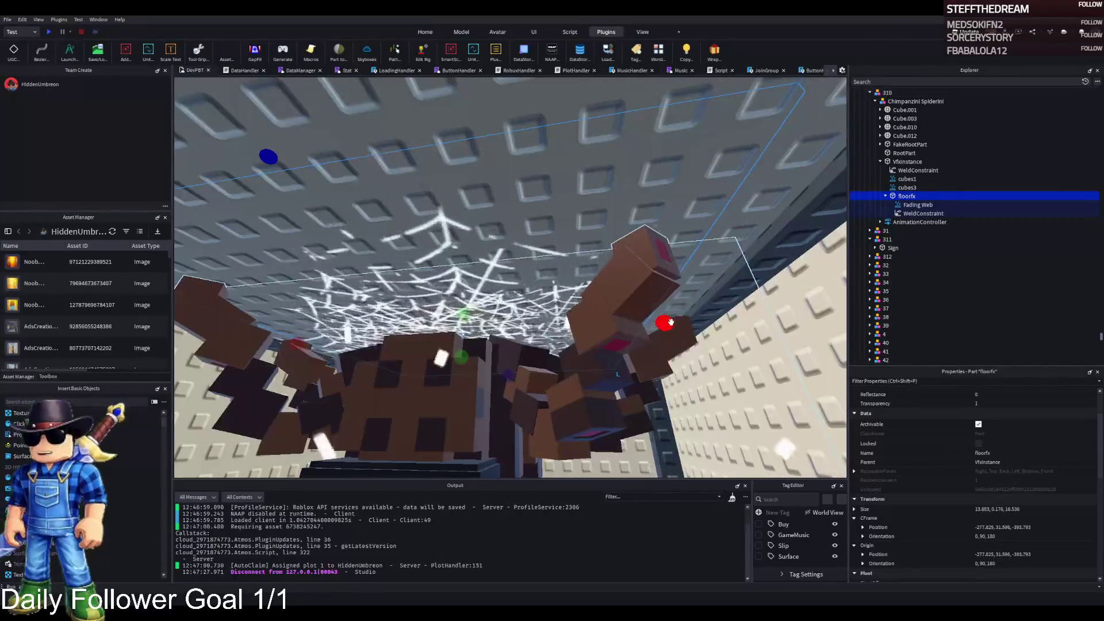
{"action": "left_click_drag", "start_coordinate": [670, 322], "coordinate": [642, 321]}
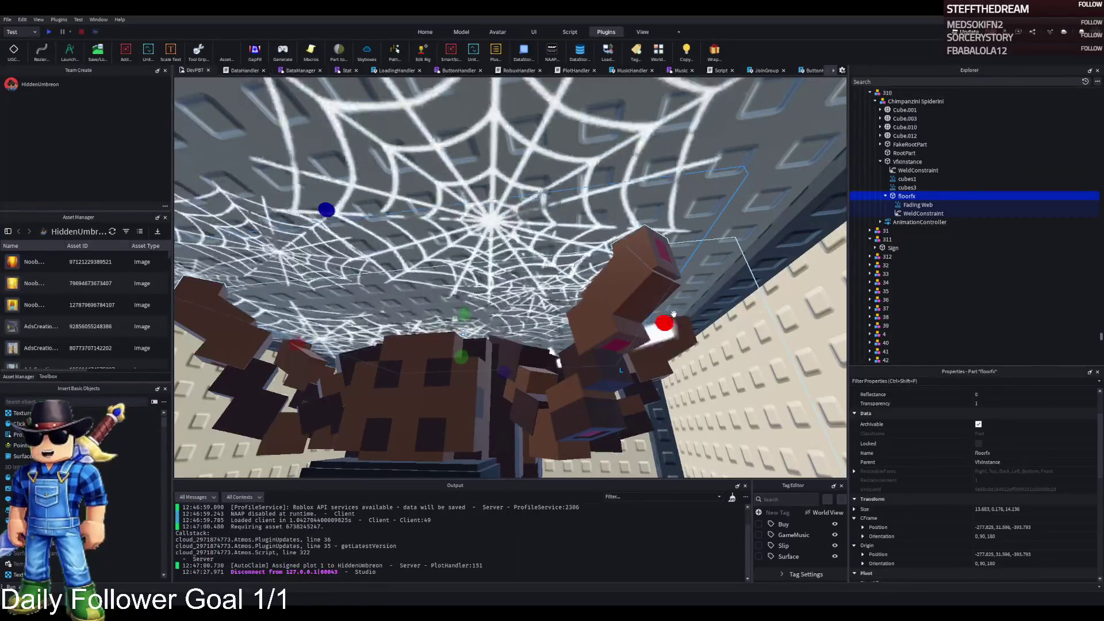
{"action": "scroll", "coordinate": [775, 378], "scroll_direction": "up", "scroll_amount": 5}
{"action": "scroll", "coordinate": [775, 378], "scroll_direction": "down", "scroll_amount": 5}
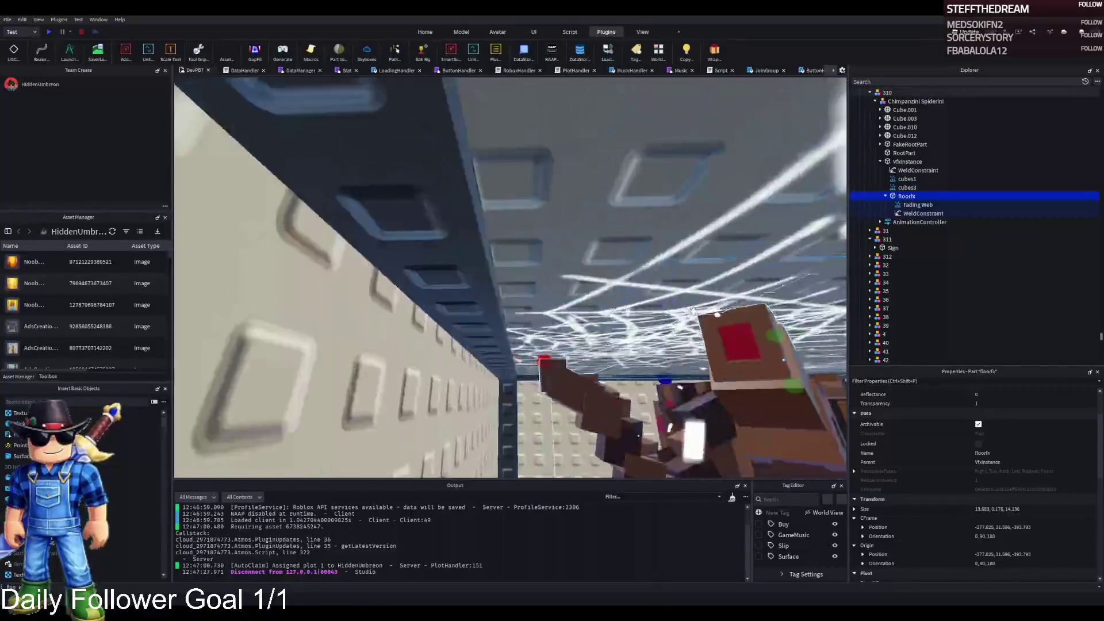
{"action": "scroll", "coordinate": [693, 310], "scroll_direction": "down", "scroll_amount": 5}
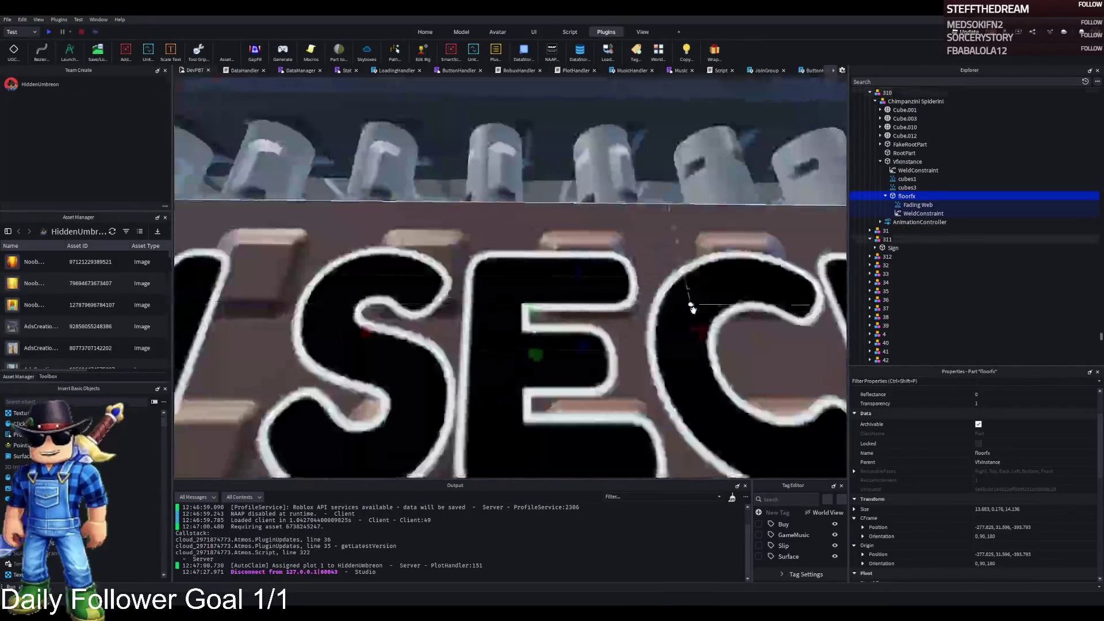
{"action": "scroll", "coordinate": [693, 310], "scroll_direction": "down", "scroll_amount": 5}
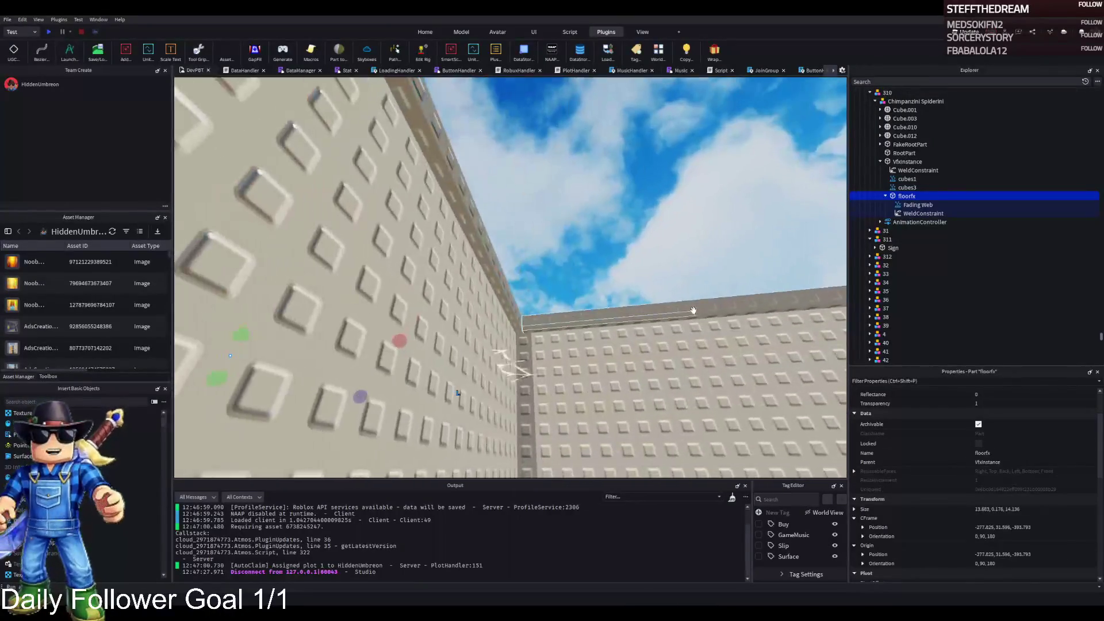
{"action": "scroll", "coordinate": [693, 311], "scroll_direction": "down", "scroll_amount": 5}
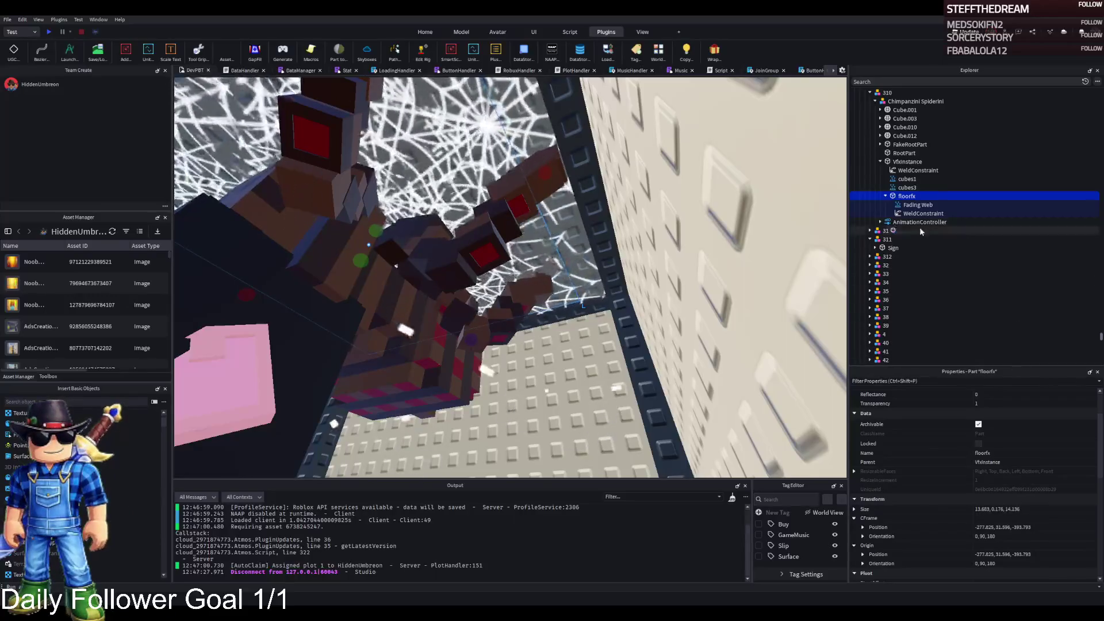
Step: Set Fading Web's Rotation to -180 min, 180 max, and its Rate to 10
{"action": "left_click", "coordinate": [917, 206]}
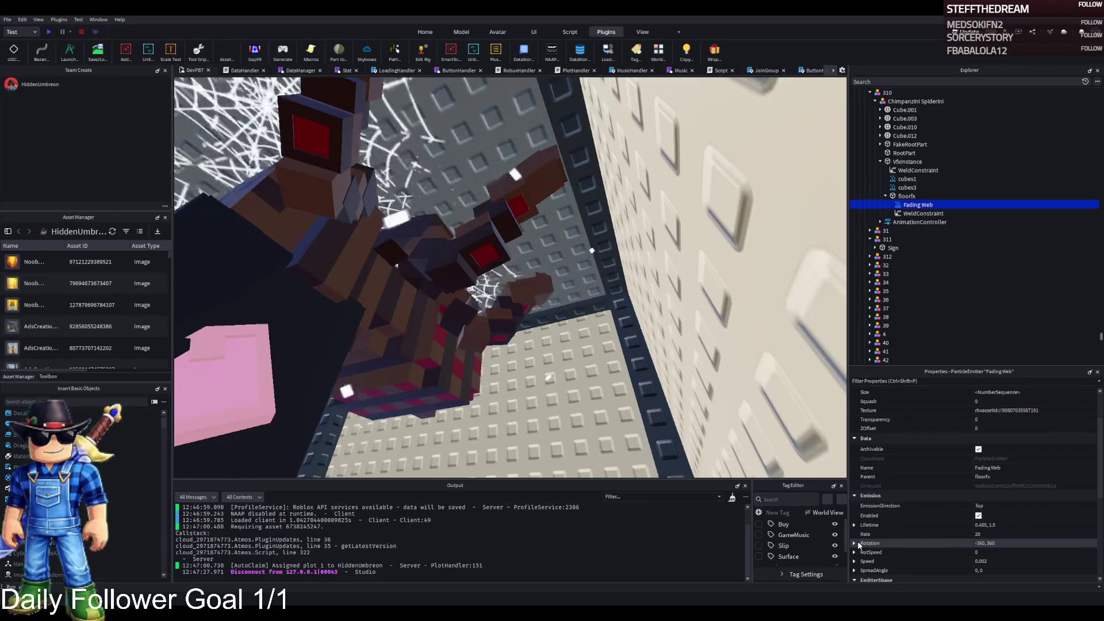
{"action": "left_click", "coordinate": [857, 541]}
{"action": "left_click", "coordinate": [1009, 552]}
{"action": "type", "text": "-18"}
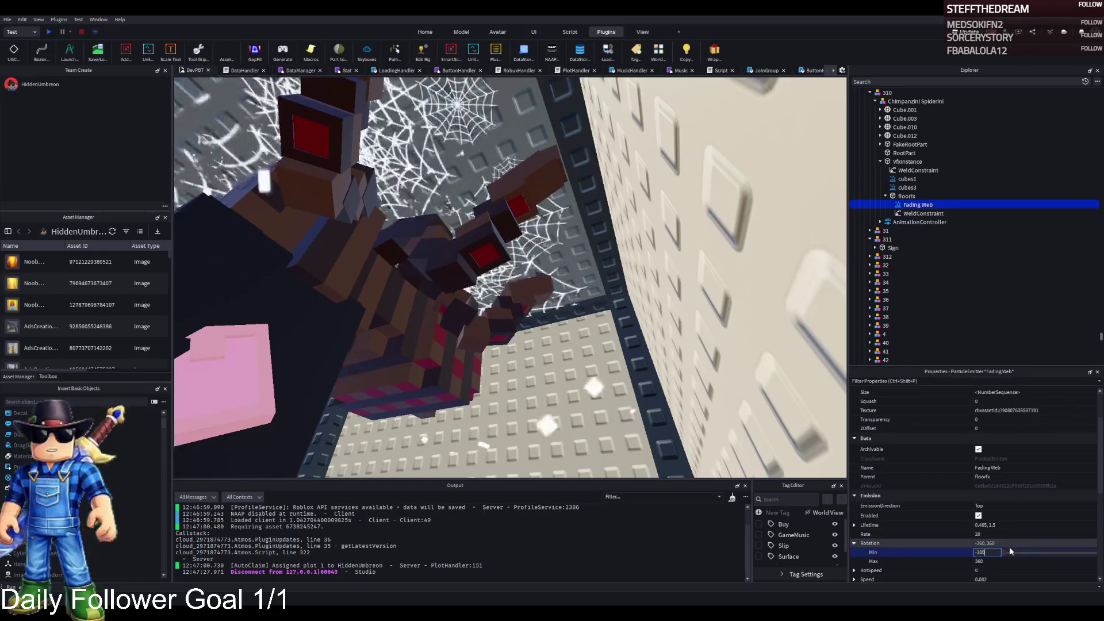
{"action": "type", "text": "0"}
{"action": "key", "text": "Return"}
{"action": "left_click", "coordinate": [1003, 560]}
{"action": "type", "text": "180"}
{"action": "key", "text": "Return"}
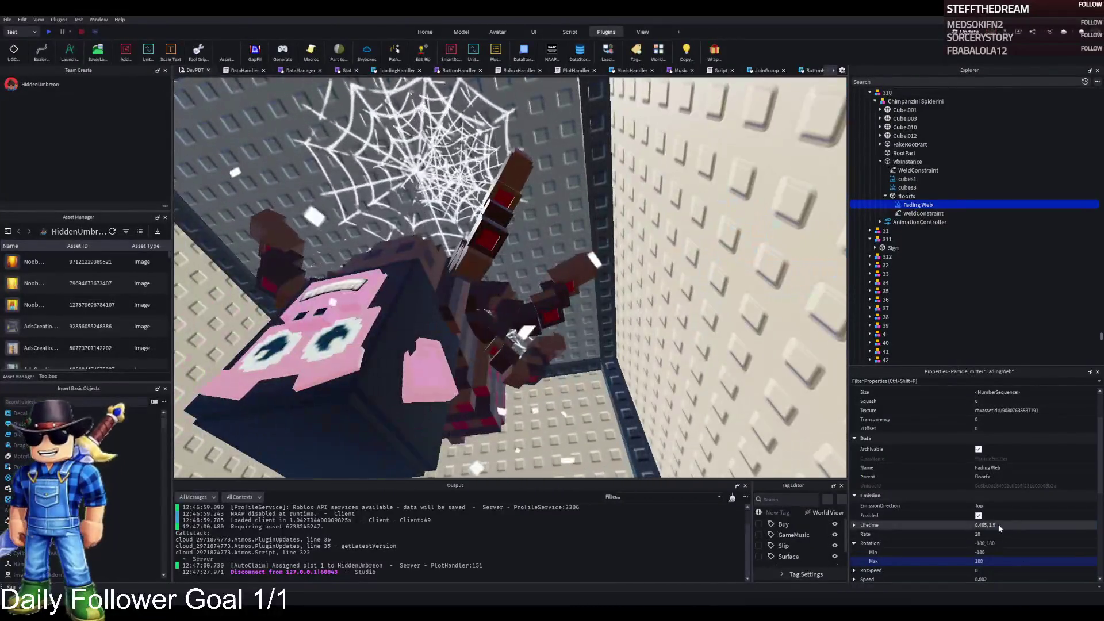
{"action": "left_click", "coordinate": [995, 533]}
{"action": "type", "text": "10"}
{"action": "key", "text": "Return"}
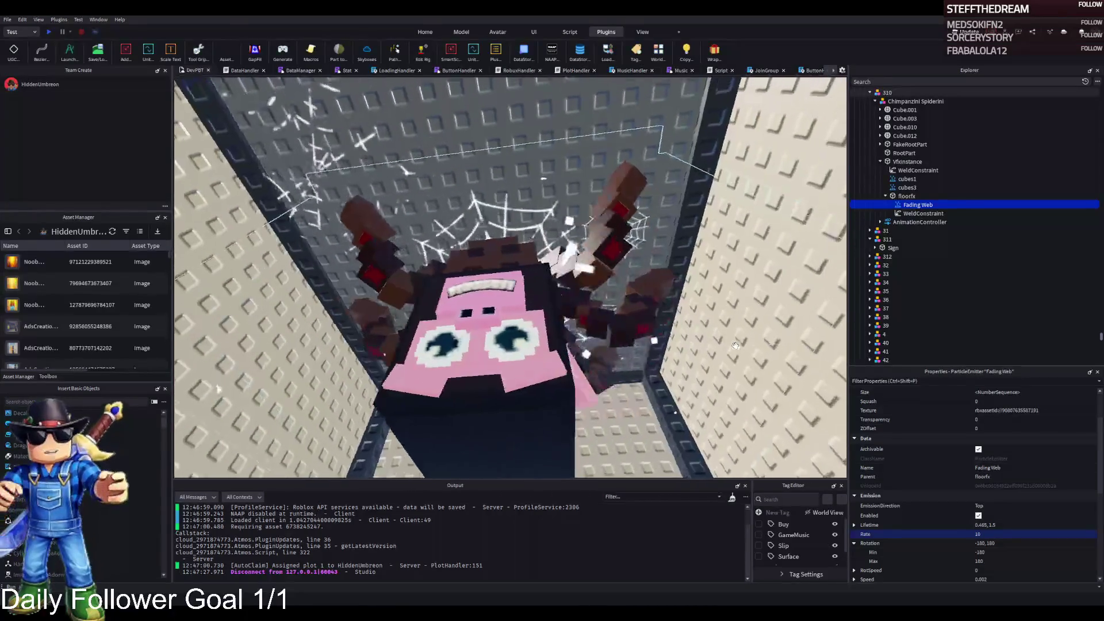
Step: Select the Chimpanzini Spiderini model and nudge it about 1.1 studs along Z
{"action": "left_click", "coordinate": [660, 266]}
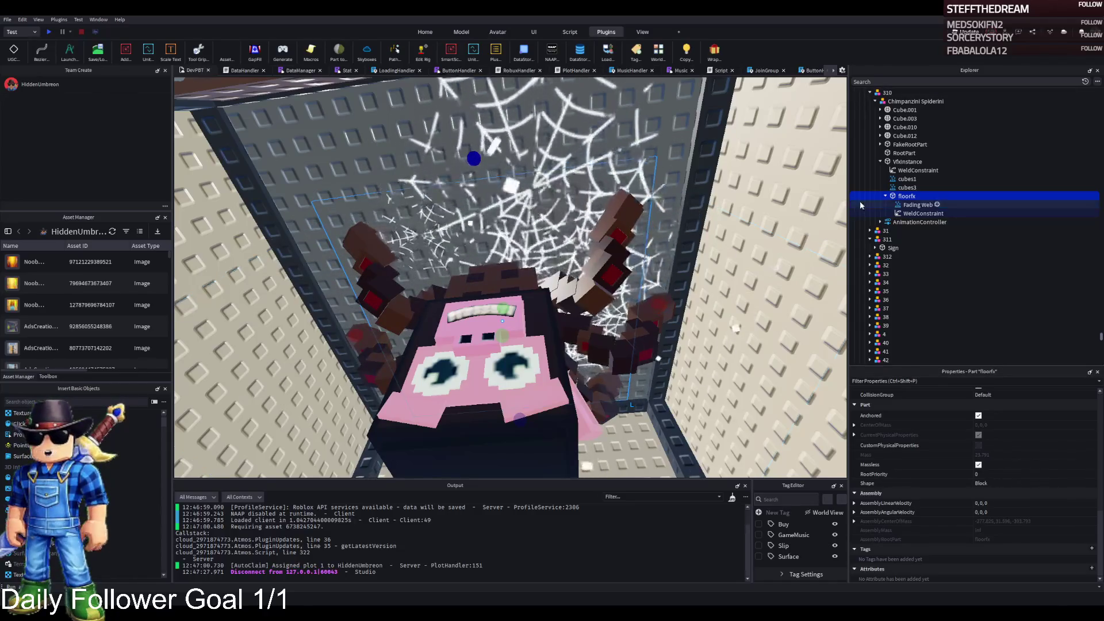
{"action": "left_click", "coordinate": [915, 101]}
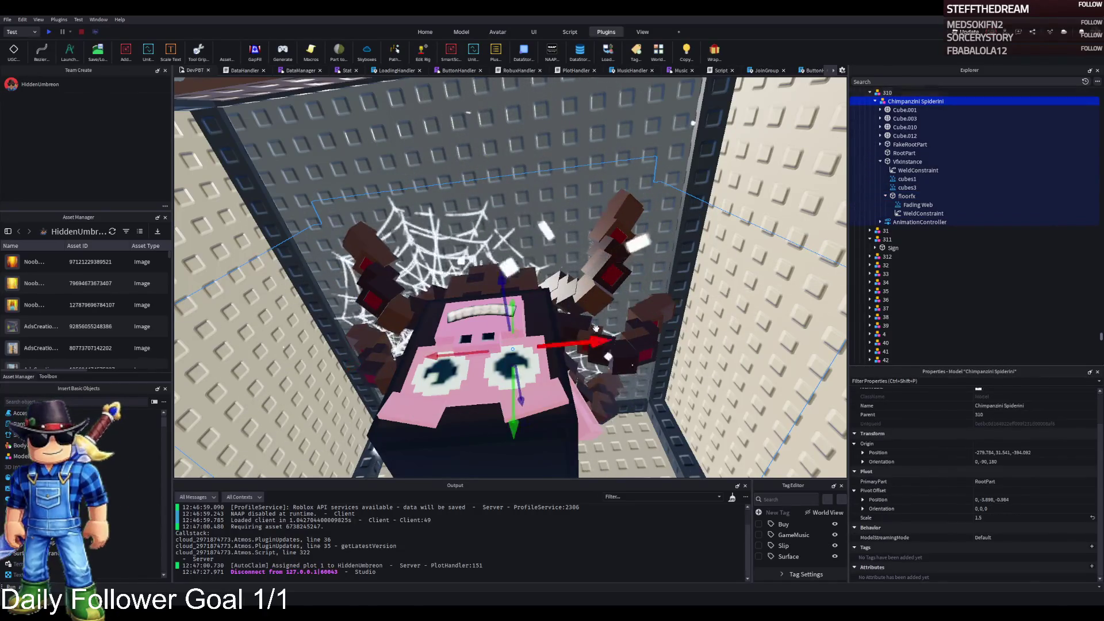
{"action": "left_click_drag", "start_coordinate": [640, 345], "coordinate": [649, 342]}
Step: Deselect the spider and fly to the L-shaped desk with its curved multi-panel monitor
{"action": "left_click", "coordinate": [649, 343]}
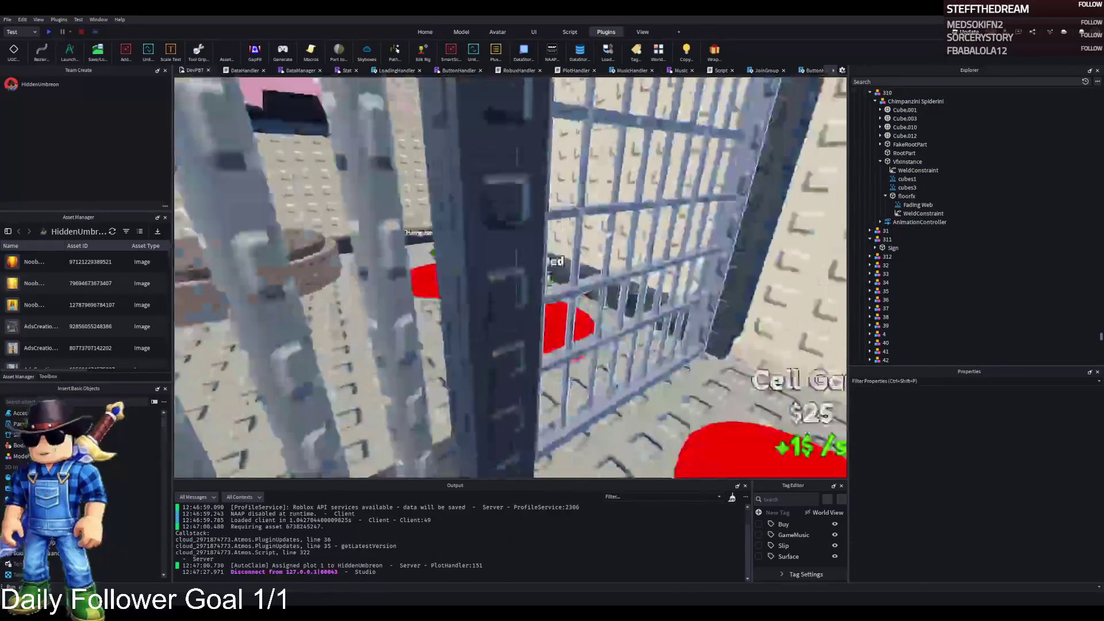
{"action": "key", "text": "s"}
{"action": "key", "text": "d"}
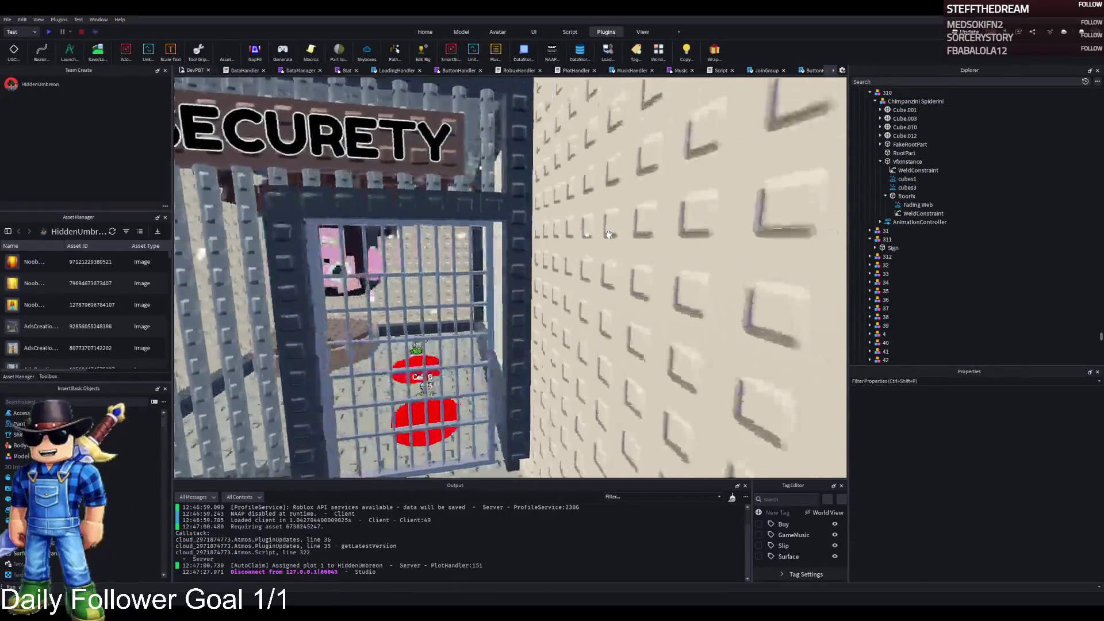
{"action": "key", "text": "s"}
{"action": "key", "text": "w"}
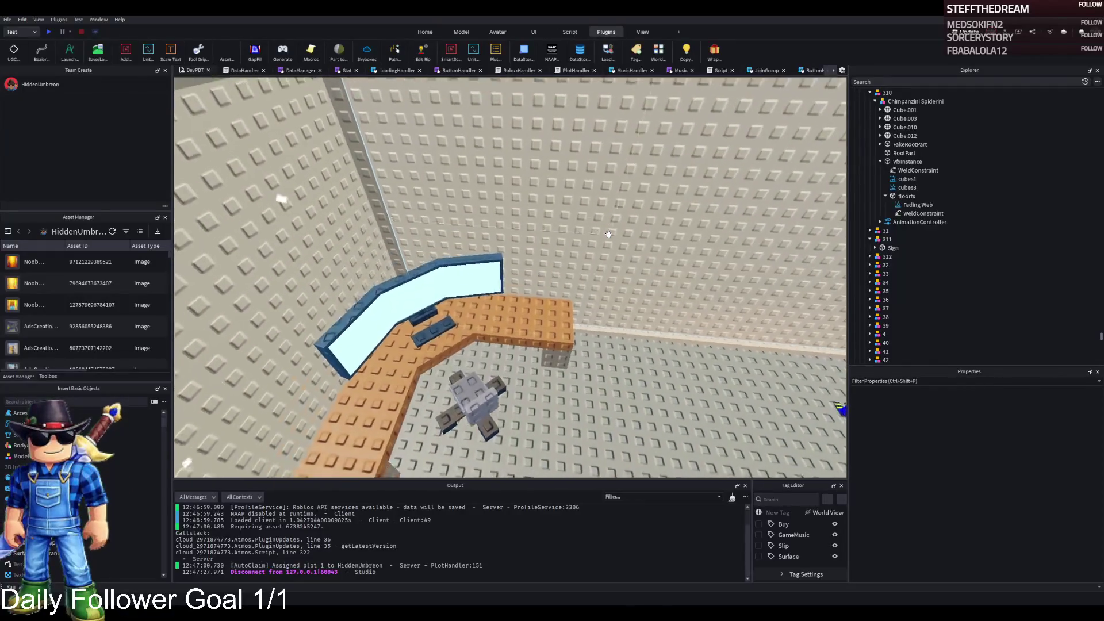
{"action": "key", "text": "s"}
{"action": "key", "text": "a"}
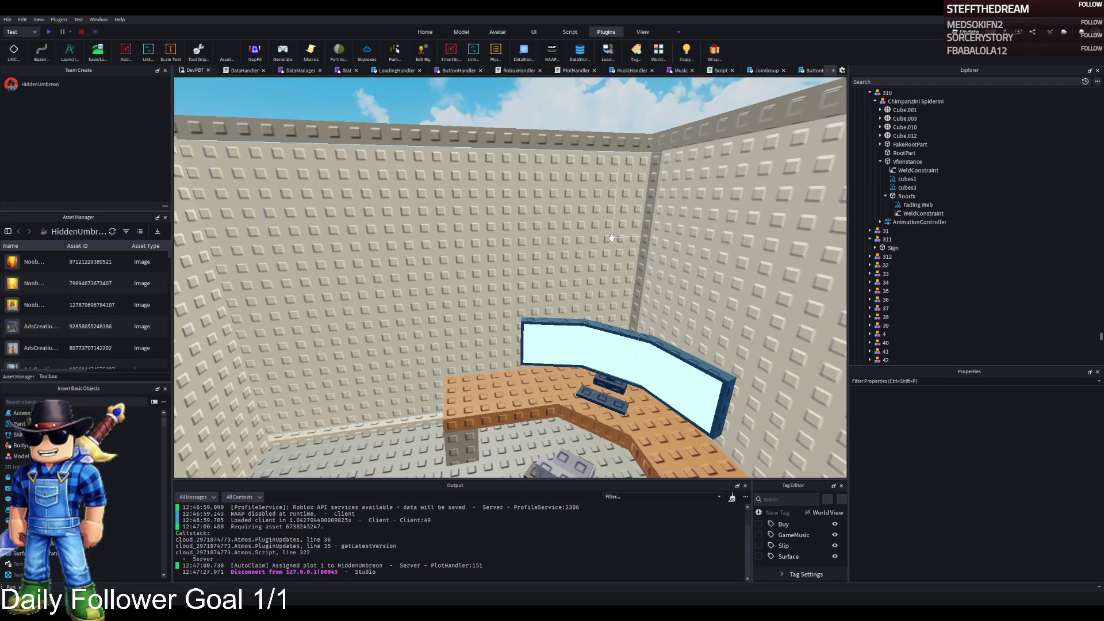
{"action": "scroll", "coordinate": [684, 327], "scroll_direction": "down", "scroll_amount": 5}
{"action": "scroll", "coordinate": [683, 327], "scroll_direction": "down", "scroll_amount": 5}
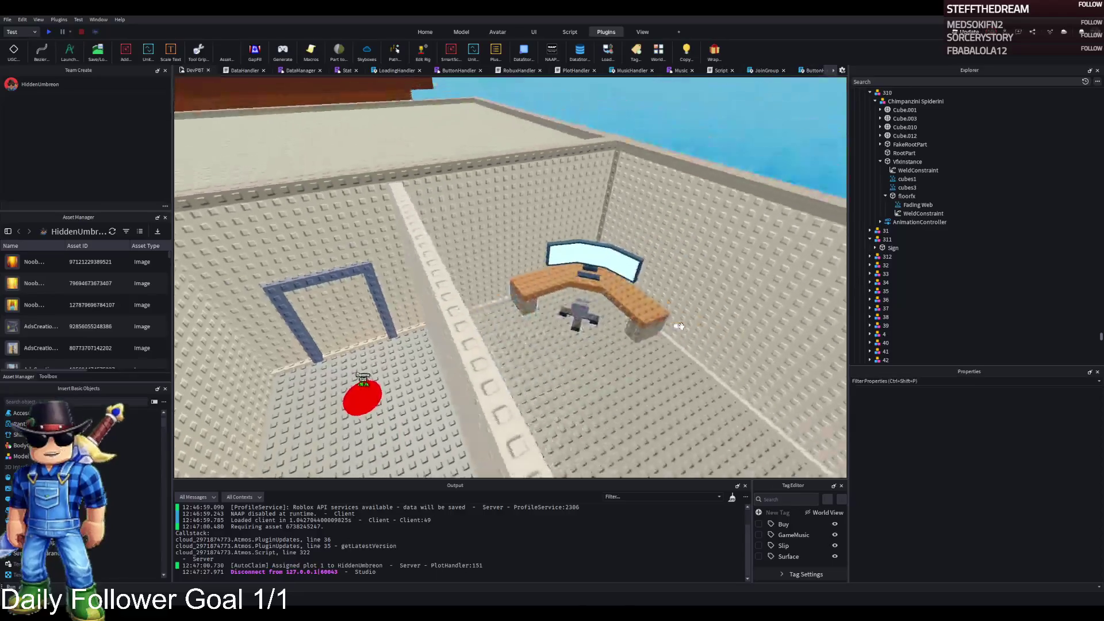
{"action": "scroll", "coordinate": [680, 326], "scroll_direction": "down", "scroll_amount": 2}
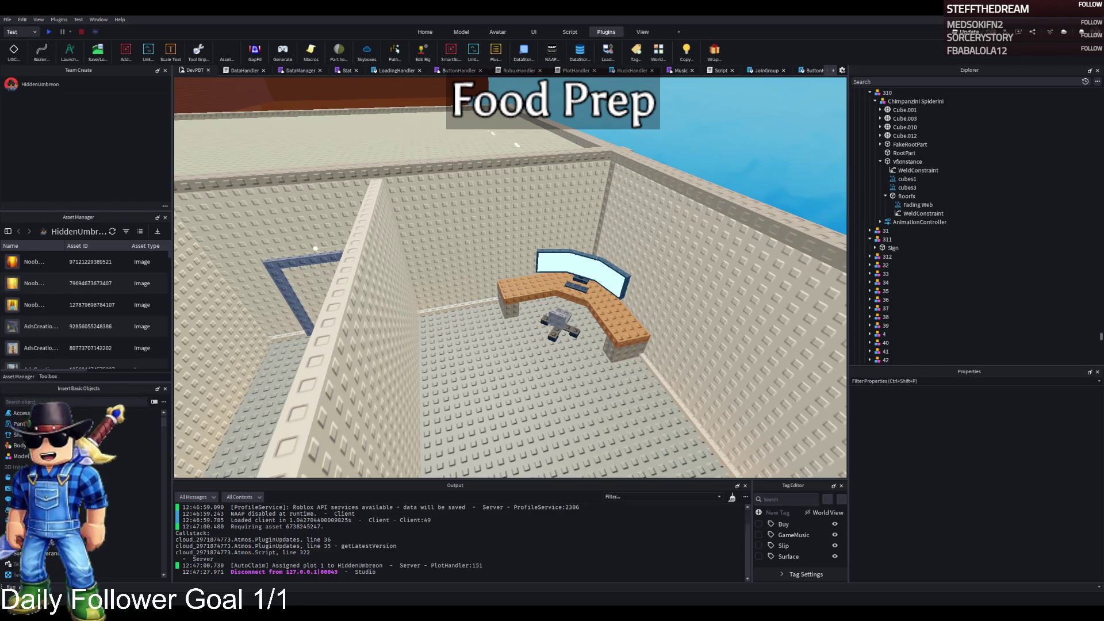
Step: Fly across the map to the MetalDoorFrame room and select the frame's top beam
{"action": "scroll", "coordinate": [435, 241], "scroll_direction": "up", "scroll_amount": 5}
{"action": "key", "text": "a"}
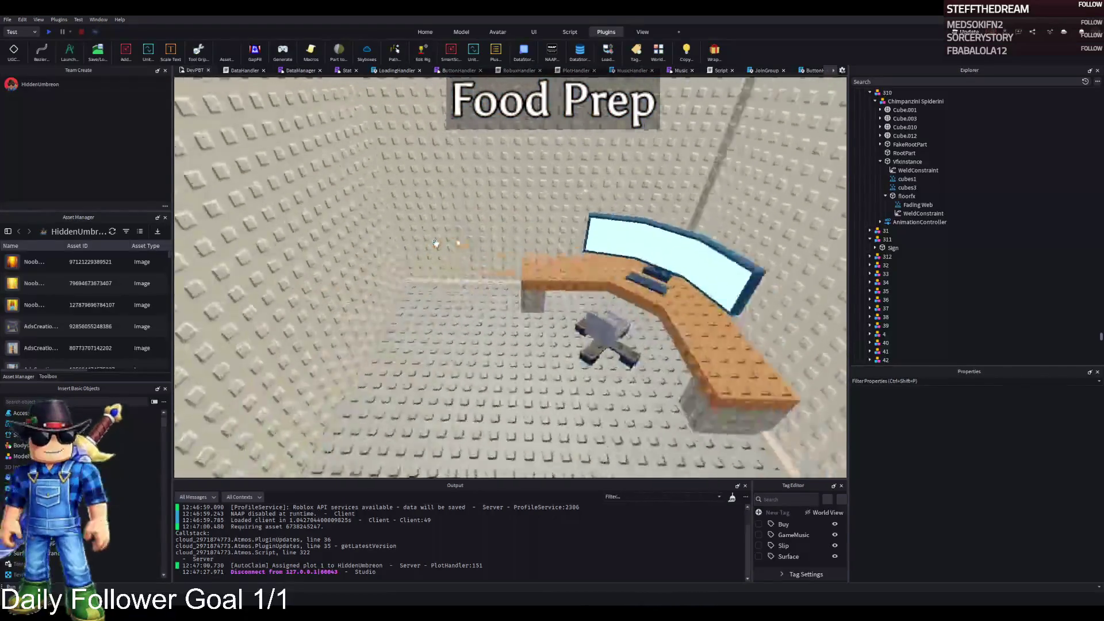
{"action": "scroll", "coordinate": [437, 243], "scroll_direction": "down", "scroll_amount": 5}
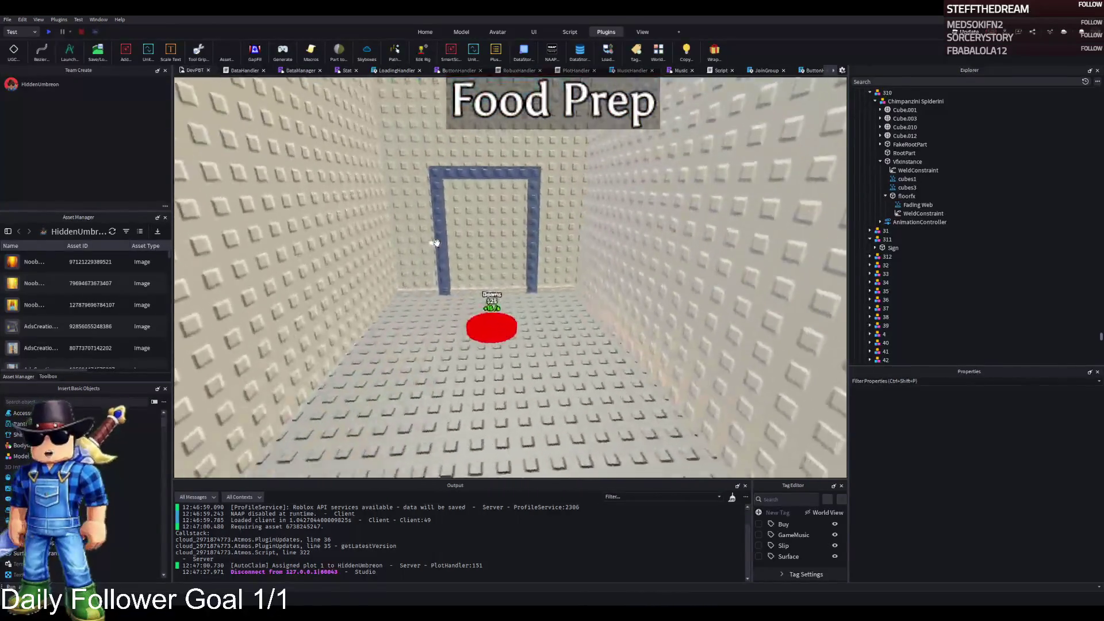
{"action": "scroll", "coordinate": [472, 231], "scroll_direction": "up", "scroll_amount": 4}
{"action": "scroll", "coordinate": [472, 232], "scroll_direction": "down", "scroll_amount": 5}
{"action": "scroll", "coordinate": [273, 245], "scroll_direction": "up", "scroll_amount": 5}
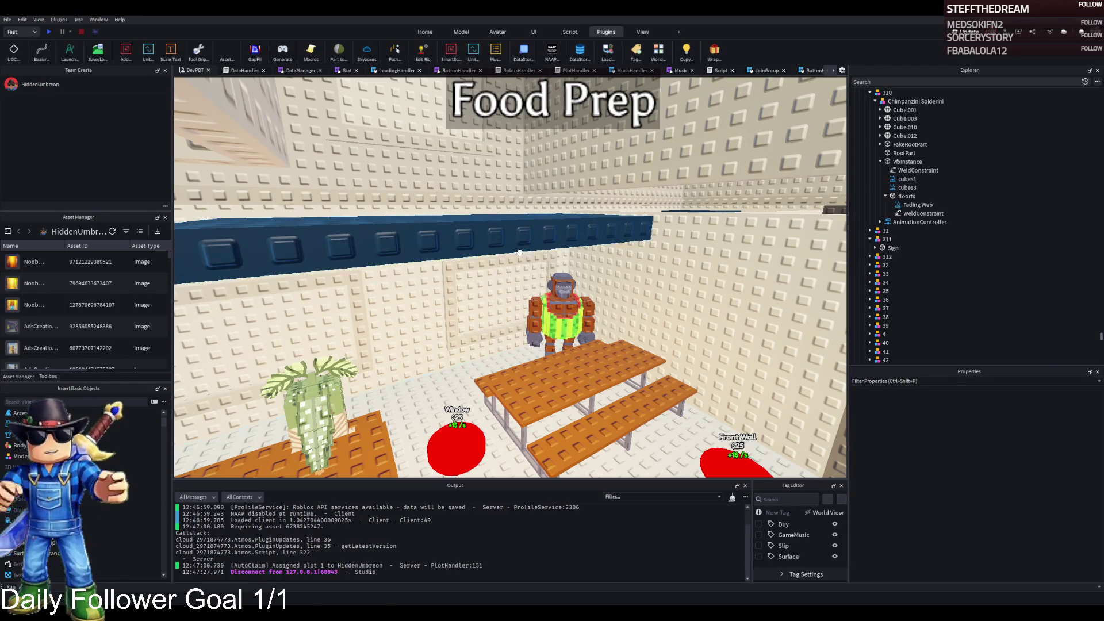
{"action": "scroll", "coordinate": [505, 267], "scroll_direction": "up", "scroll_amount": 8}
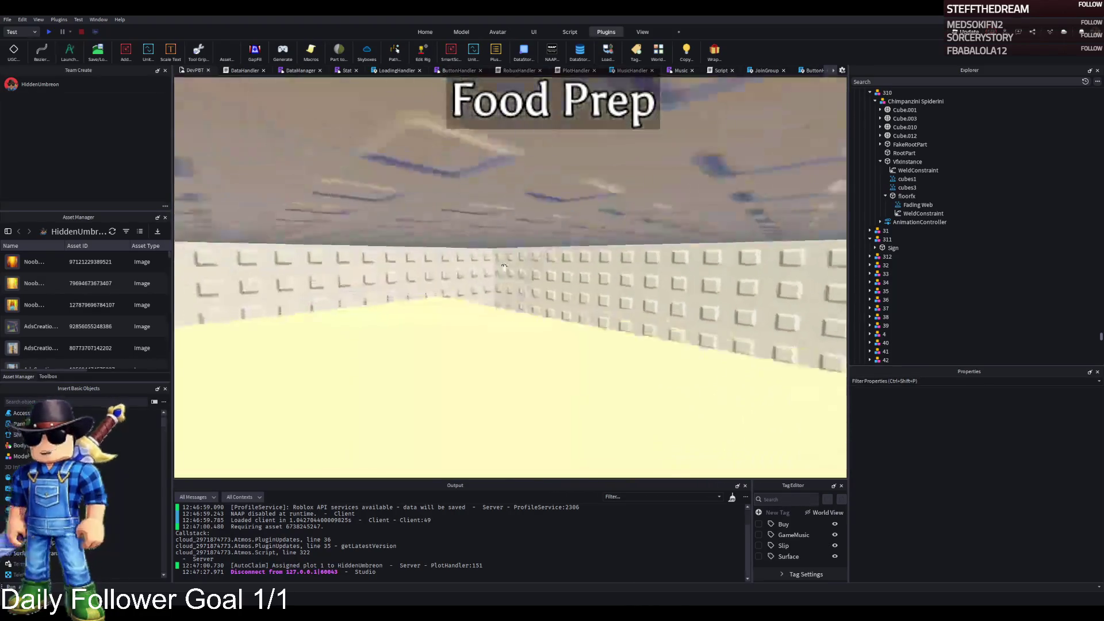
{"action": "key", "text": "s"}
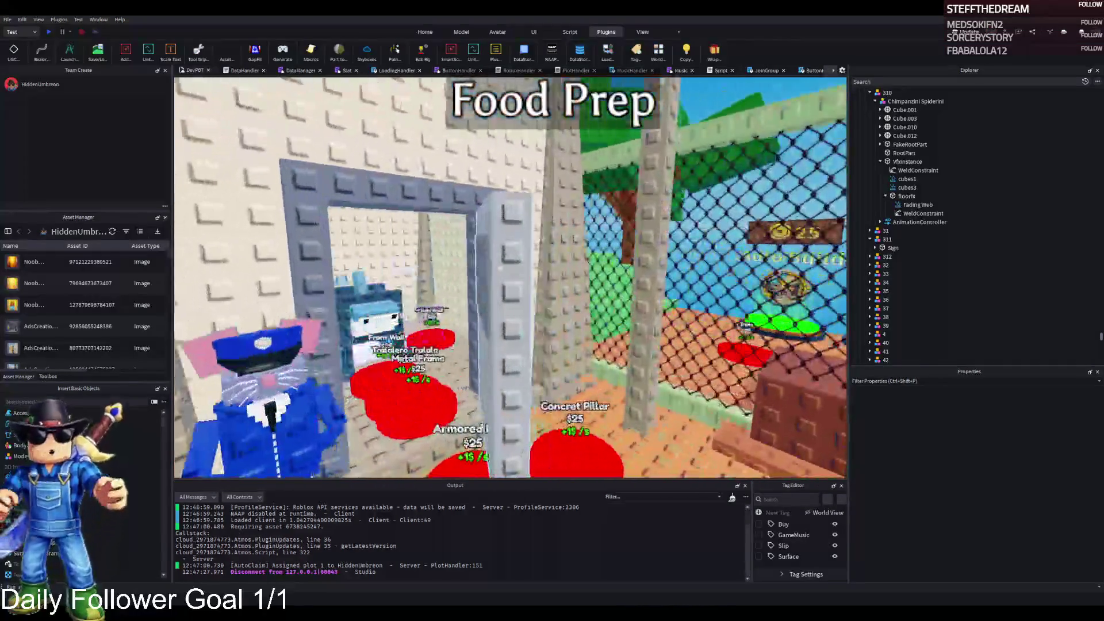
{"action": "left_click", "coordinate": [504, 268]}
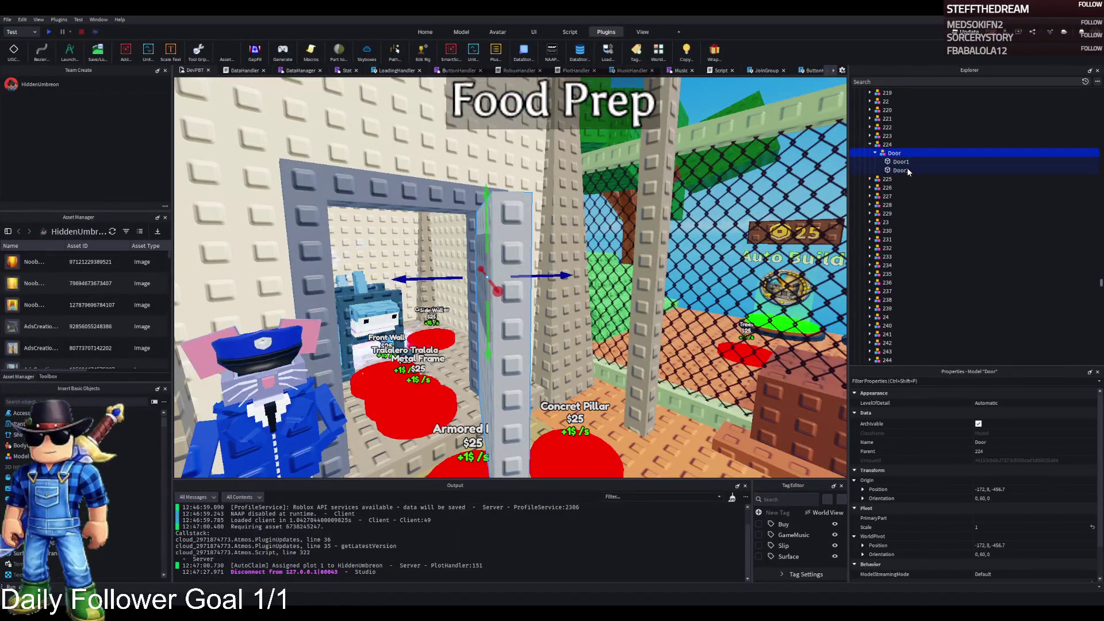
{"action": "key", "text": "s"}
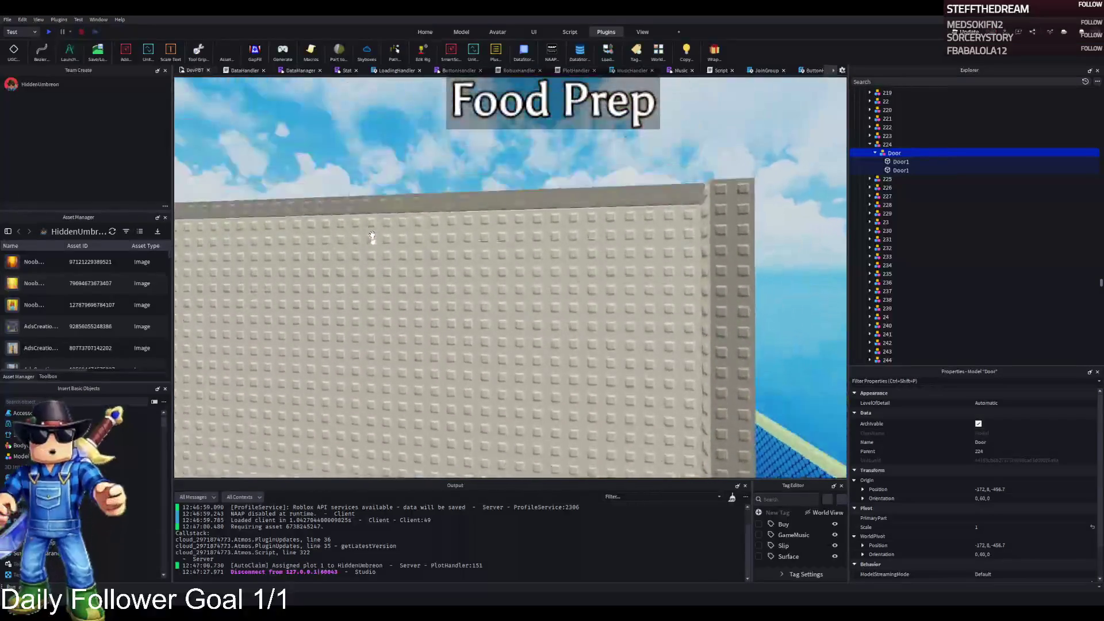
{"action": "key", "text": "w"}
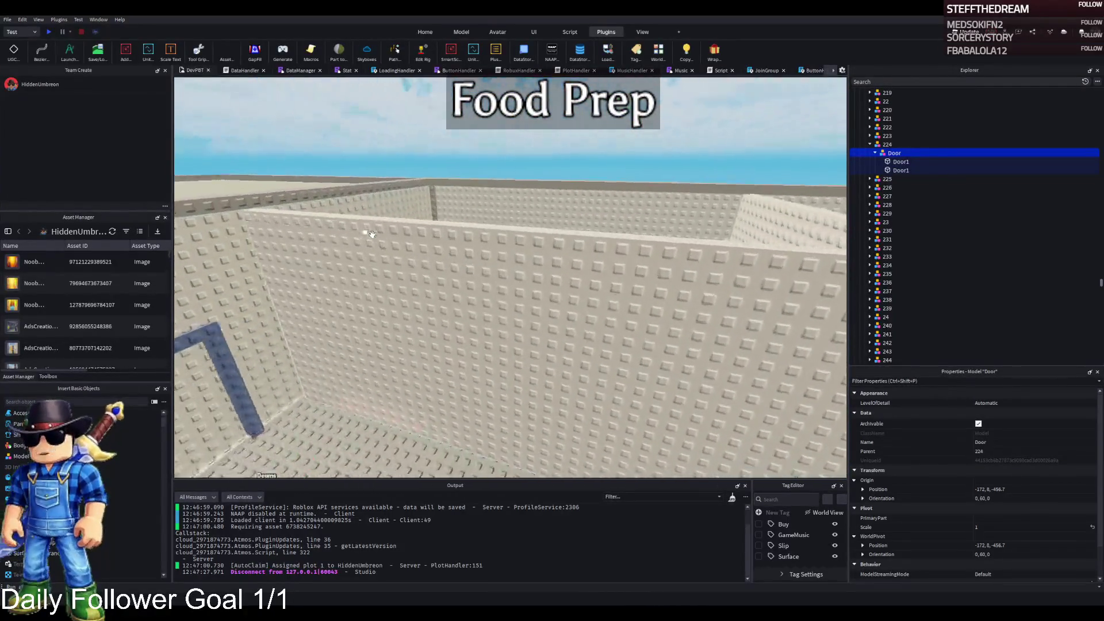
{"action": "left_click", "coordinate": [414, 249]}
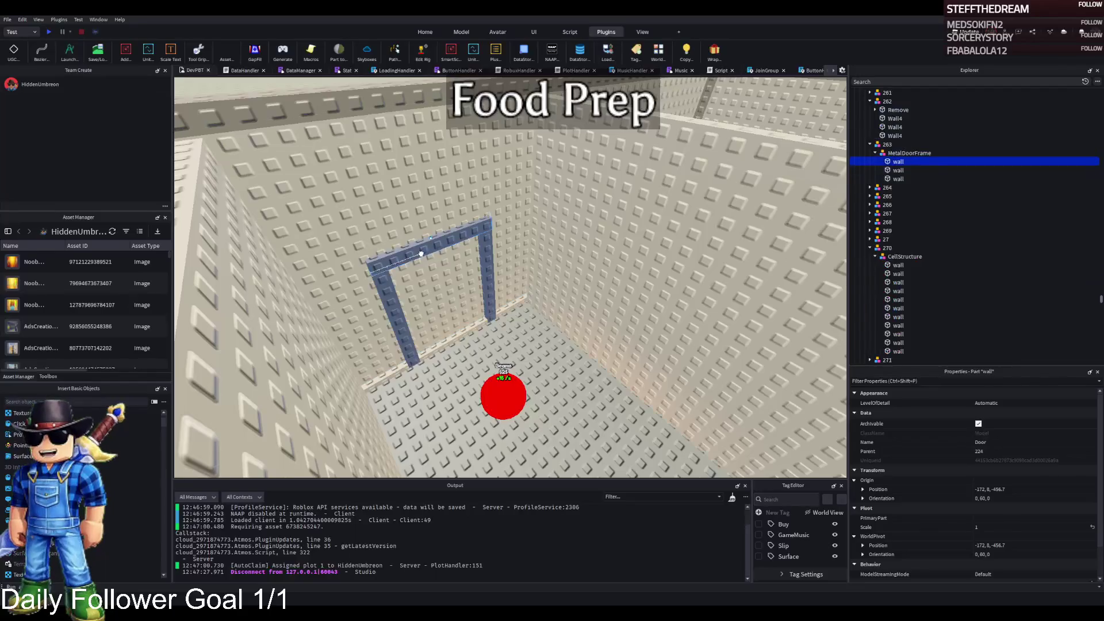
Step: Select the Door inside MetalDoor and lower it down to the door frame
{"action": "left_click", "coordinate": [870, 188]}
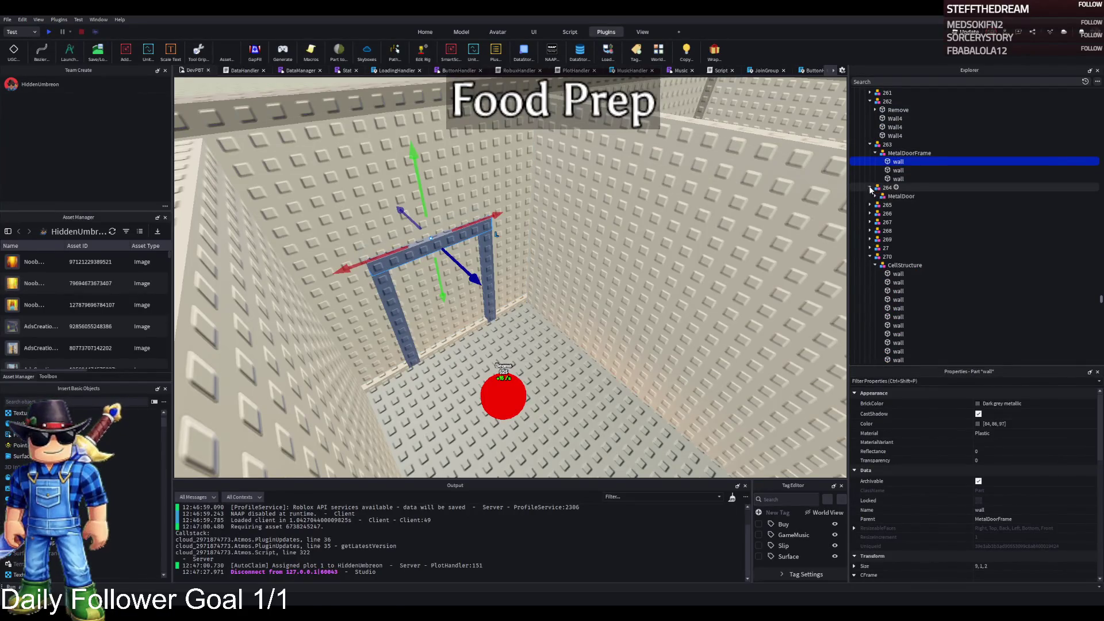
{"action": "left_click", "coordinate": [886, 196]}
{"action": "left_click", "coordinate": [875, 196]}
{"action": "left_click", "coordinate": [899, 204]}
{"action": "key", "text": "f"}
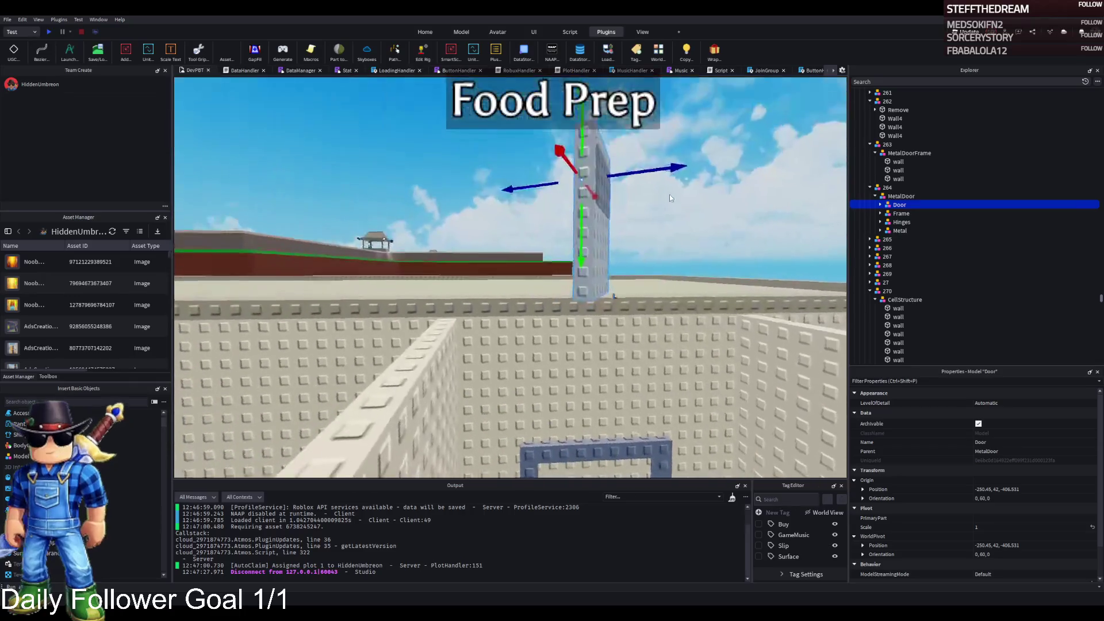
{"action": "mouse_move", "coordinate": [587, 212]}
{"action": "left_mouse_down"}
{"action": "mouse_move", "coordinate": [583, 244]}
{"action": "mouse_move", "coordinate": [496, 247]}
{"action": "mouse_move", "coordinate": [498, 360]}
{"action": "left_mouse_up"}
{"action": "key", "text": "q"}
{"action": "key", "text": "w"}
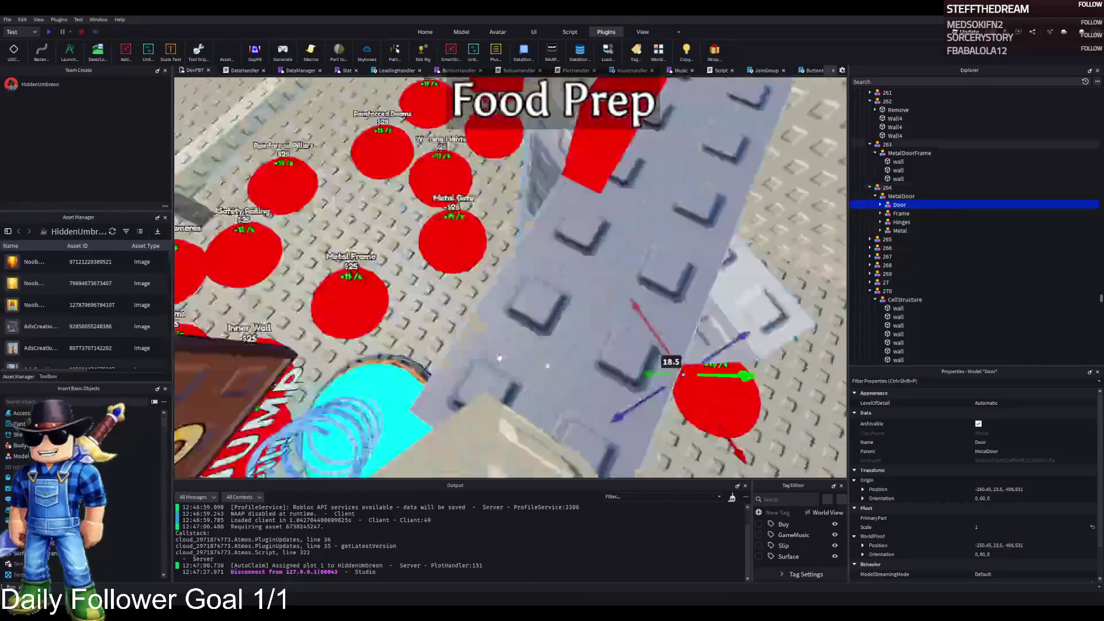
{"action": "key", "text": "f"}
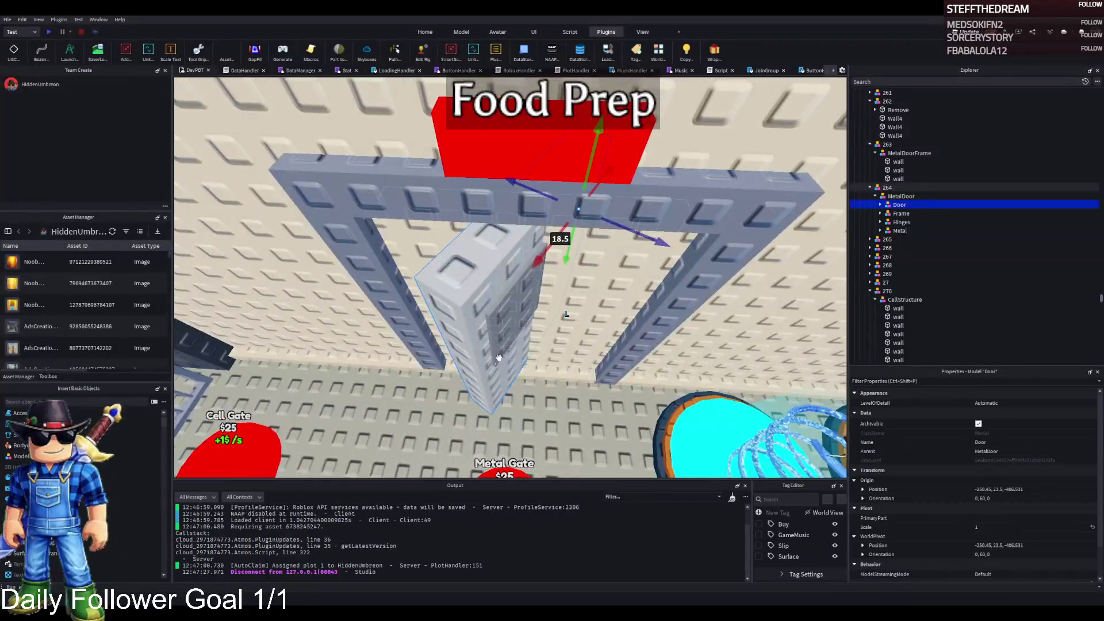
Step: Rotate the door from -141 to about -178 degrees and slide it into the frame
{"action": "key", "text": "ctrl+r"}
{"action": "key", "text": "ctrl+r"}
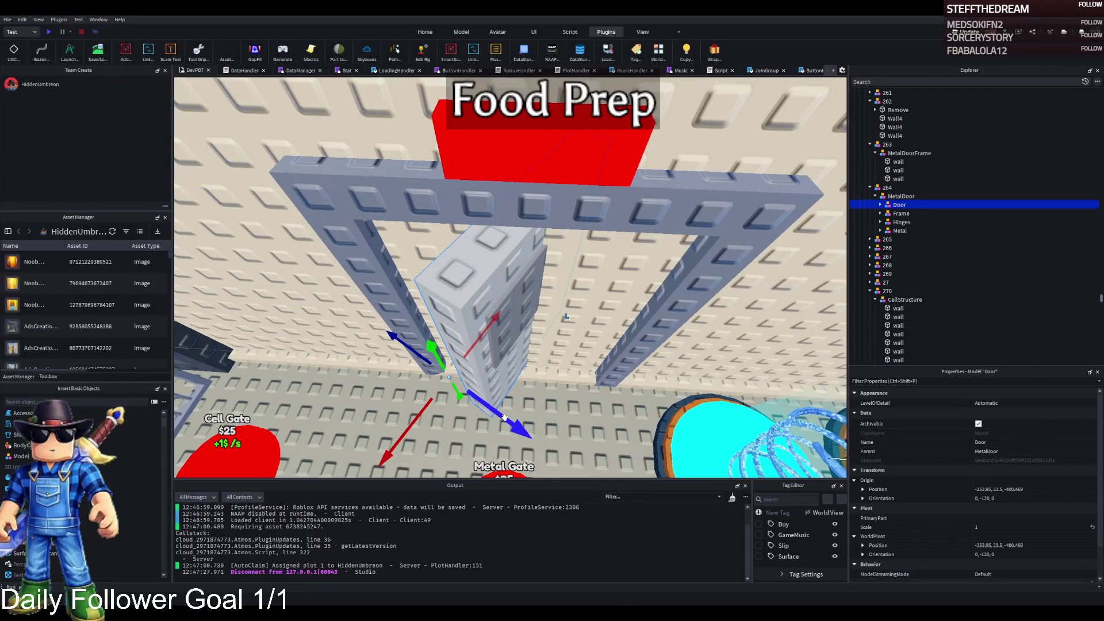
{"action": "key", "text": "ctrl+r"}
{"action": "mouse_move", "coordinate": [505, 419]}
{"action": "left_mouse_down"}
{"action": "mouse_move", "coordinate": [602, 413]}
{"action": "mouse_move", "coordinate": [576, 422]}
{"action": "left_mouse_up"}
{"action": "key", "text": "ctrl+4"}
{"action": "key", "text": "ctrl+r"}
{"action": "key", "text": "ctrl+r"}
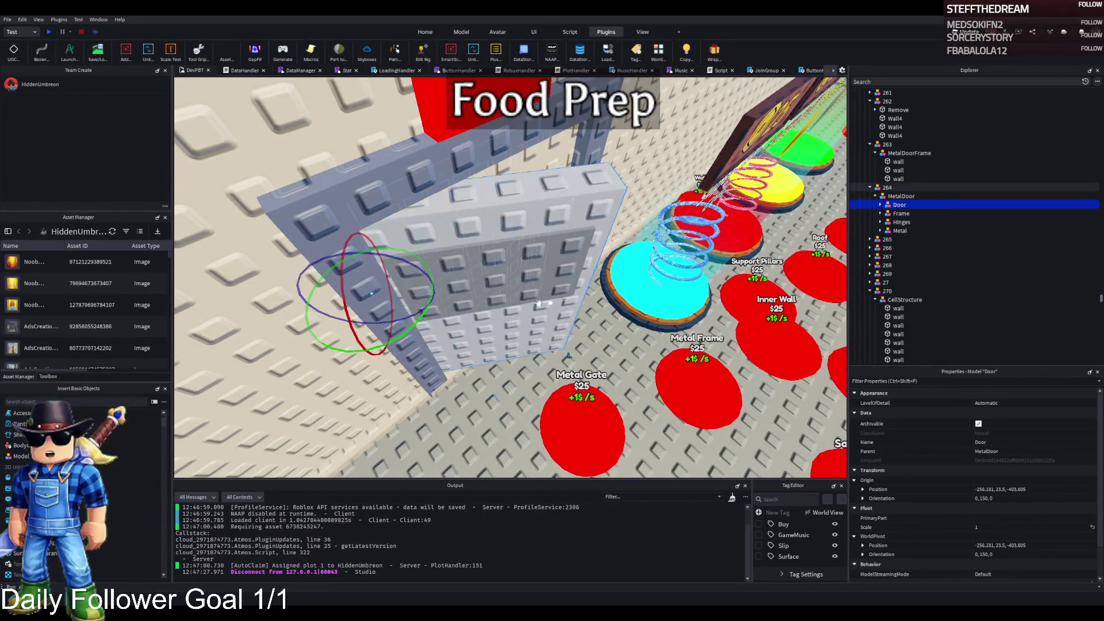
{"action": "key", "text": "ctrl+2"}
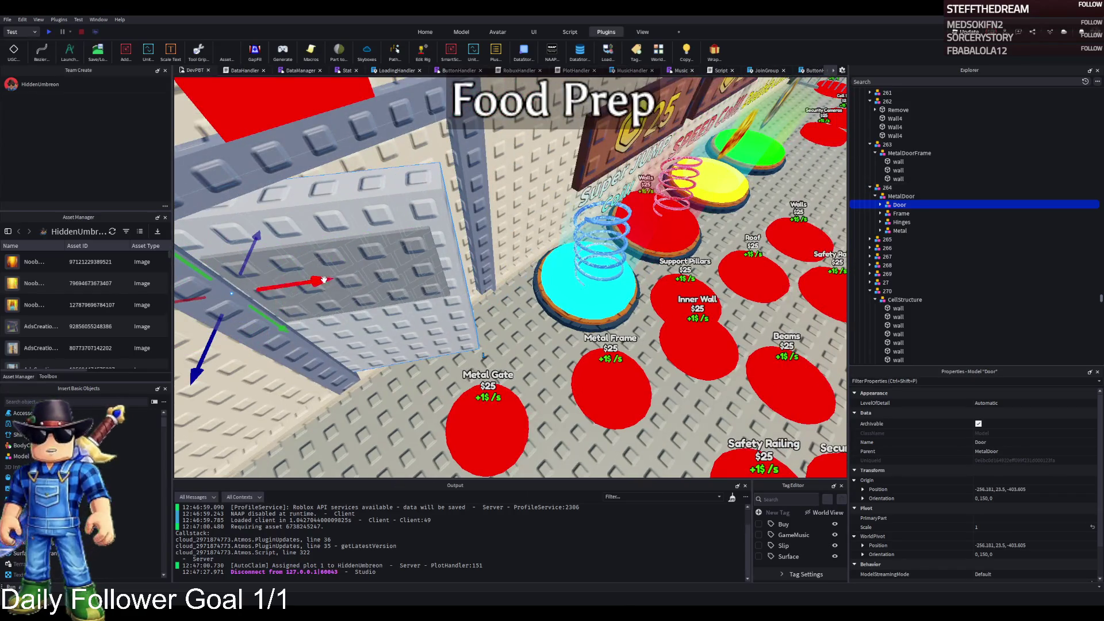
{"action": "mouse_move", "coordinate": [324, 280]}
{"action": "left_mouse_down"}
{"action": "mouse_move", "coordinate": [345, 276]}
{"action": "mouse_move", "coordinate": [322, 287]}
{"action": "mouse_move", "coordinate": [391, 304]}
{"action": "mouse_move", "coordinate": [378, 305]}
{"action": "left_mouse_up"}
{"action": "key", "text": "f"}
{"action": "key", "text": "ctrl+4"}
{"action": "key", "text": "ctrl+2"}
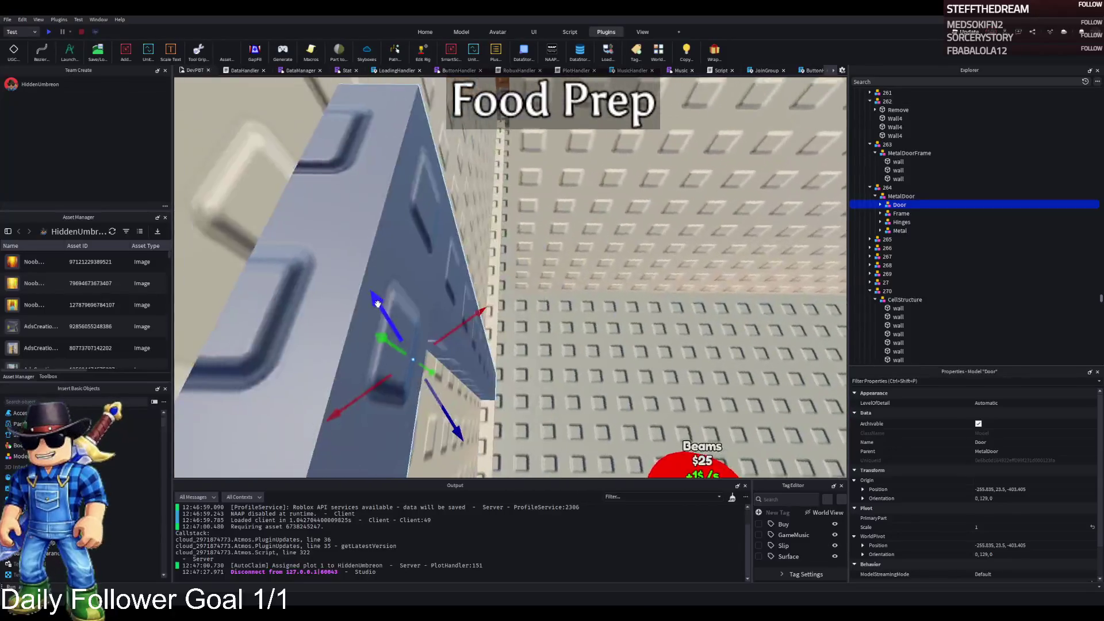
{"action": "mouse_move", "coordinate": [377, 304]}
{"action": "left_mouse_down"}
{"action": "mouse_move", "coordinate": [472, 256]}
{"action": "mouse_move", "coordinate": [493, 275]}
{"action": "left_mouse_up"}
{"action": "mouse_move", "coordinate": [569, 298]}
{"action": "left_mouse_down"}
{"action": "mouse_move", "coordinate": [410, 314]}
{"action": "mouse_move", "coordinate": [406, 301]}
{"action": "mouse_move", "coordinate": [453, 291]}
{"action": "mouse_move", "coordinate": [455, 310]}
{"action": "mouse_move", "coordinate": [423, 305]}
{"action": "mouse_move", "coordinate": [386, 248]}
{"action": "mouse_move", "coordinate": [361, 248]}
{"action": "mouse_move", "coordinate": [457, 283]}
{"action": "mouse_move", "coordinate": [261, 274]}
{"action": "left_mouse_up"}
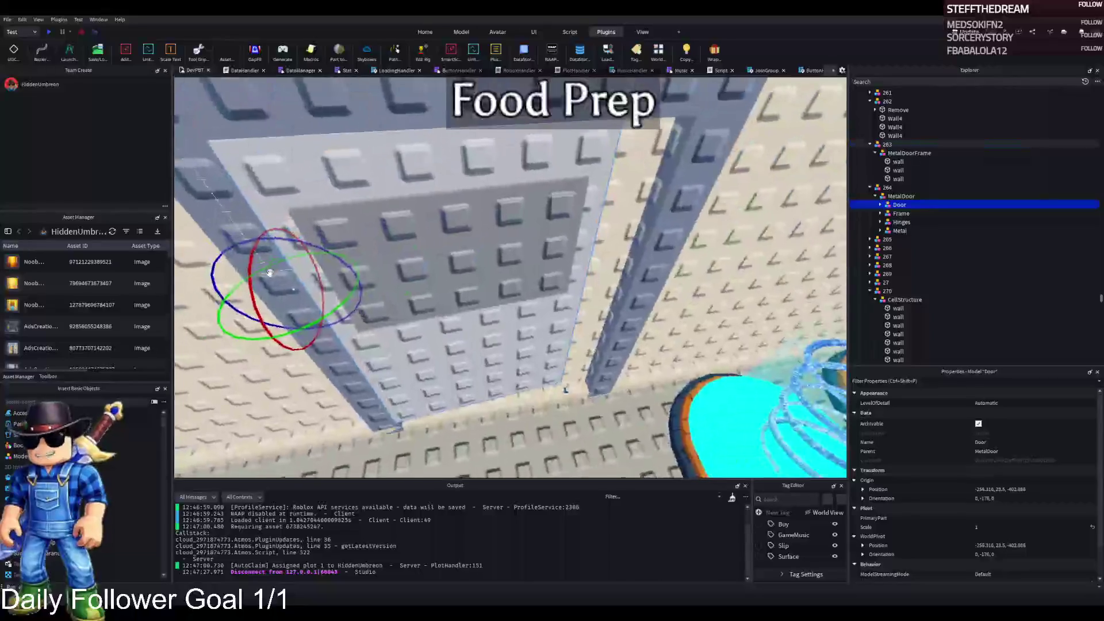
Step: Square the door, widening the Door1 panel from 6 to 7 and the dark plate to 5.9
{"action": "left_click_drag", "start_coordinate": [329, 300], "coordinate": [345, 308]}
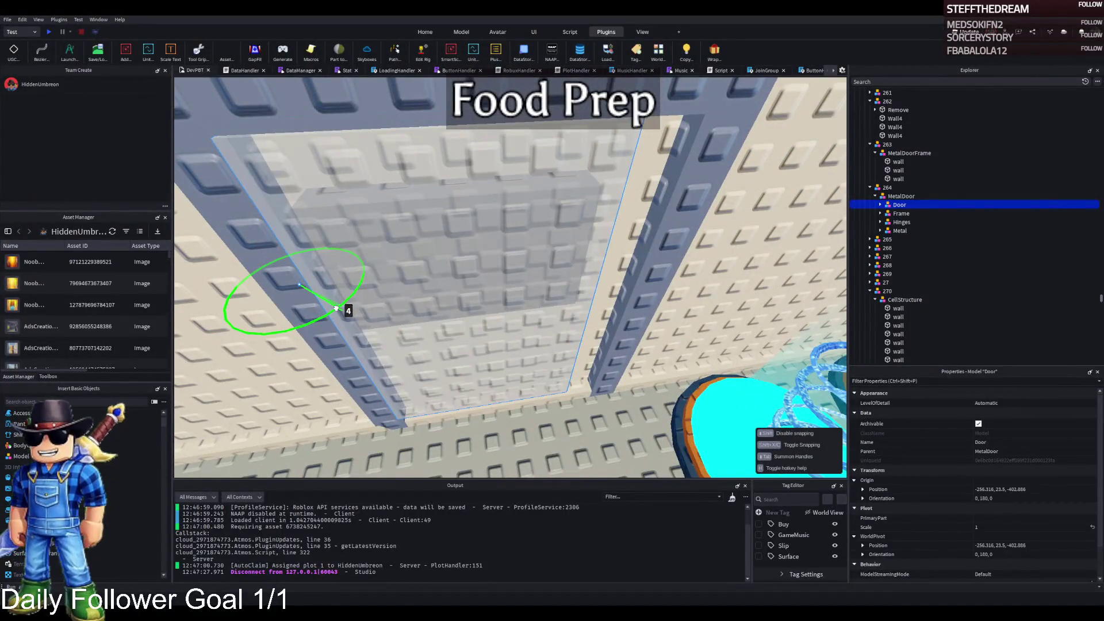
{"action": "left_click", "coordinate": [479, 267]}
{"action": "key", "text": "ctrl+3"}
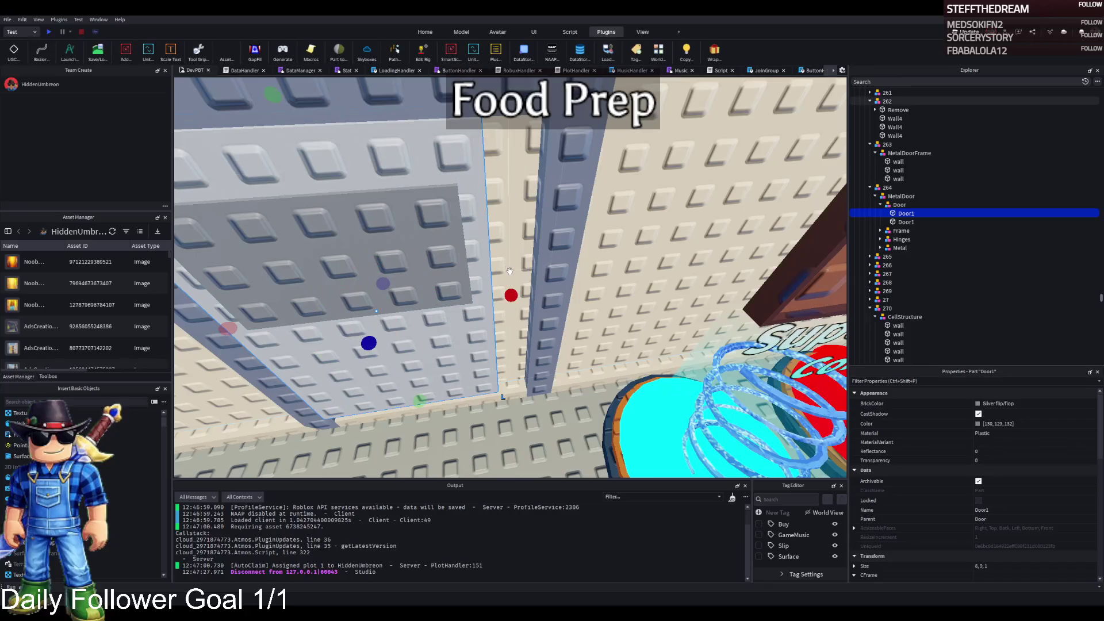
{"action": "left_click_drag", "start_coordinate": [455, 296], "coordinate": [493, 288]}
{"action": "left_click", "coordinate": [454, 242]}
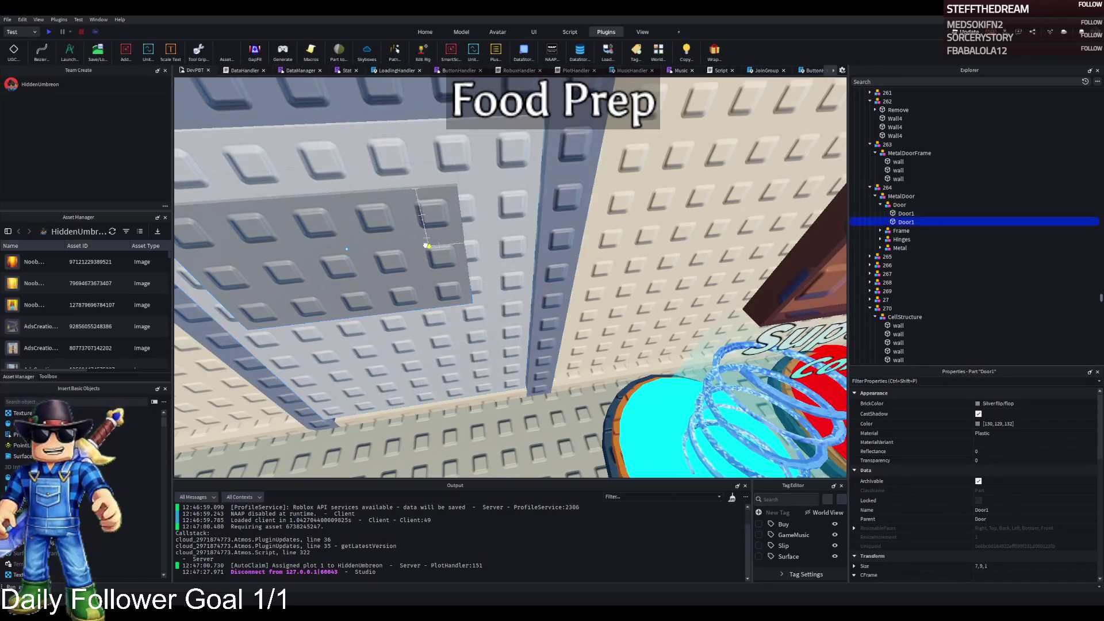
{"action": "left_click_drag", "start_coordinate": [482, 240], "coordinate": [529, 233]}
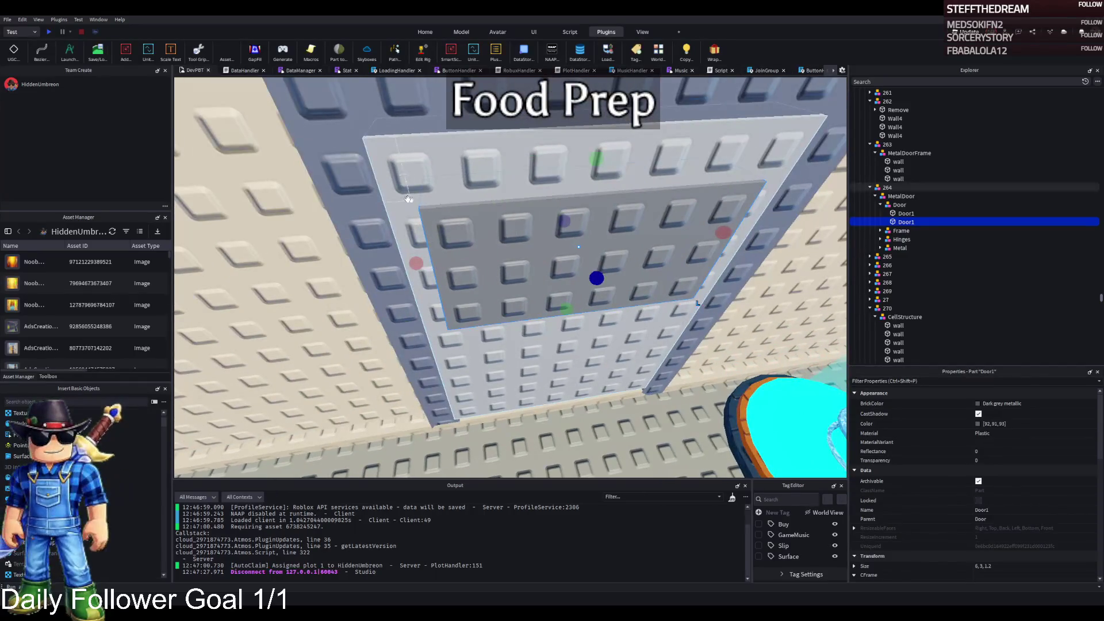
Step: Reselect the Door inside MetalDoor and nudge it into place within the opening
{"action": "left_click", "coordinate": [404, 195]}
{"action": "left_click", "coordinate": [885, 197]}
{"action": "left_click", "coordinate": [875, 197]}
{"action": "left_click", "coordinate": [875, 196]}
{"action": "left_click", "coordinate": [896, 205]}
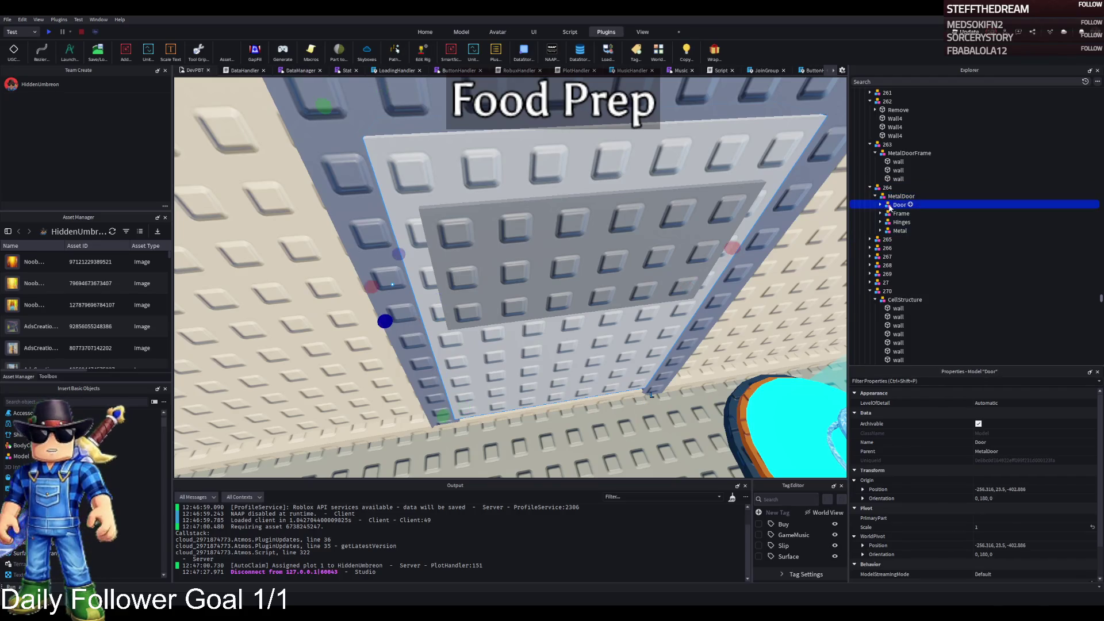
{"action": "key", "text": "d"}
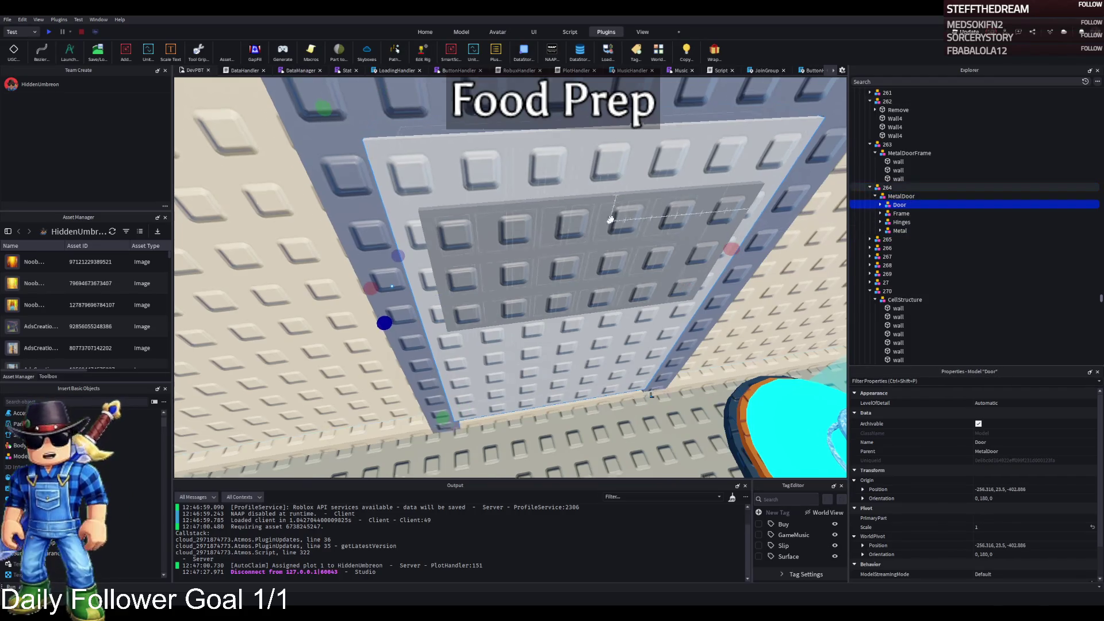
{"action": "key", "text": "ctrl+2"}
{"action": "mouse_move", "coordinate": [318, 229]}
{"action": "left_mouse_down"}
{"action": "mouse_move", "coordinate": [312, 209]}
{"action": "mouse_move", "coordinate": [317, 228]}
{"action": "left_mouse_up"}
{"action": "left_click_drag", "start_coordinate": [418, 308], "coordinate": [498, 262]}
{"action": "key", "text": "ctrl+4"}
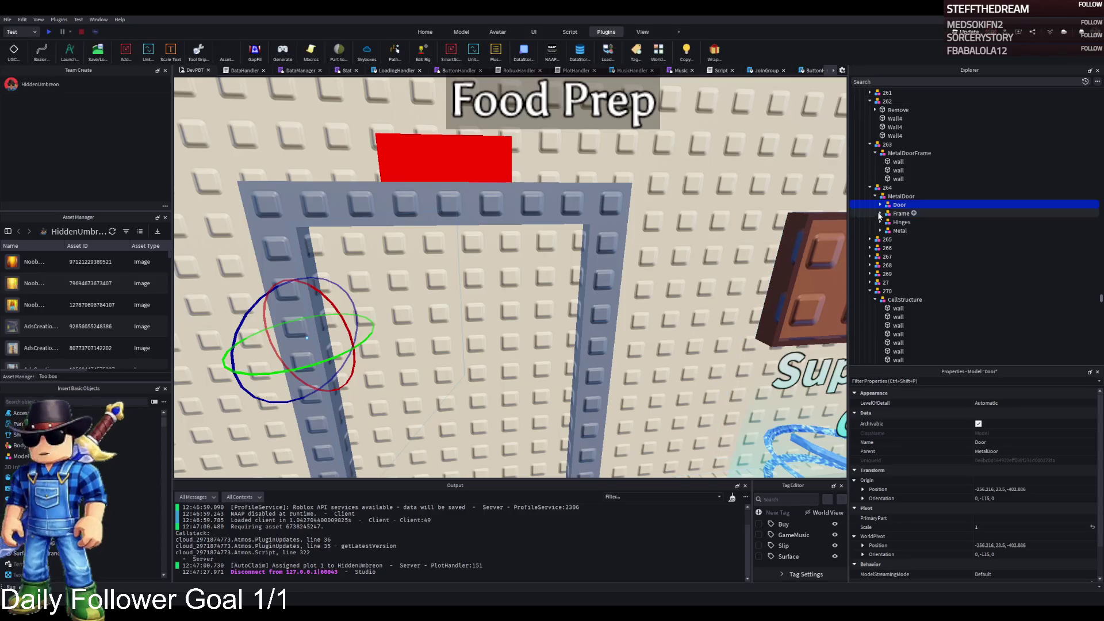
Step: Raise the whole MetalDoor model slightly
{"action": "left_click", "coordinate": [892, 196]}
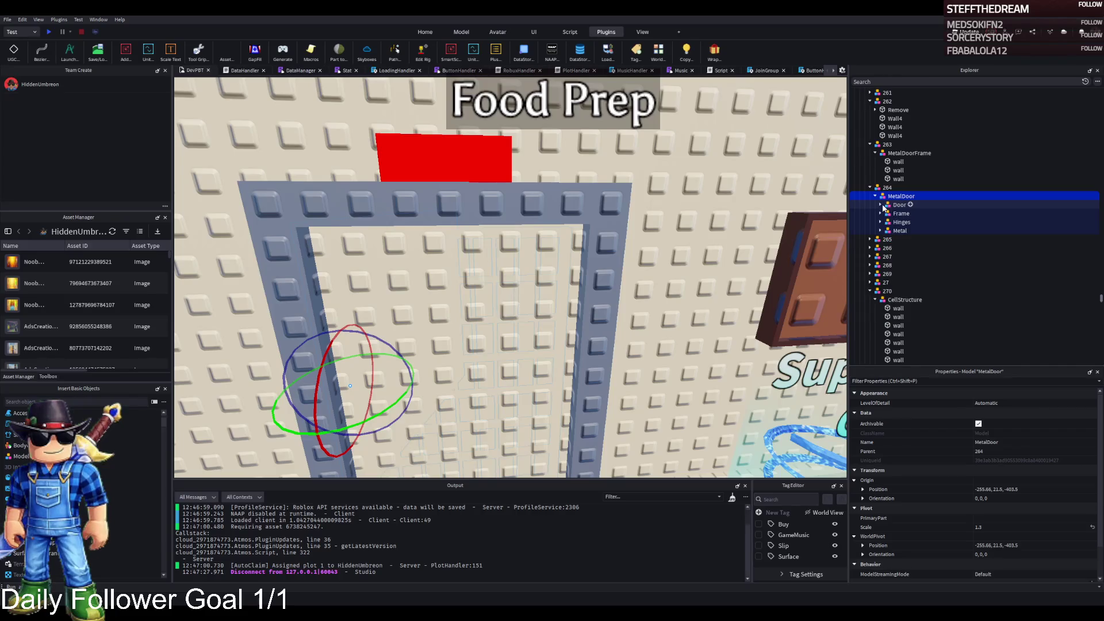
{"action": "left_click", "coordinate": [875, 196]}
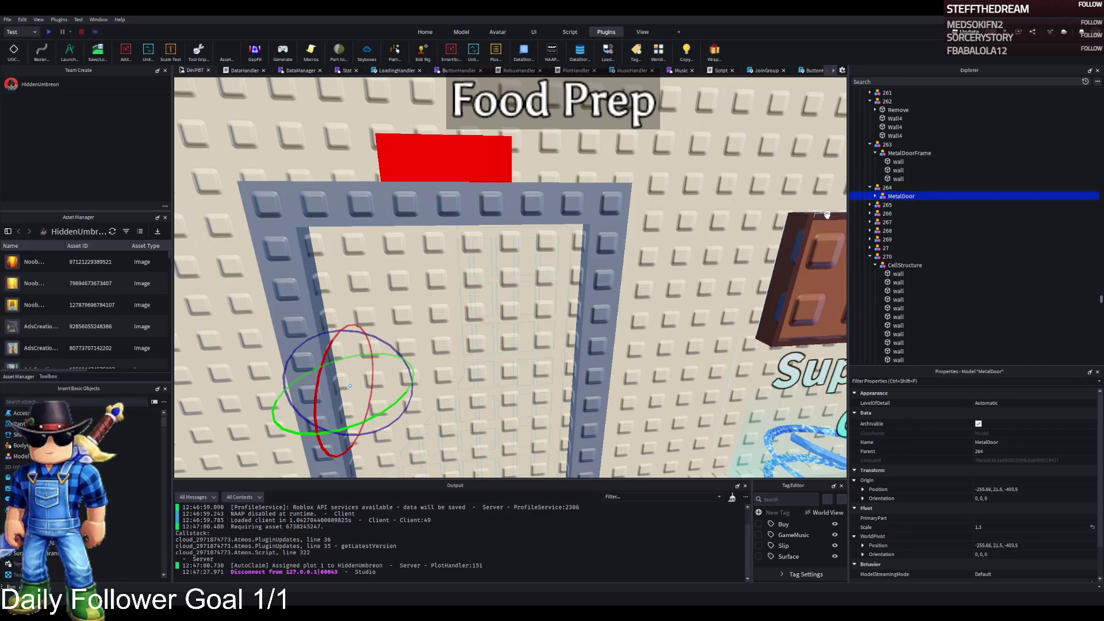
{"action": "key", "text": "ctrl+2"}
{"action": "mouse_move", "coordinate": [419, 253]}
{"action": "left_mouse_down"}
{"action": "mouse_move", "coordinate": [428, 262]}
{"action": "mouse_move", "coordinate": [406, 105]}
{"action": "mouse_move", "coordinate": [401, 334]}
{"action": "mouse_move", "coordinate": [481, 252]}
{"action": "mouse_move", "coordinate": [469, 239]}
{"action": "left_mouse_up"}
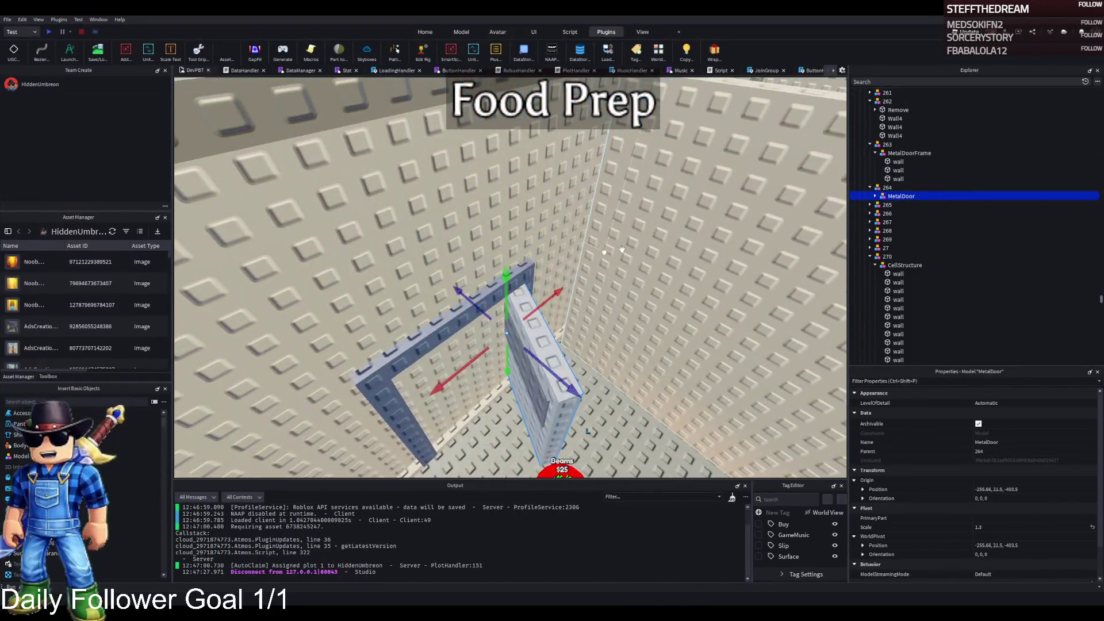
Step: Delete Frame, Hinges and Metal, move the Door under 264, and remove the empty MetalDoor
{"action": "left_click", "coordinate": [875, 196]}
{"action": "left_click", "coordinate": [899, 205]}
{"action": "left_click", "coordinate": [900, 214]}
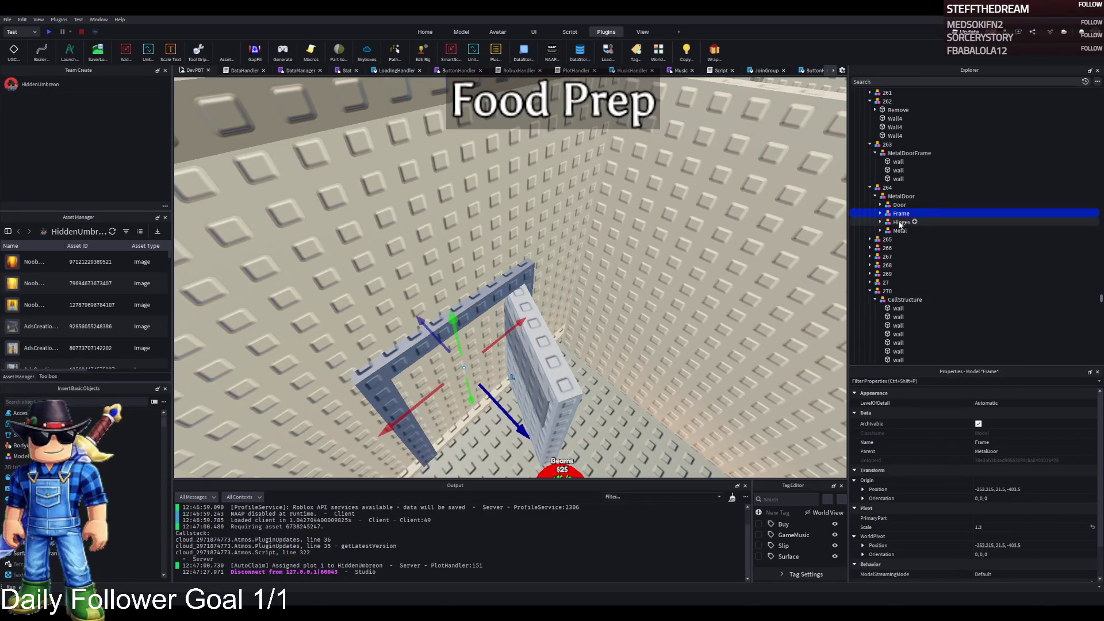
{"action": "left_click", "coordinate": [898, 231], "text": "shift"}
{"action": "key", "text": "Delete"}
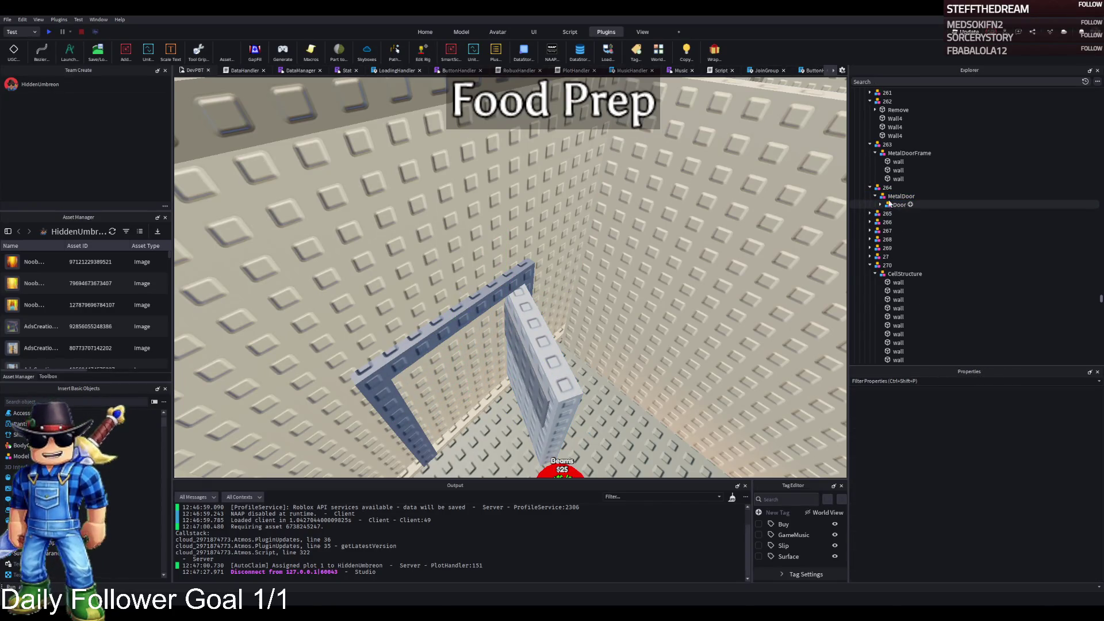
{"action": "left_click_drag", "start_coordinate": [889, 204], "coordinate": [888, 188]}
{"action": "left_click", "coordinate": [894, 205]}
{"action": "key", "text": "Delete"}
{"action": "left_click", "coordinate": [894, 196]}
{"action": "key", "text": "f"}
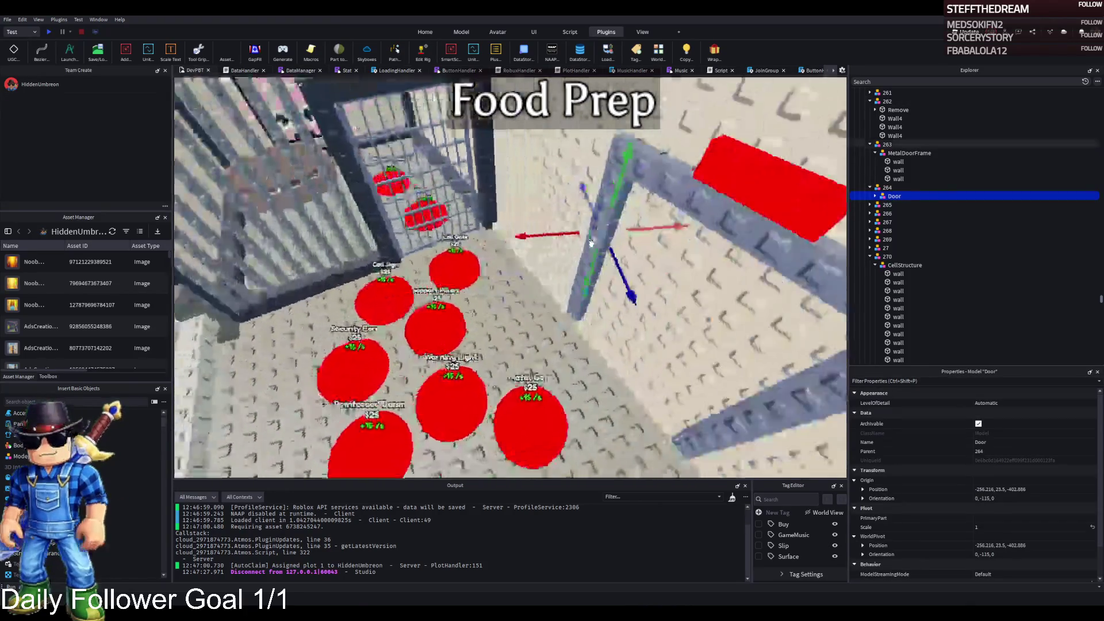
{"action": "key", "text": "s"}
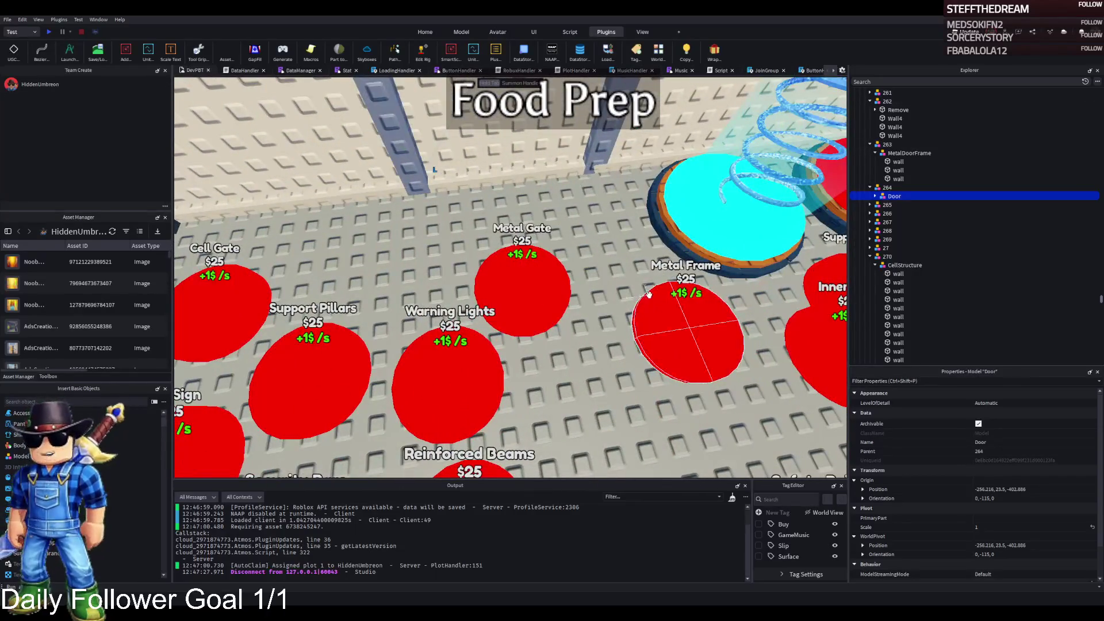
Step: Change the Item label on pad 264 from Metal Gate to 'Armored Door'
{"action": "left_click", "coordinate": [531, 292]}
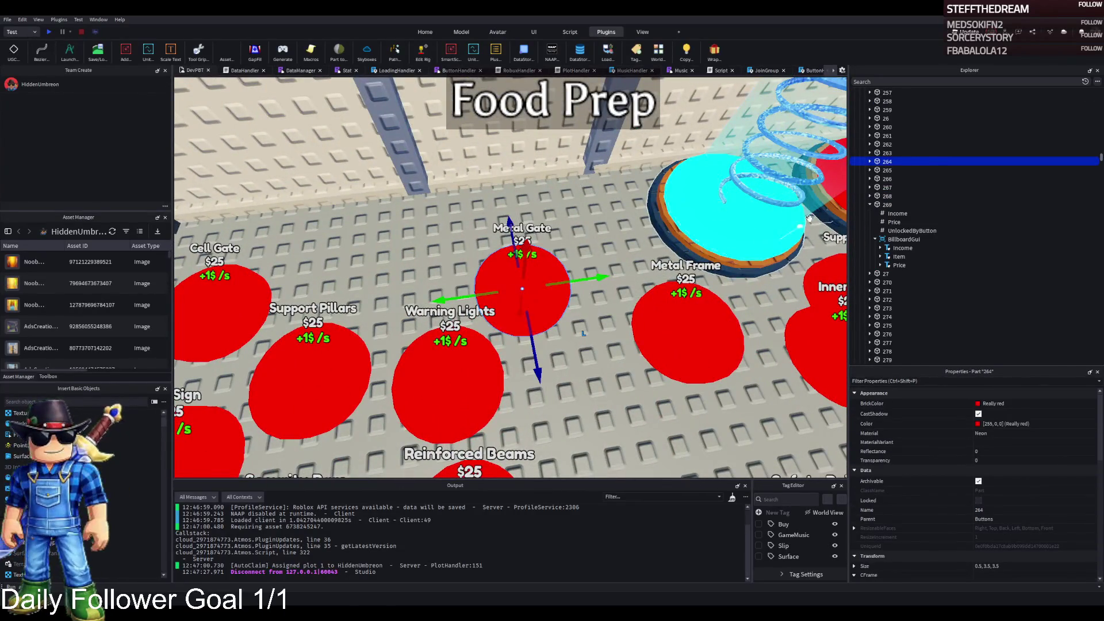
{"action": "left_click", "coordinate": [903, 196]}
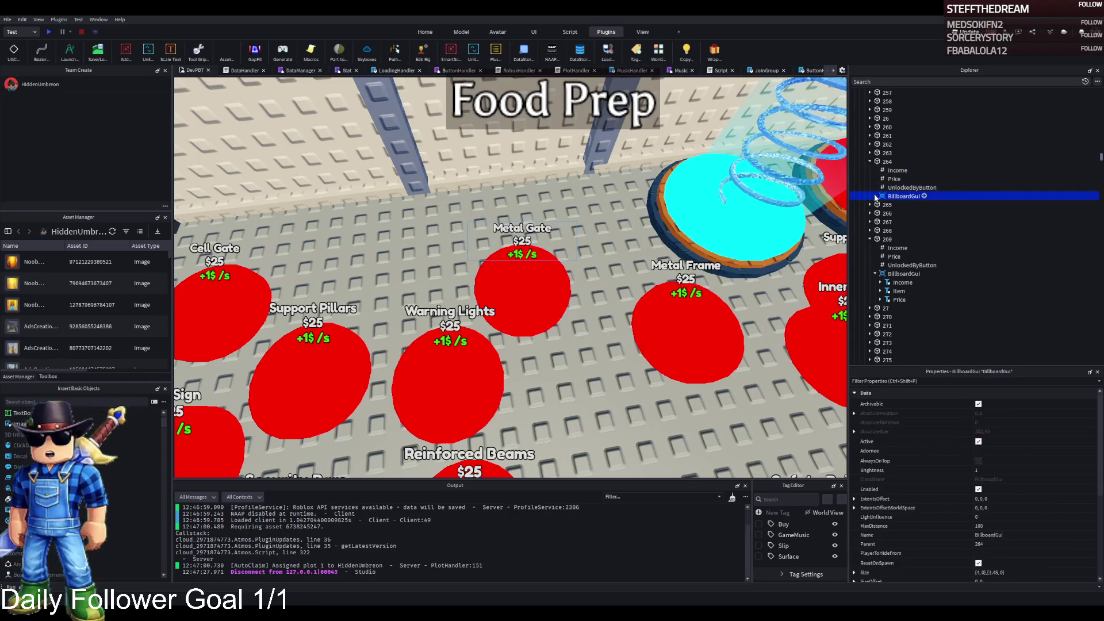
{"action": "left_click", "coordinate": [875, 197]}
{"action": "left_click", "coordinate": [898, 213]}
{"action": "scroll", "coordinate": [1026, 444], "scroll_direction": "down", "scroll_amount": 15}
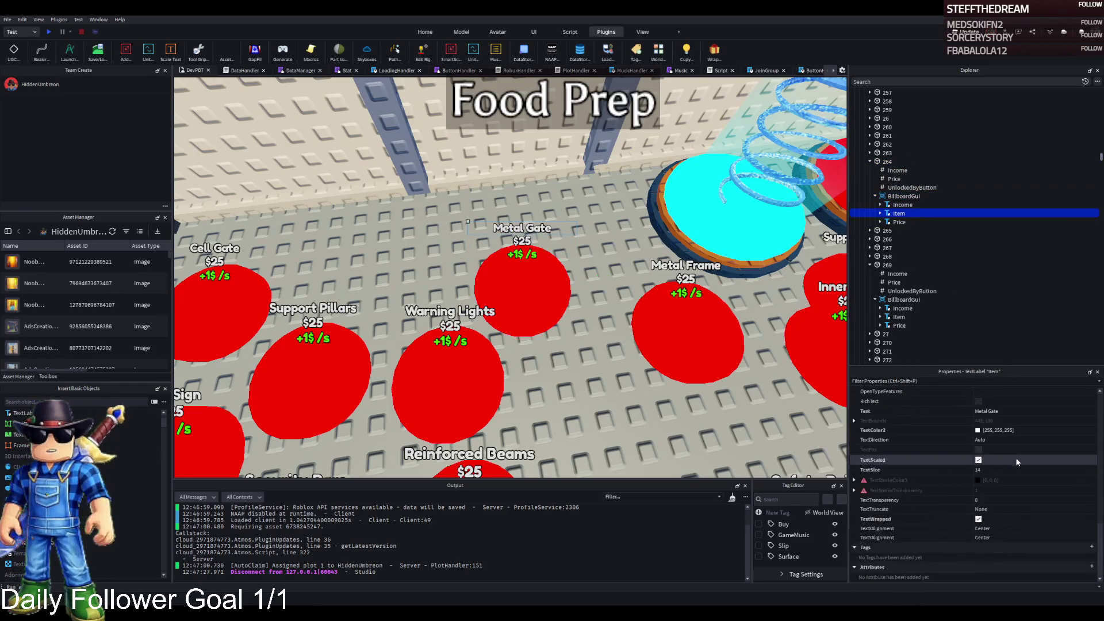
{"action": "left_click", "coordinate": [1019, 412]}
{"action": "type", "text": "Armo"}
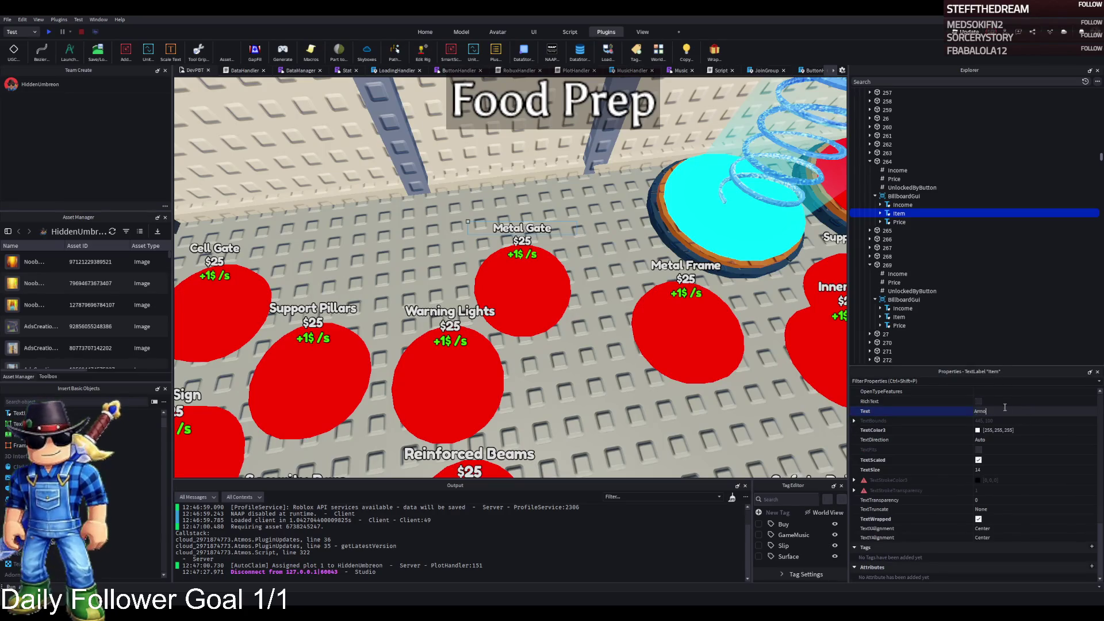
{"action": "type", "text": "red Door"}
{"action": "key", "text": "Return"}
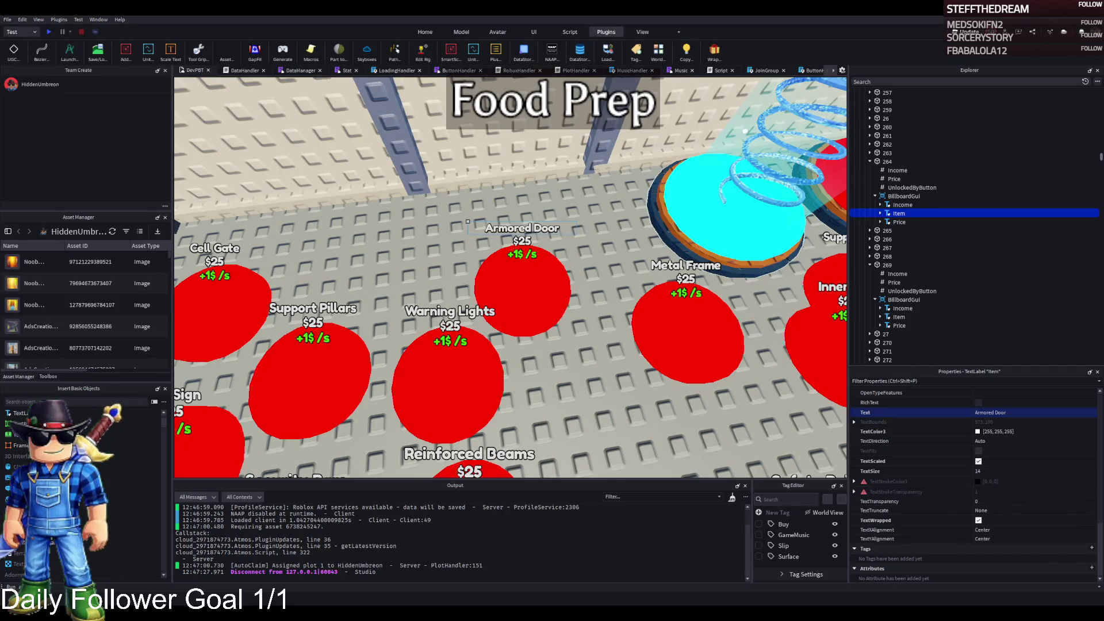
Step: Move the TemplatePlot folder from Workspace into ReplicatedStorage and start a playtest
{"action": "left_click", "coordinate": [889, 152]}
{"action": "left_click_drag", "start_coordinate": [890, 152], "coordinate": [891, 231]}
{"action": "key", "text": "F5"}
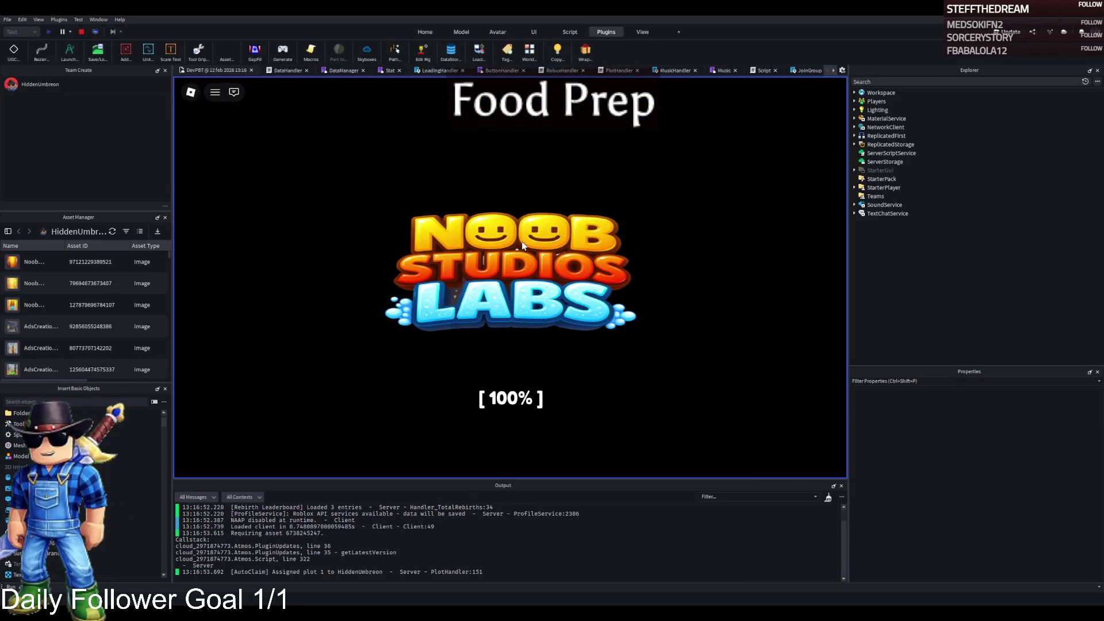
Step: Walk the character through the plot gate and cells, up to the coloured pads and high security corridor
{"action": "key", "text": "w"}
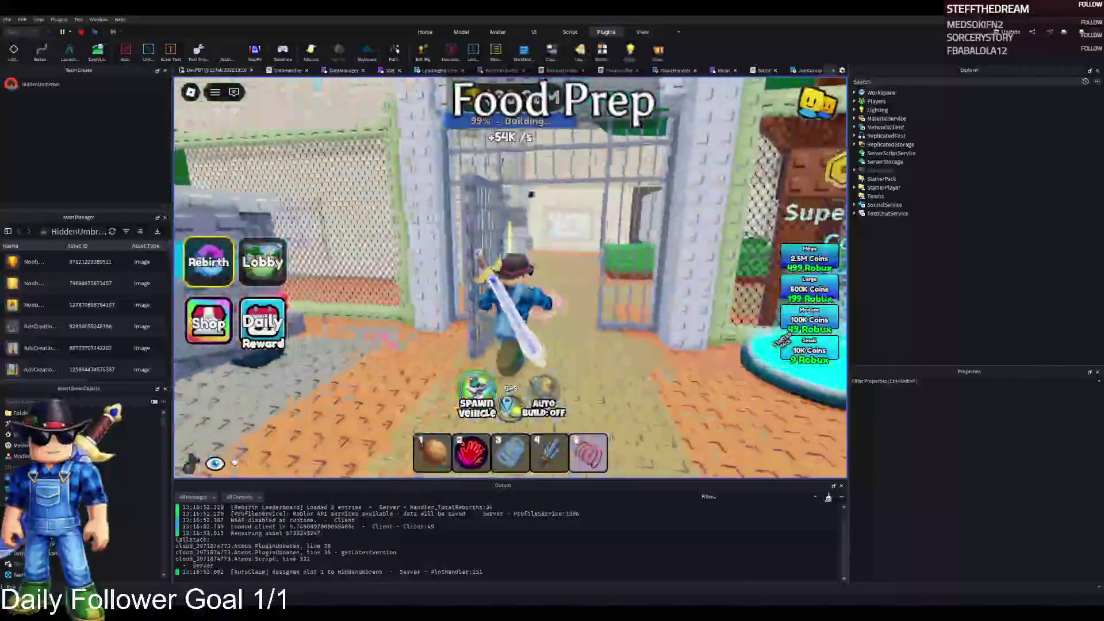
{"action": "key", "text": "w"}
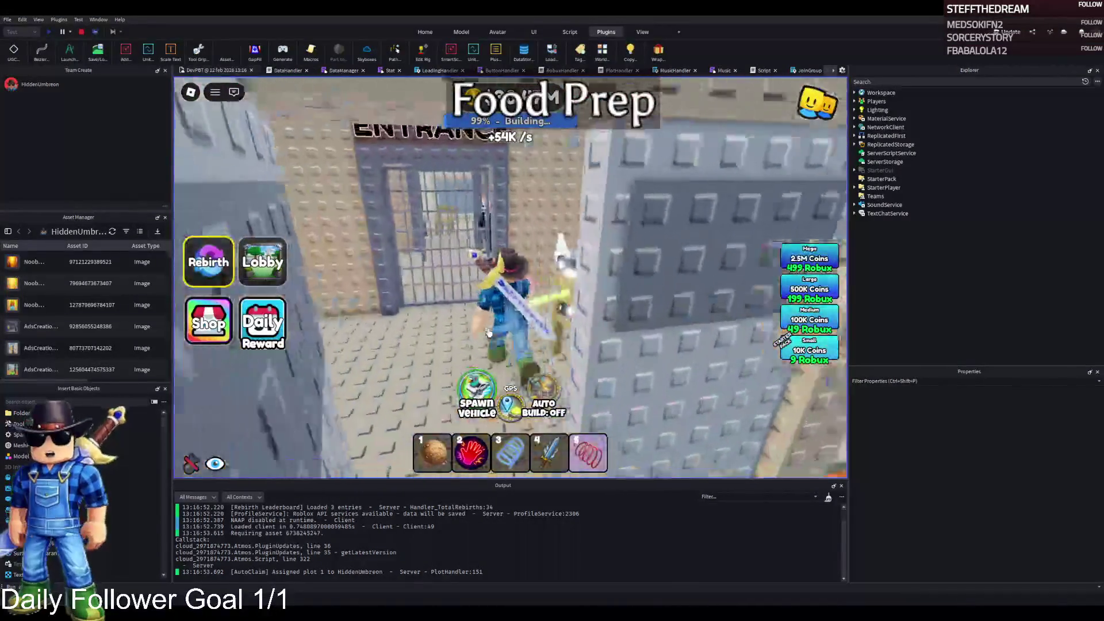
{"action": "key", "text": "w"}
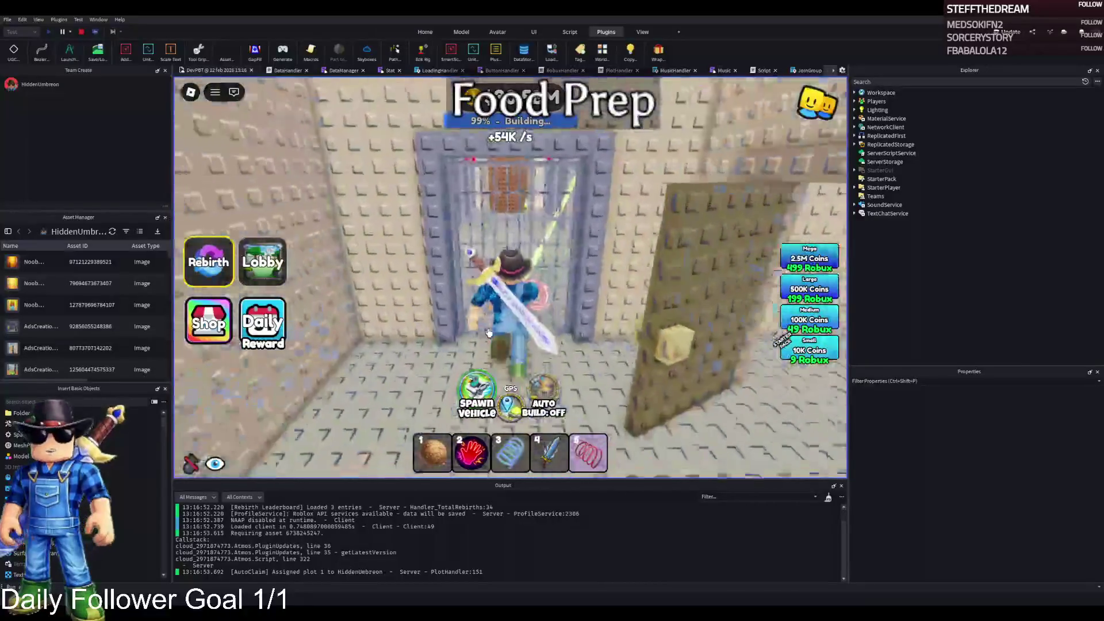
{"action": "key", "text": "w"}
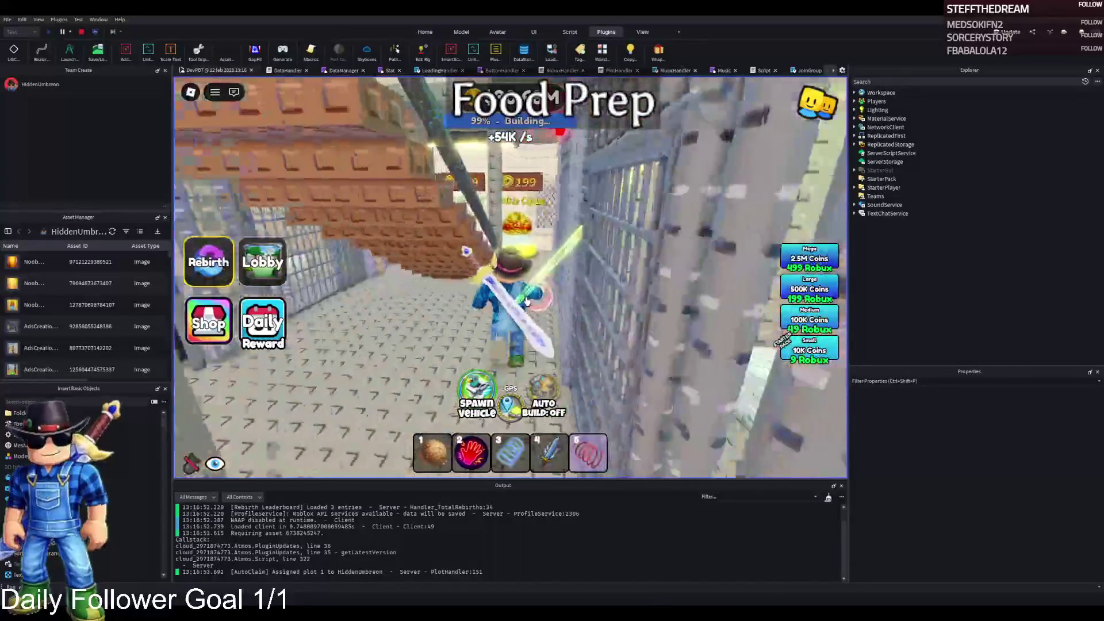
{"action": "key", "text": "w"}
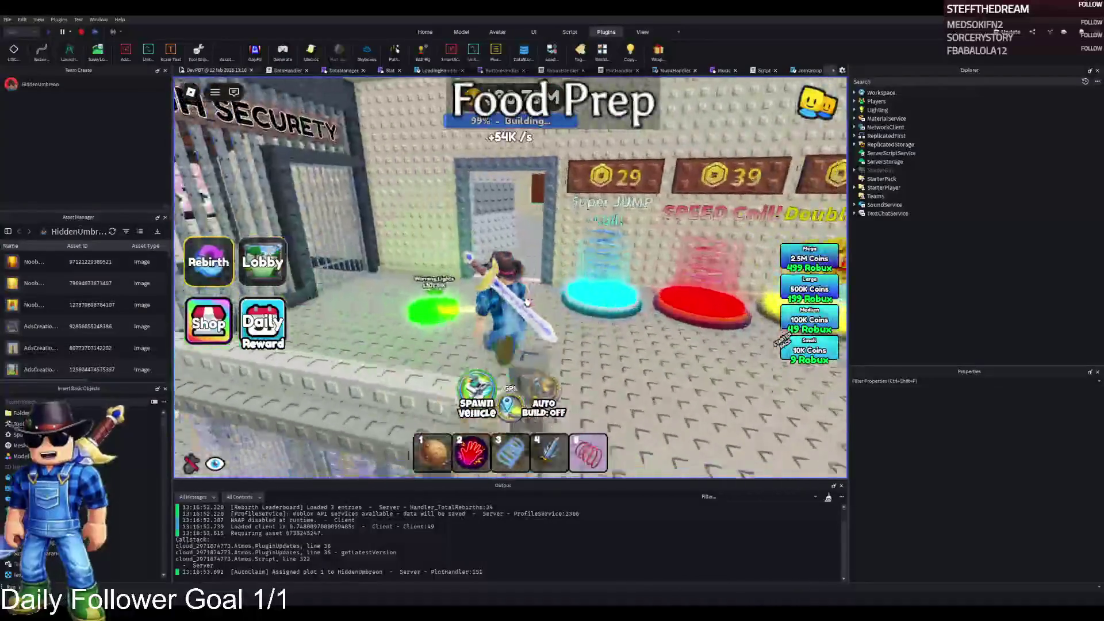
{"action": "key", "text": "w"}
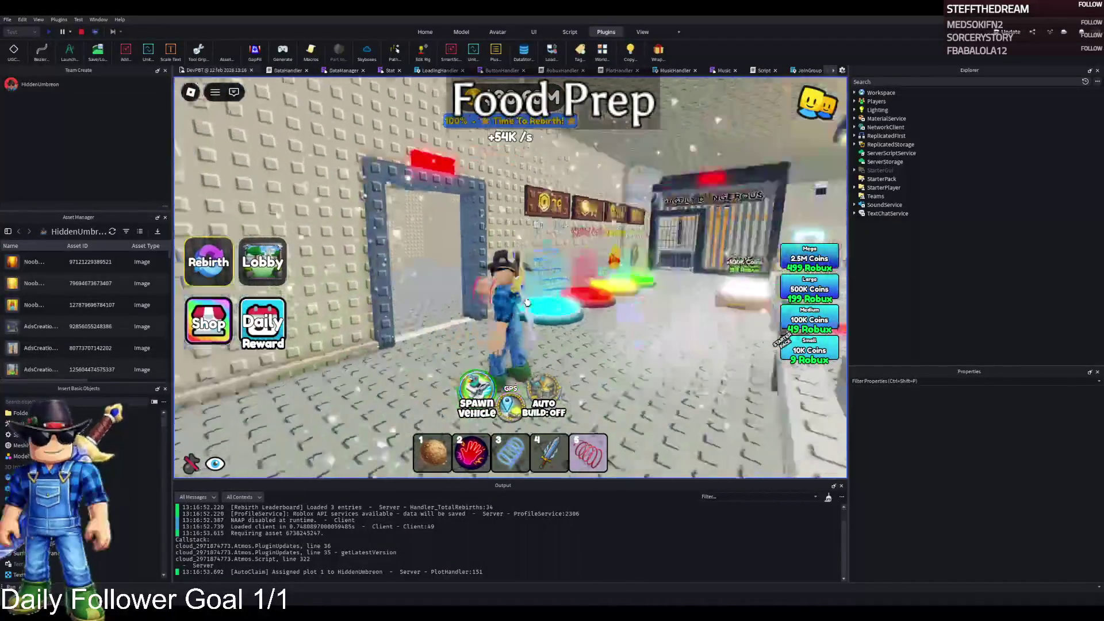
Step: Equip the red coil, run along the walled corridor toward its doorway, then stop the playtest
{"action": "key", "text": "5"}
{"action": "key", "text": "w"}
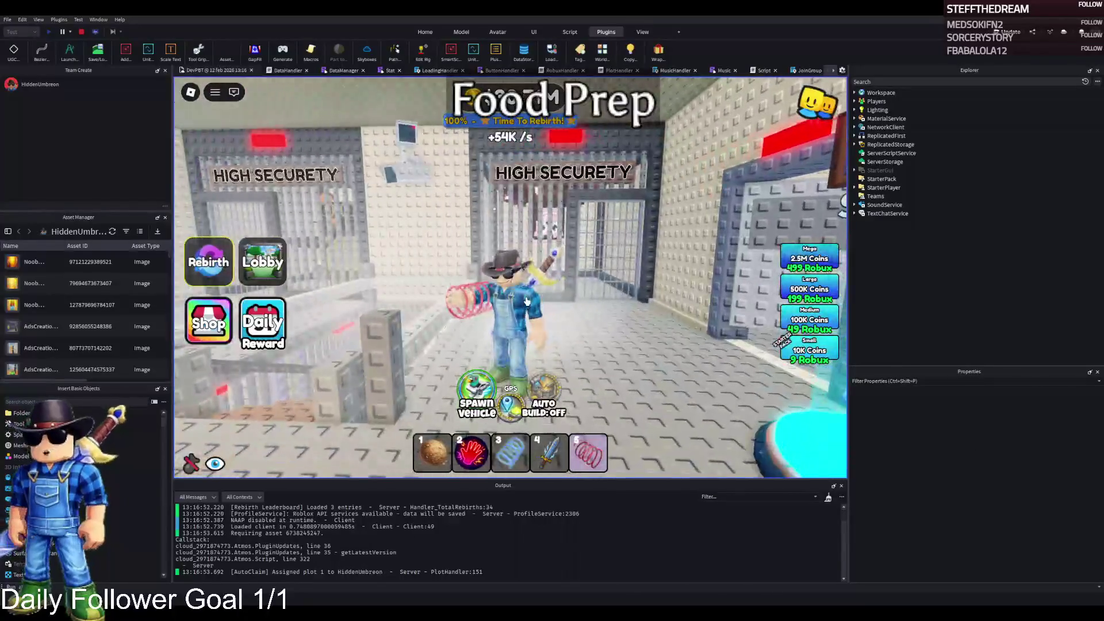
{"action": "key", "text": "w"}
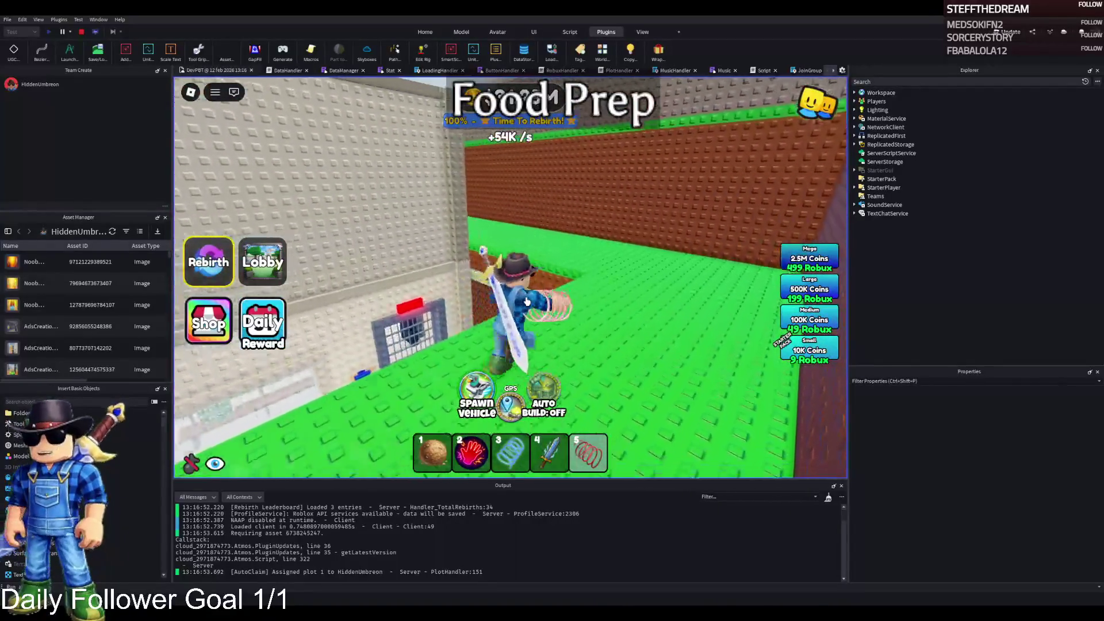
{"action": "key", "text": "a"}
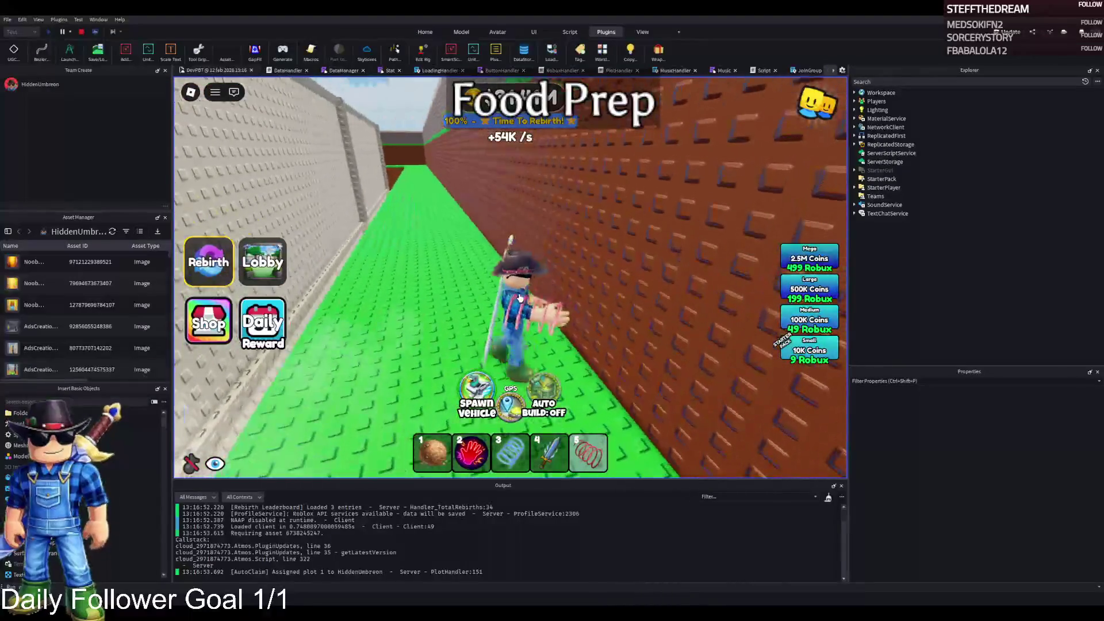
{"action": "key", "text": "d"}
{"action": "key", "text": "s"}
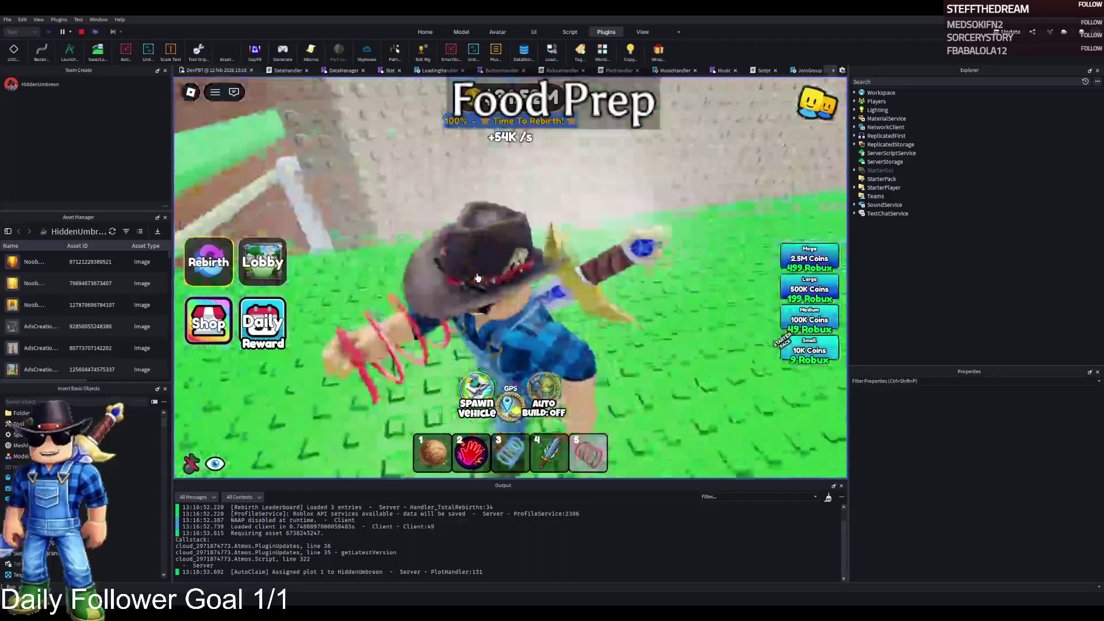
{"action": "key", "text": "s"}
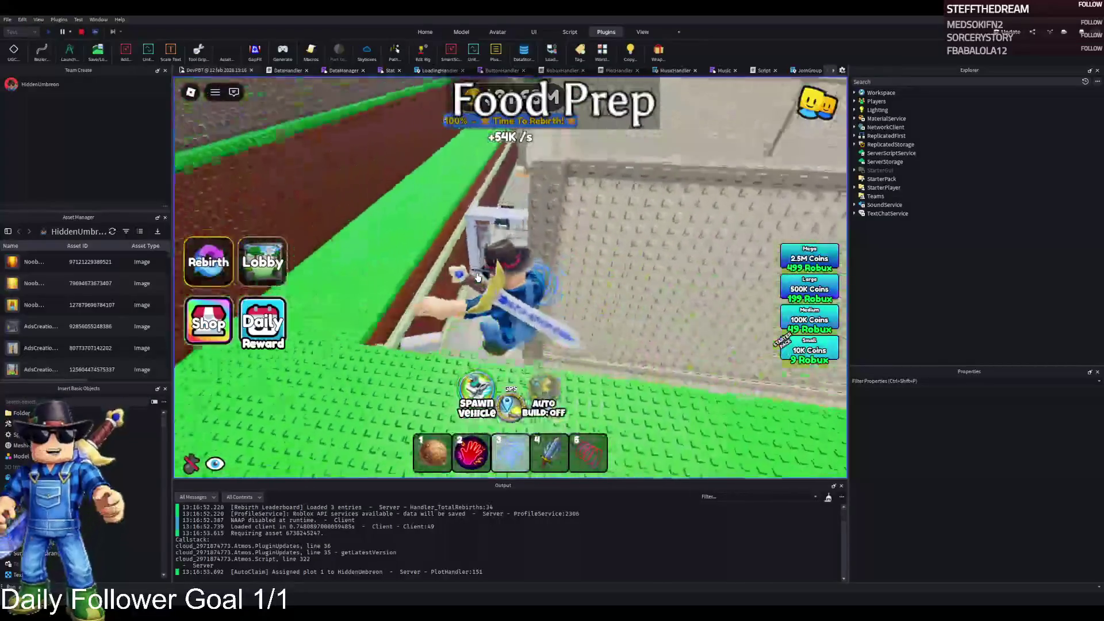
{"action": "key", "text": "w"}
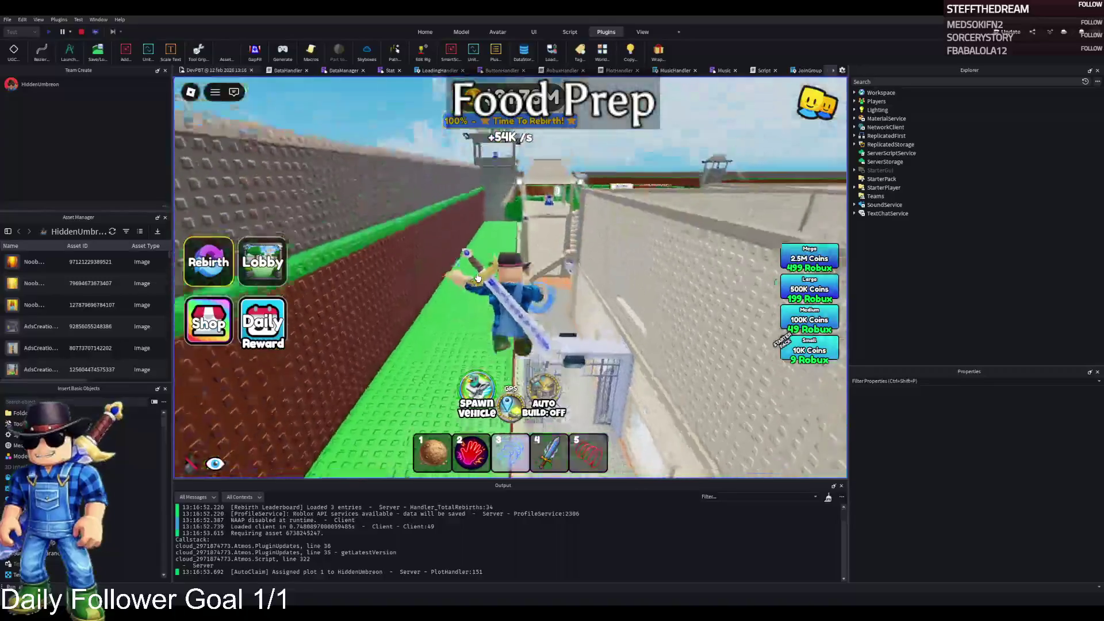
{"action": "key", "text": "w"}
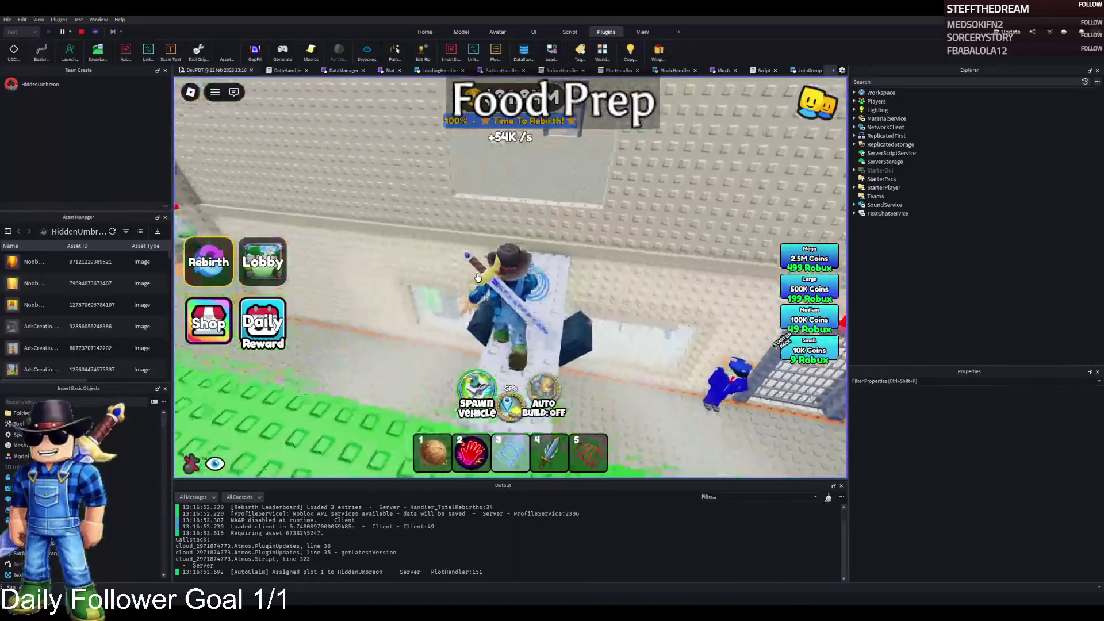
{"action": "key", "text": "w"}
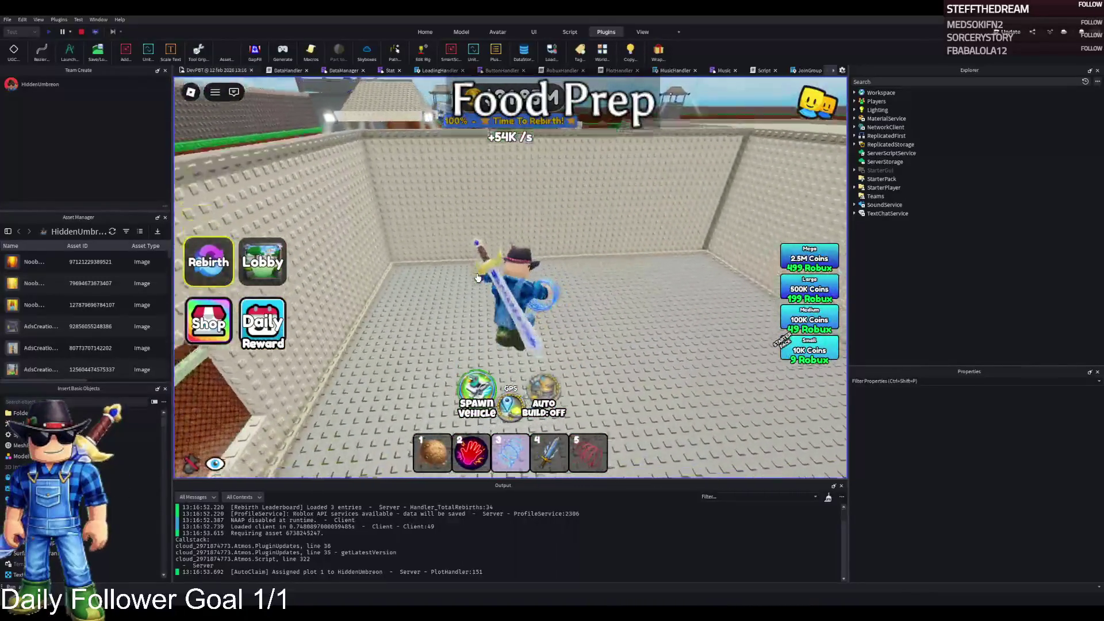
{"action": "left_click", "coordinate": [96, 34]}
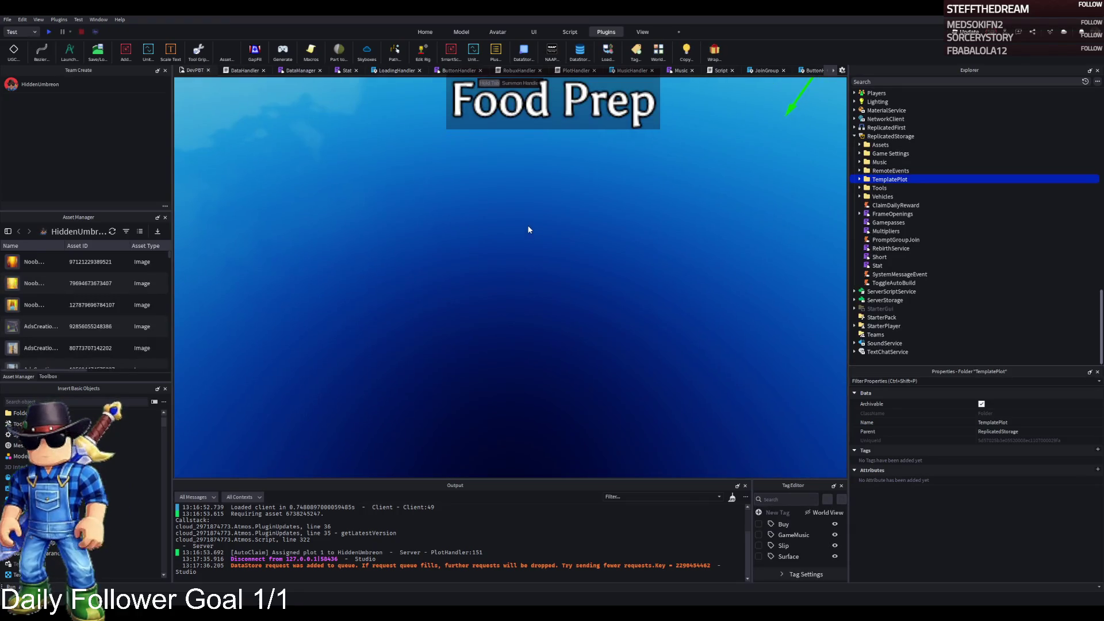
Step: Cut and paste TemplatePlot to move it back into Workspace
{"action": "key", "text": "ctrl+x"}
{"action": "key", "text": "ctrl+v"}
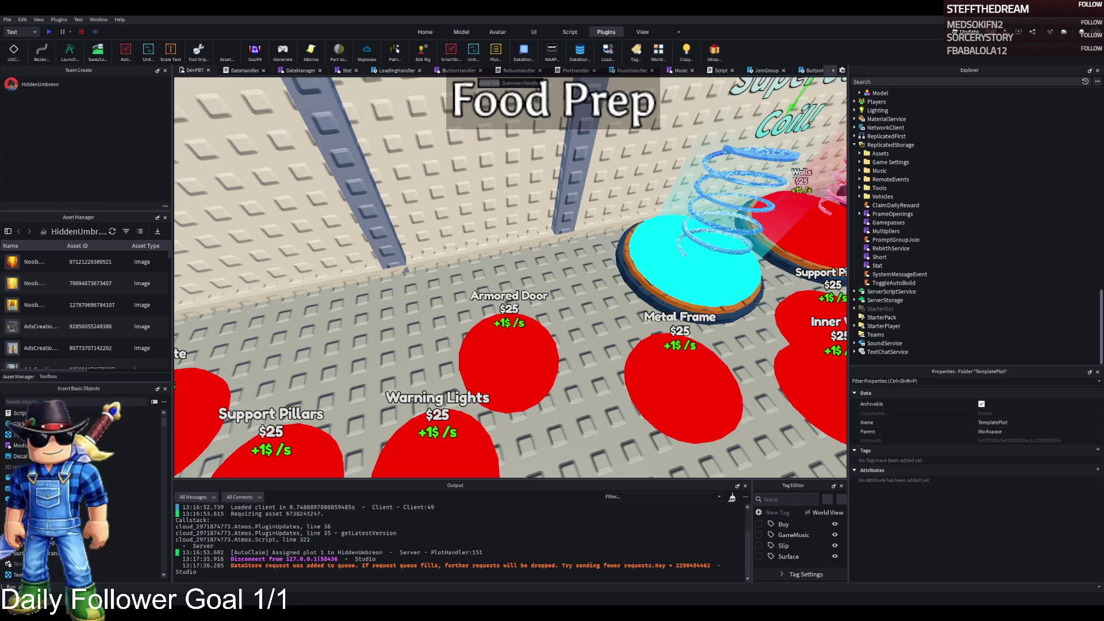
Step: Pull the editor camera back for an overview of the plot's buy pads
{"action": "key", "text": "s"}
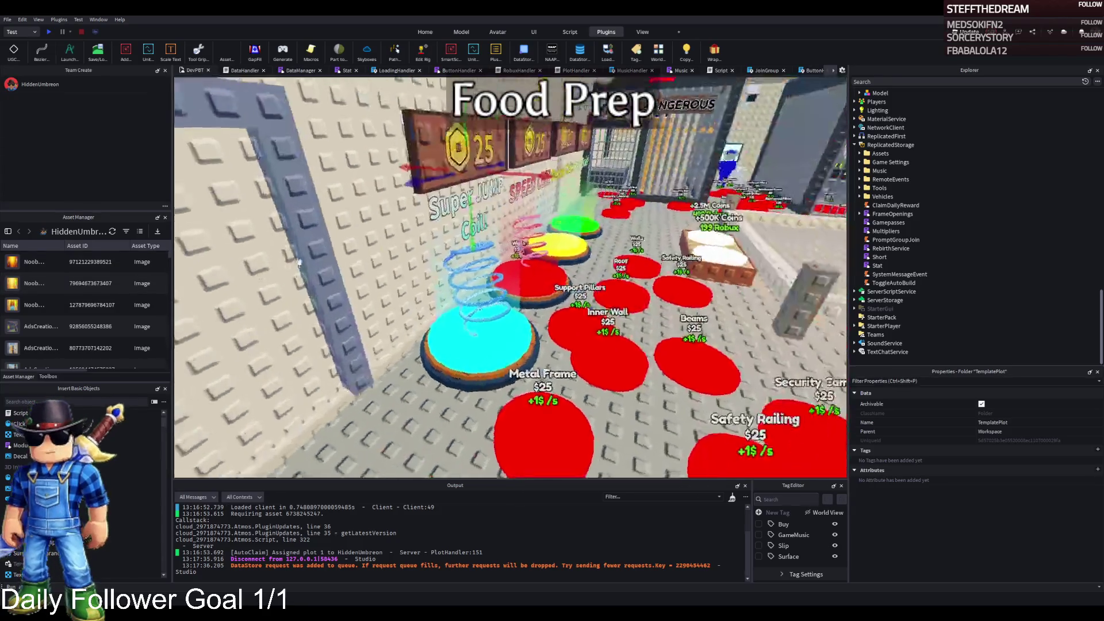
{"action": "key", "text": "s"}
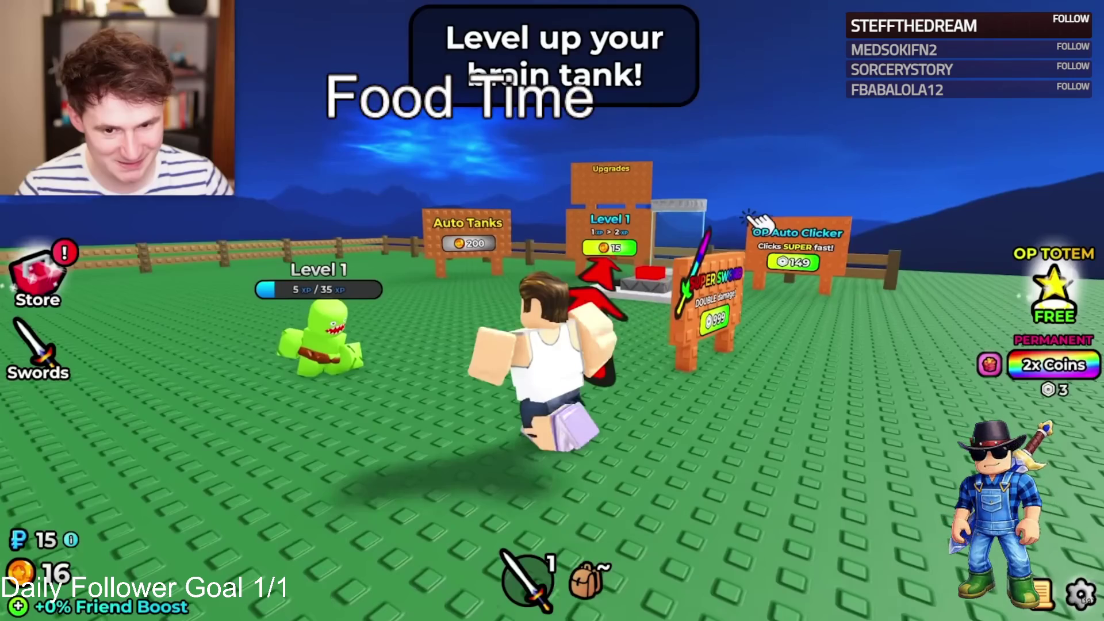
Step: Pause and resume the 'Upgrading EVERY ZOMBIE in Fight Your Zombie' reference video
{"action": "left_click", "coordinate": [201, 499]}
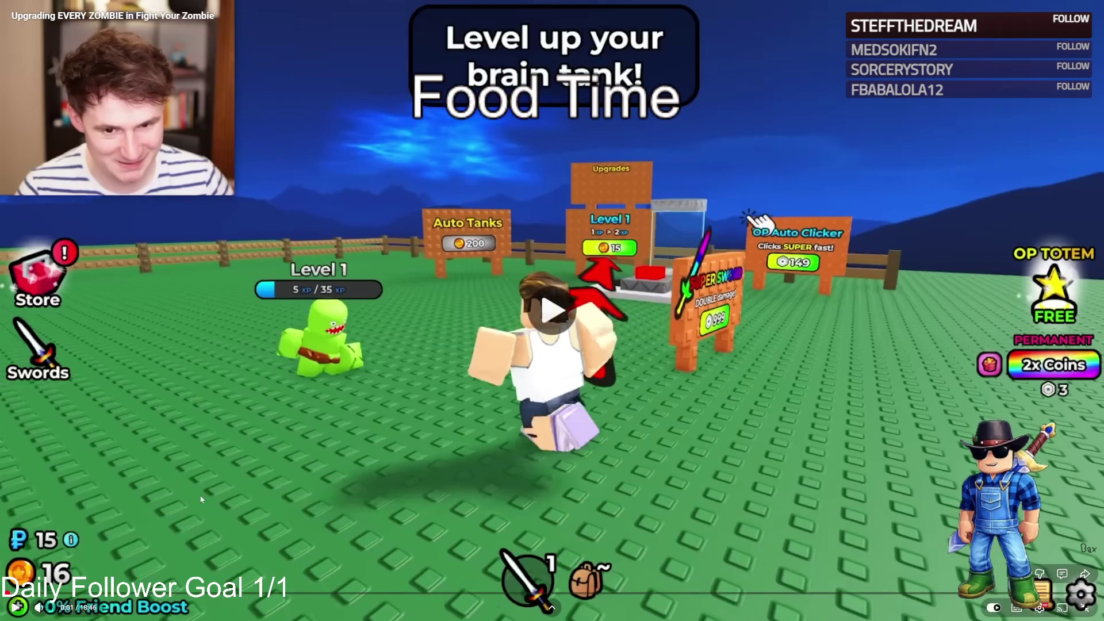
{"action": "left_click", "coordinate": [202, 499]}
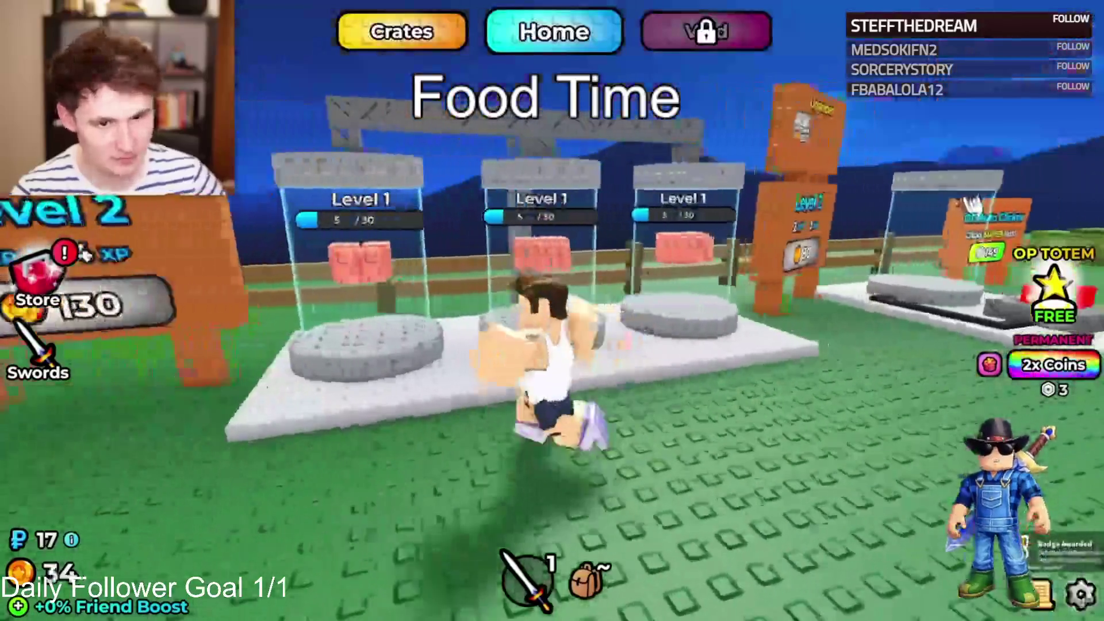
{"action": "key", "text": "d"}
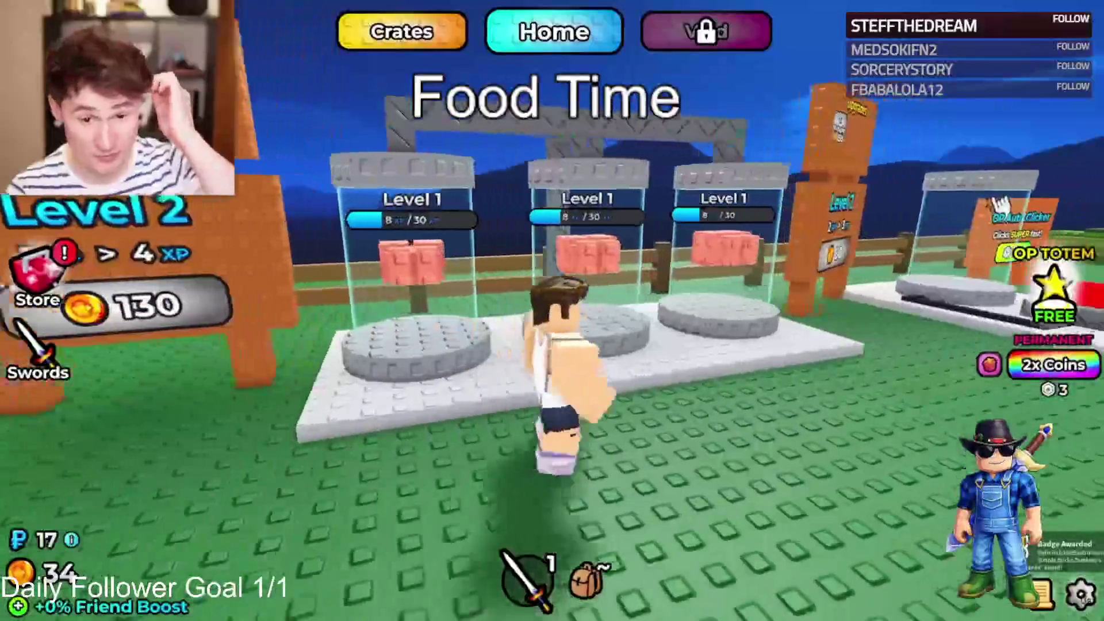
{"action": "key", "text": "w"}
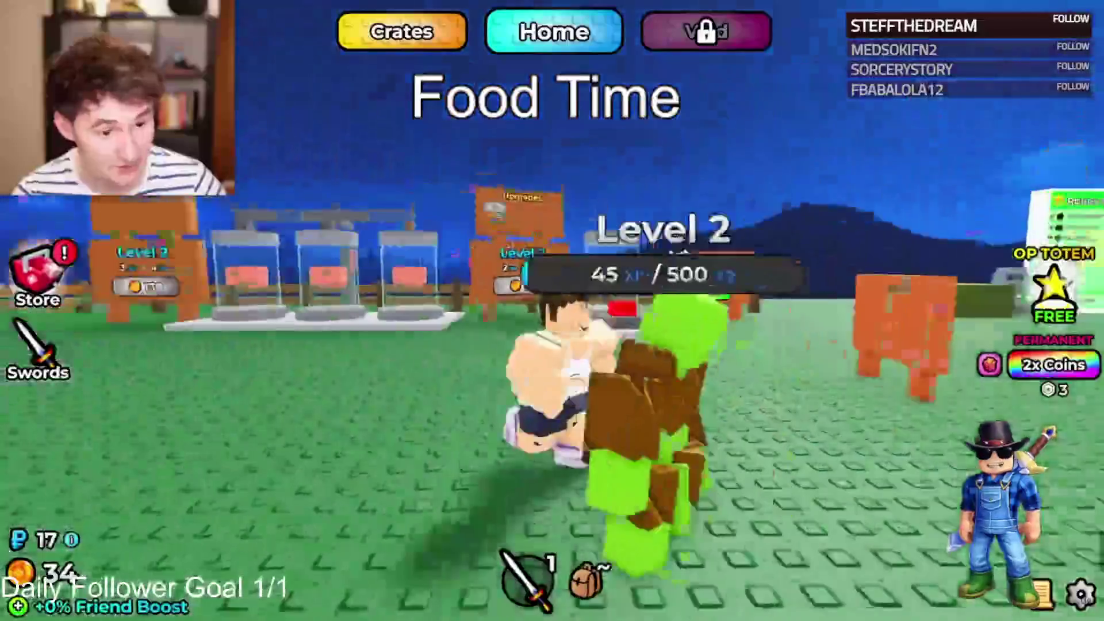
{"action": "key", "text": "w"}
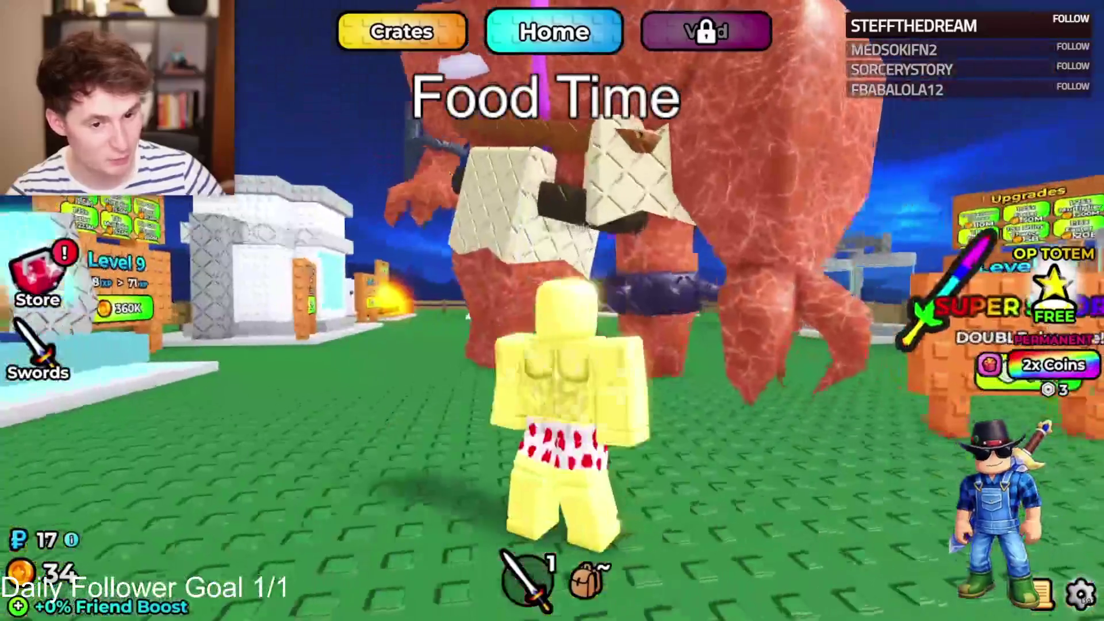
{"action": "key", "text": "s"}
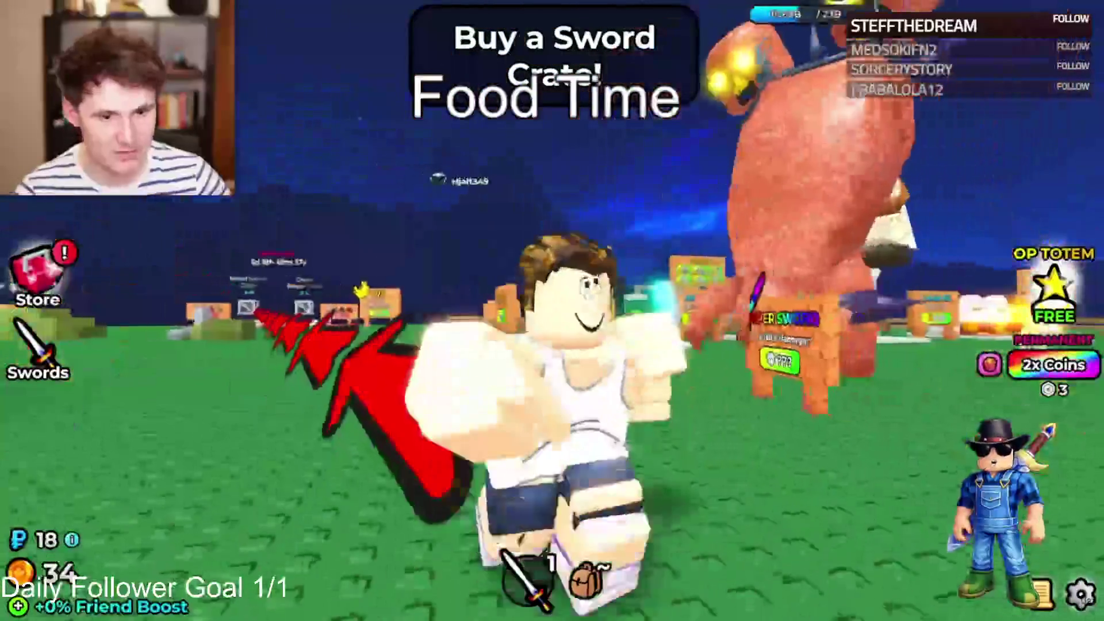
{"action": "key", "text": "w"}
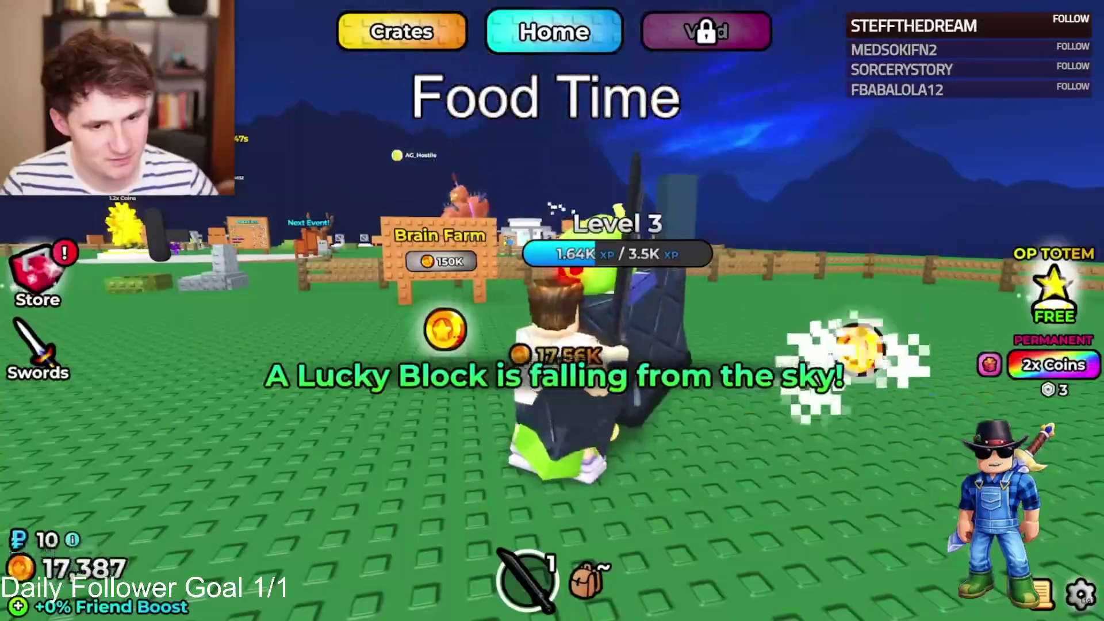
{"action": "key", "text": "w"}
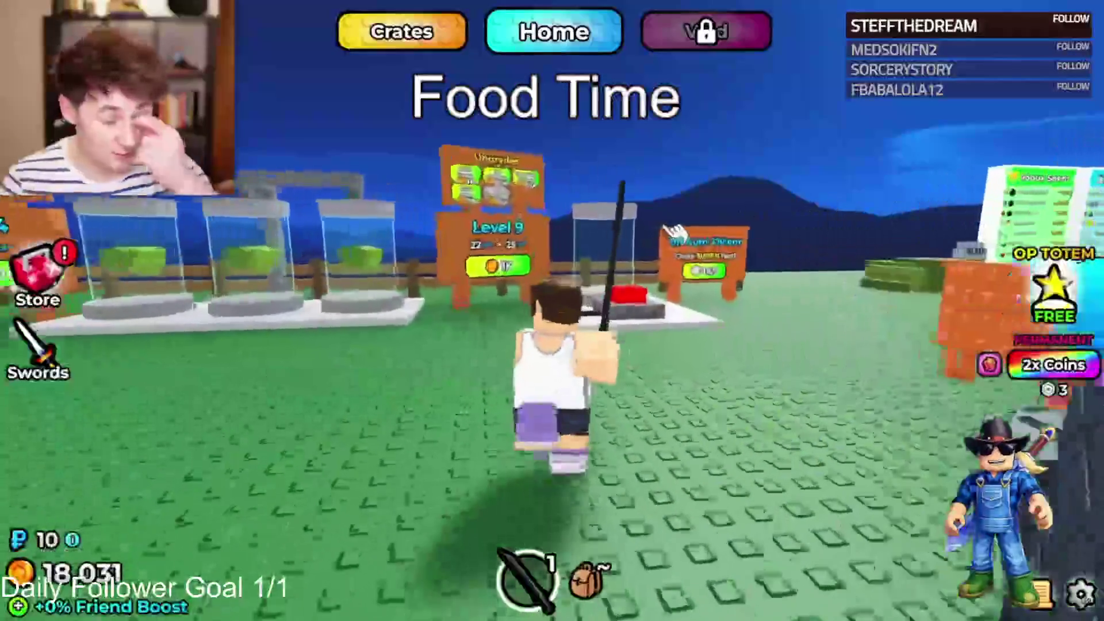
{"action": "key", "text": "w"}
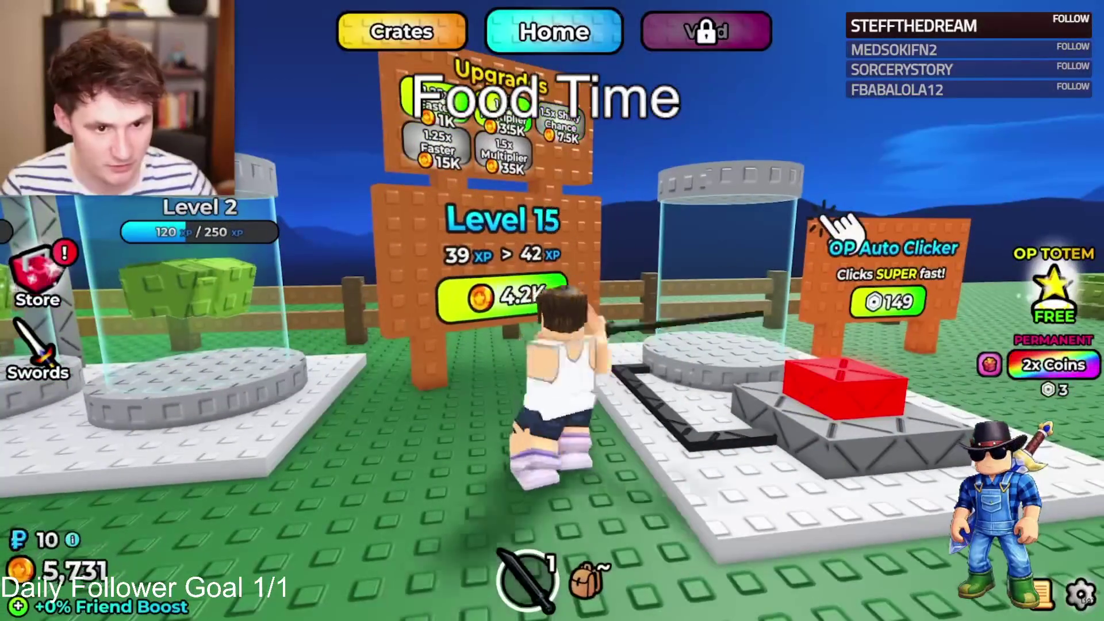
{"action": "key", "text": "w"}
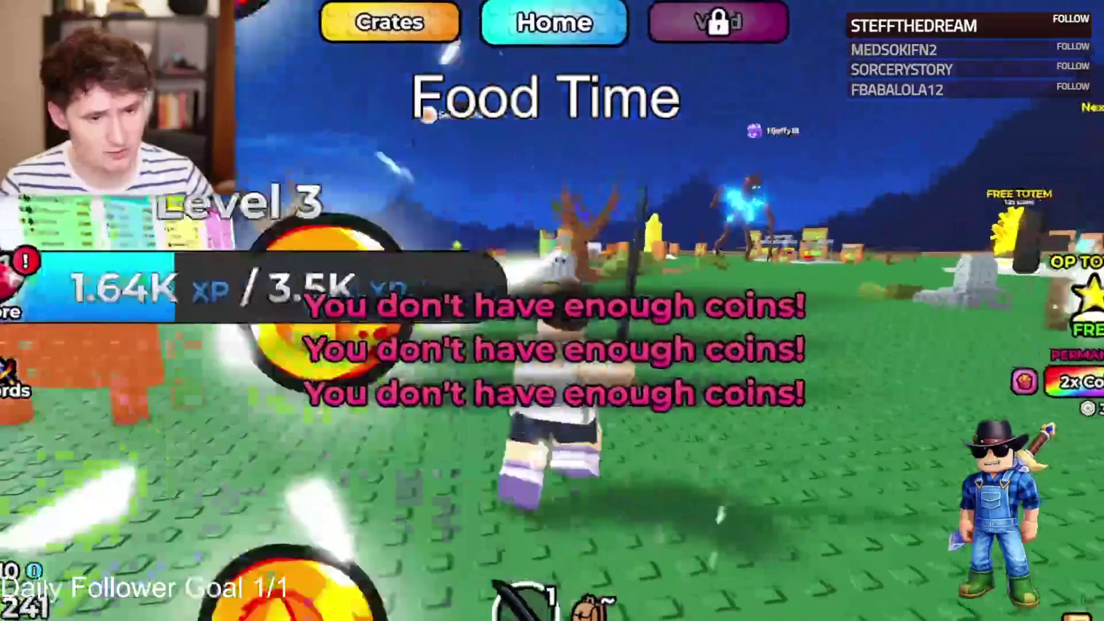
{"action": "key", "text": "w"}
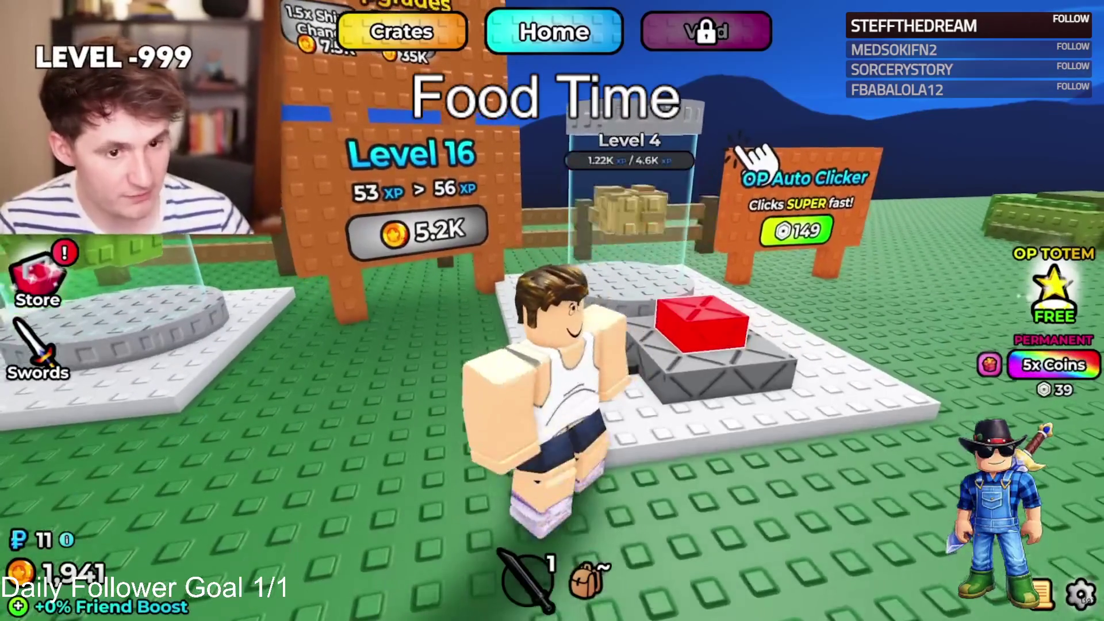
{"action": "key", "text": "w"}
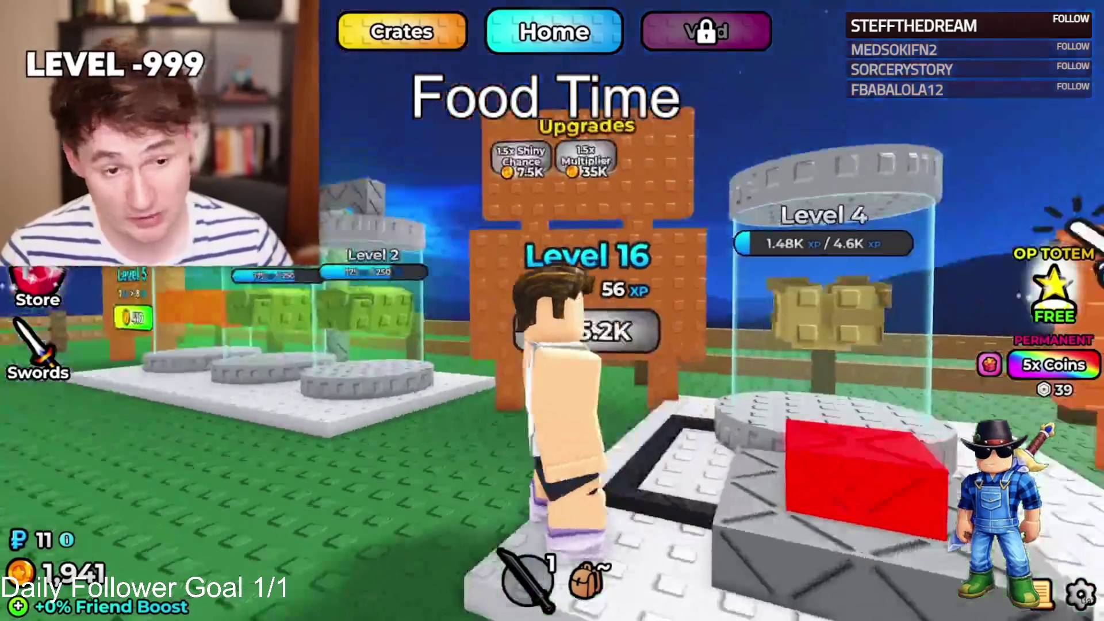
{"action": "key", "text": "w"}
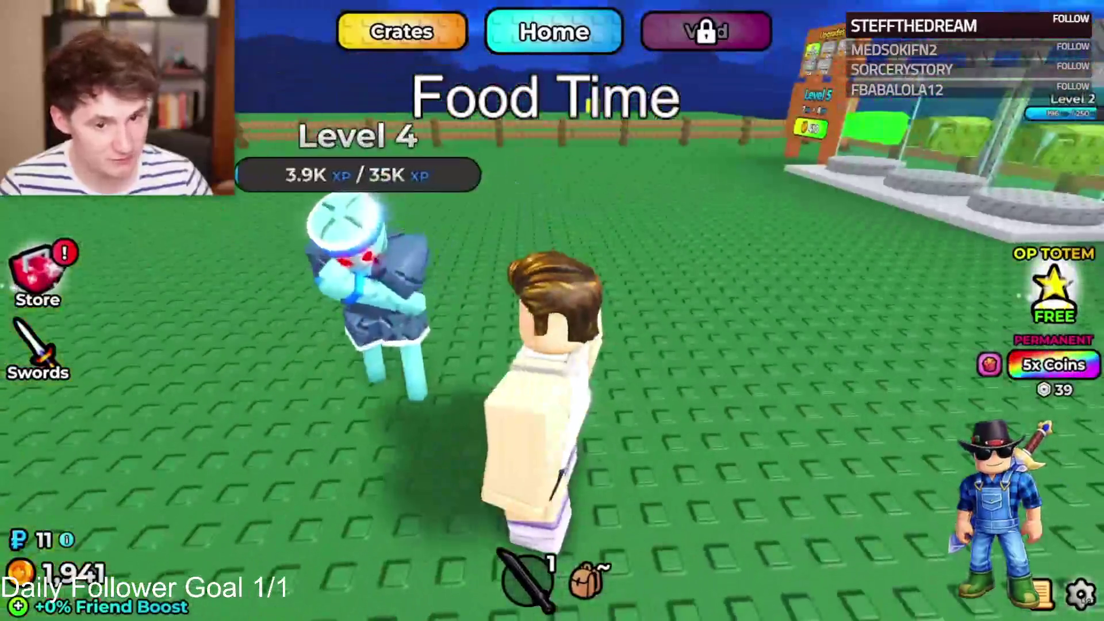
{"action": "left_click", "coordinate": [551, 311]}
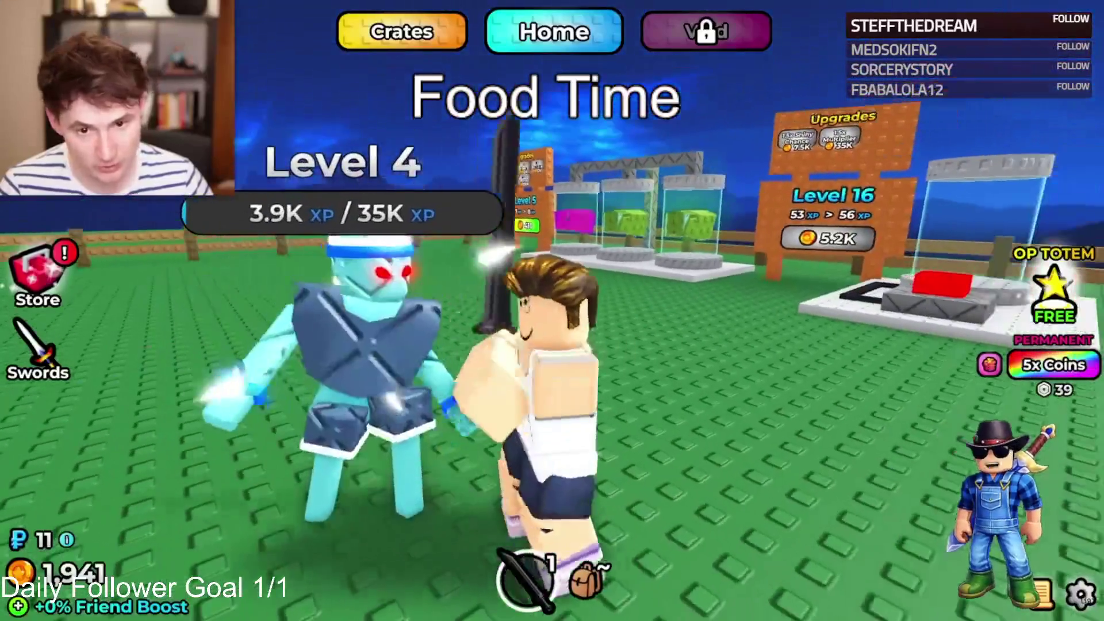
{"action": "left_click", "coordinate": [552, 311]}
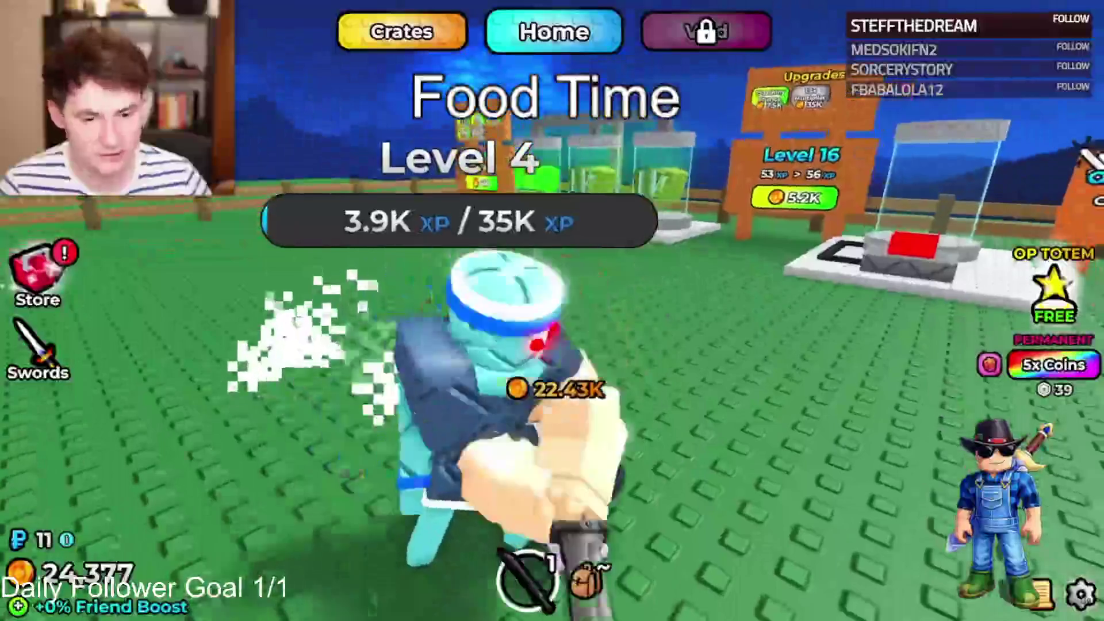
{"action": "left_click", "coordinate": [551, 311]}
{"action": "left_click", "coordinate": [552, 310]}
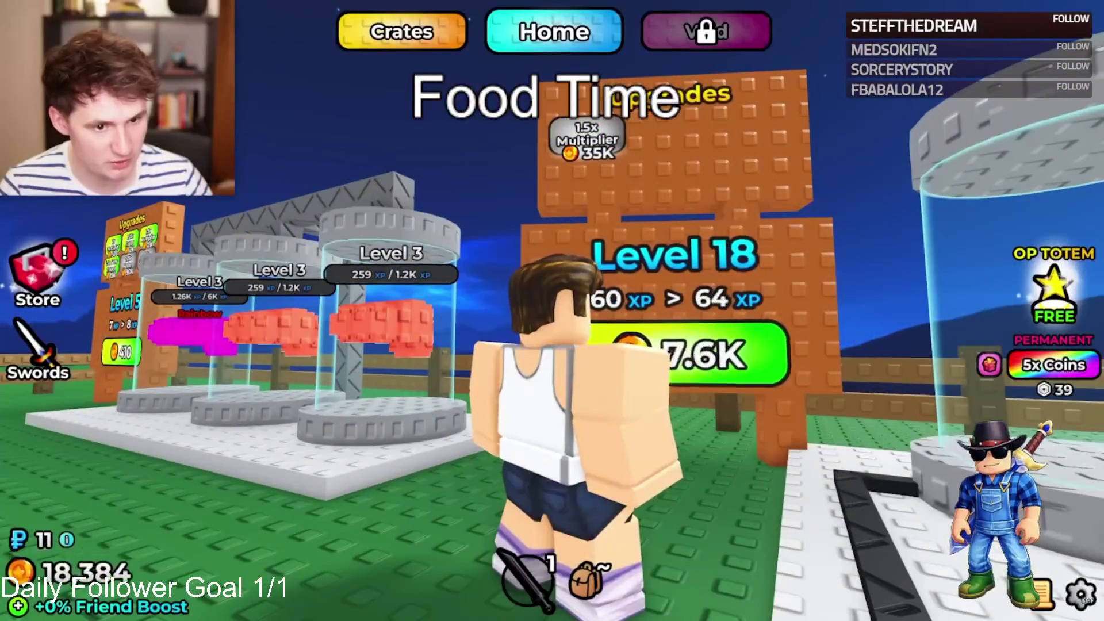
{"action": "key", "text": "d"}
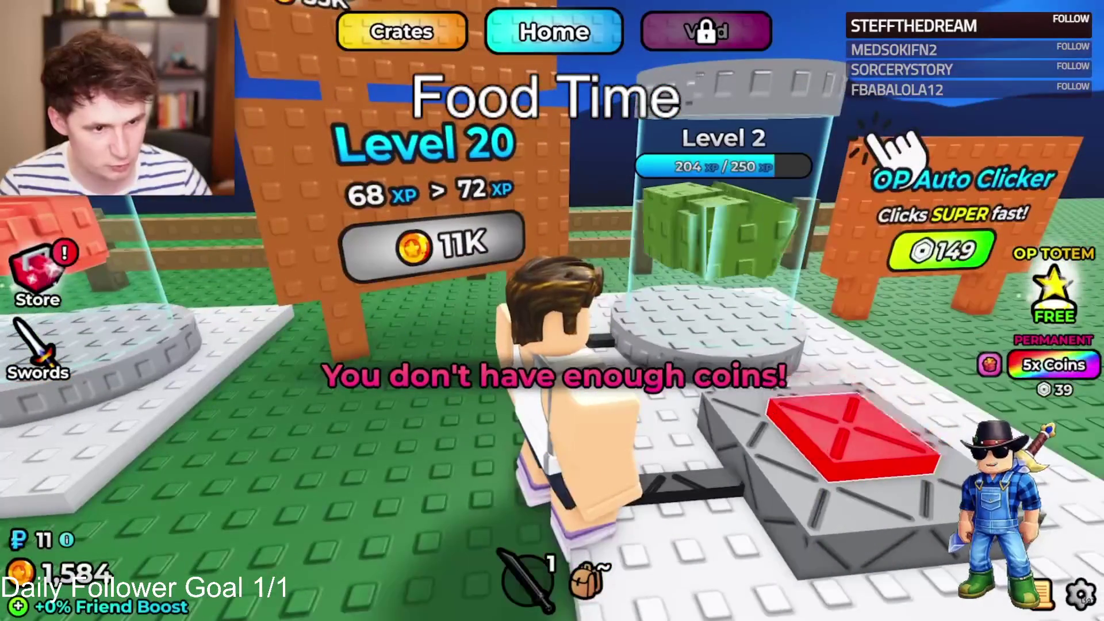
{"action": "key", "text": "d"}
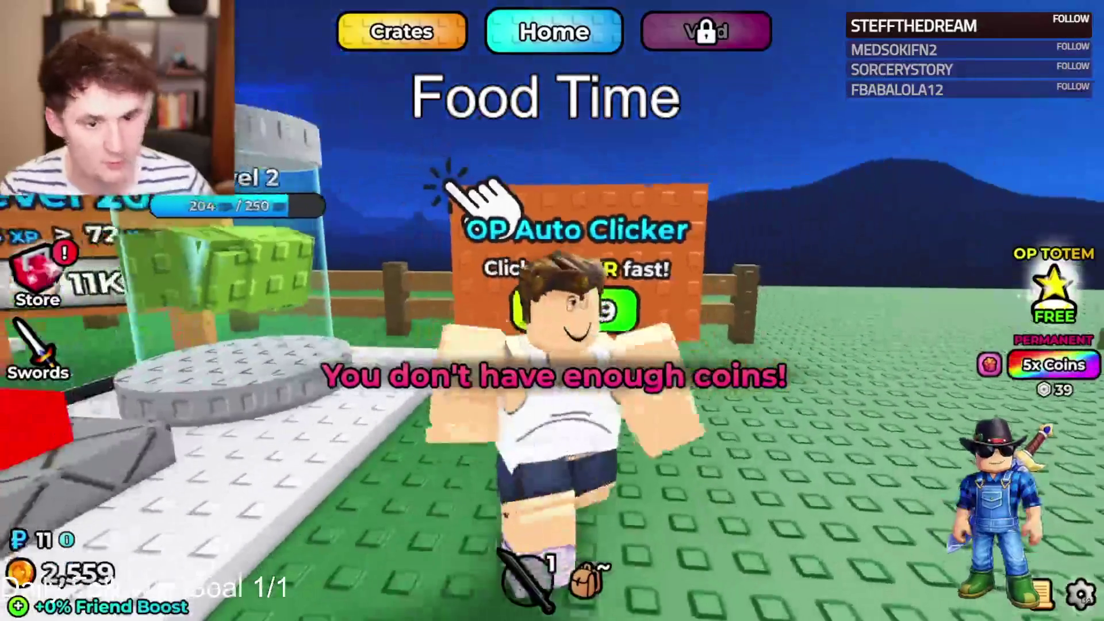
{"action": "key", "text": "a"}
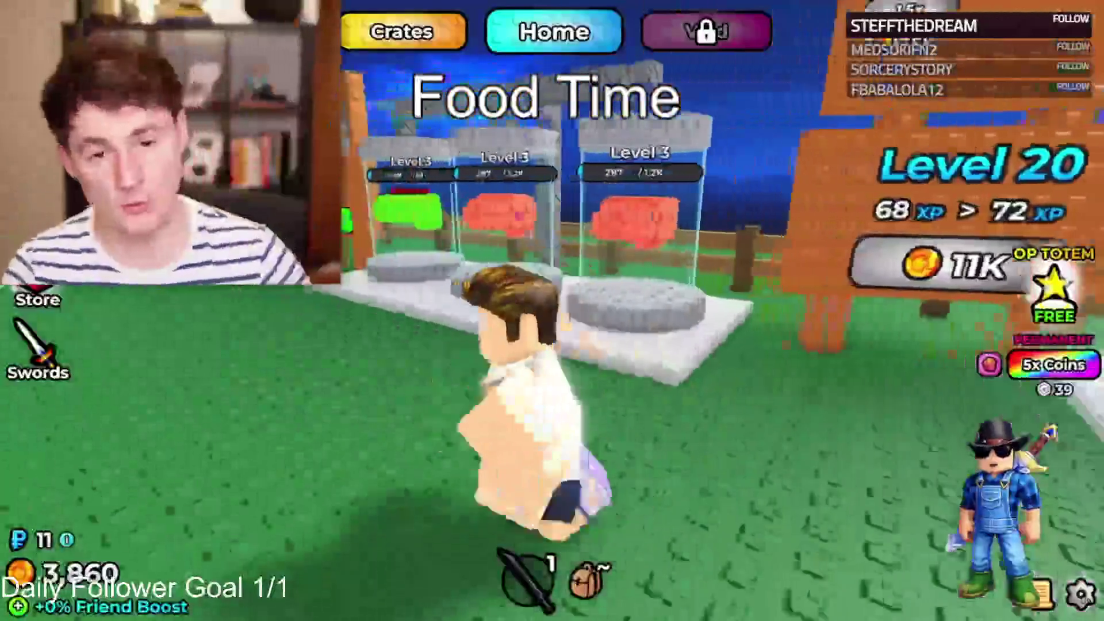
{"action": "key", "text": "w"}
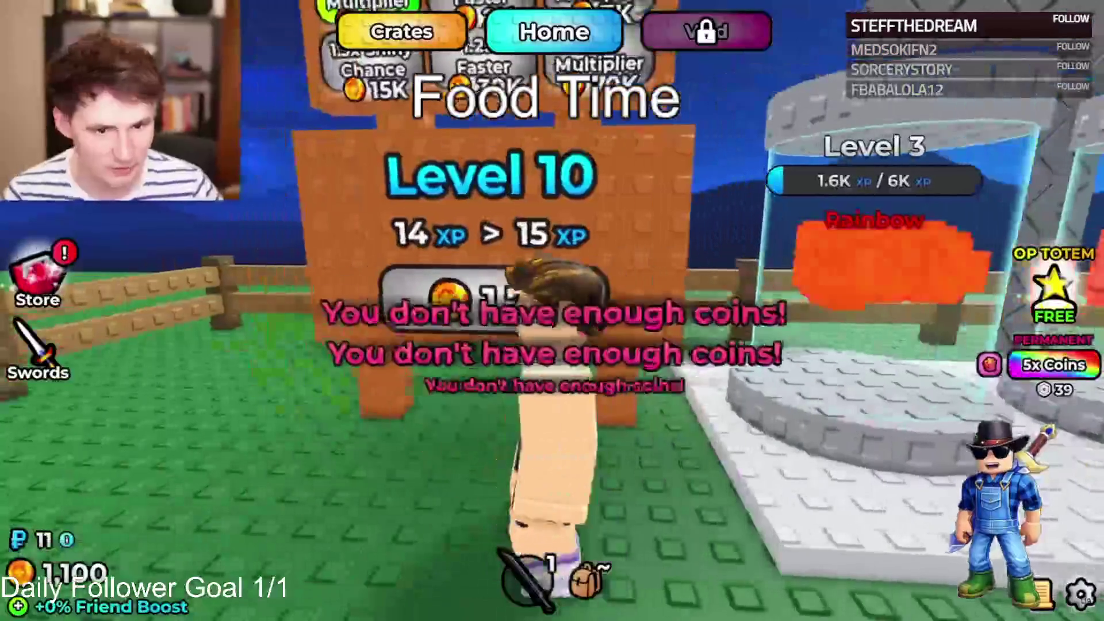
{"action": "key", "text": "w"}
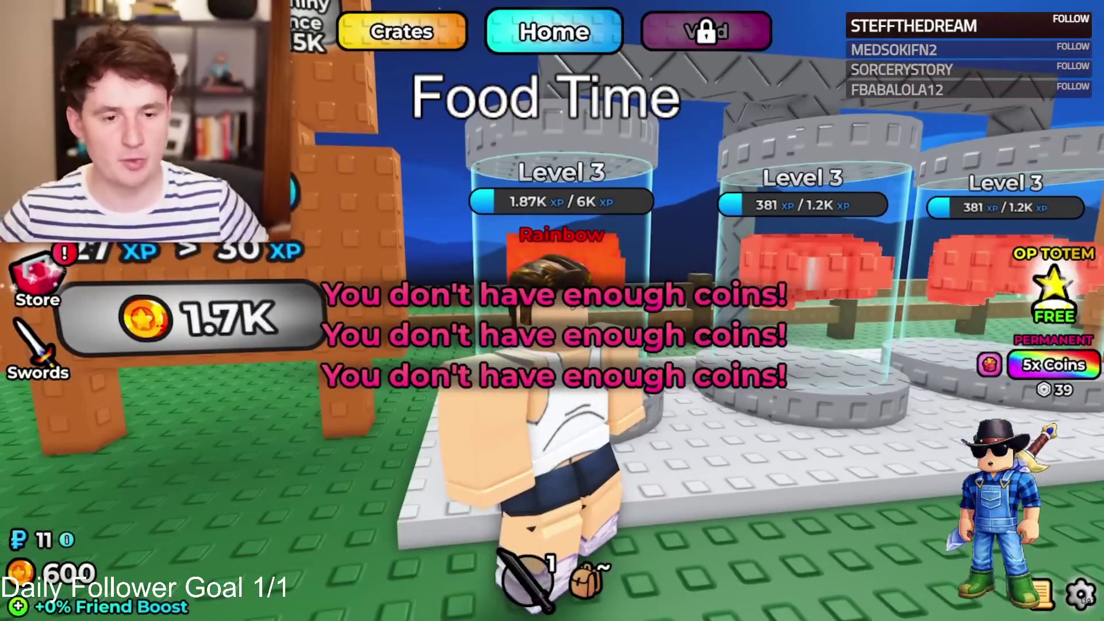
{"action": "key", "text": "s"}
{"action": "key", "text": "w"}
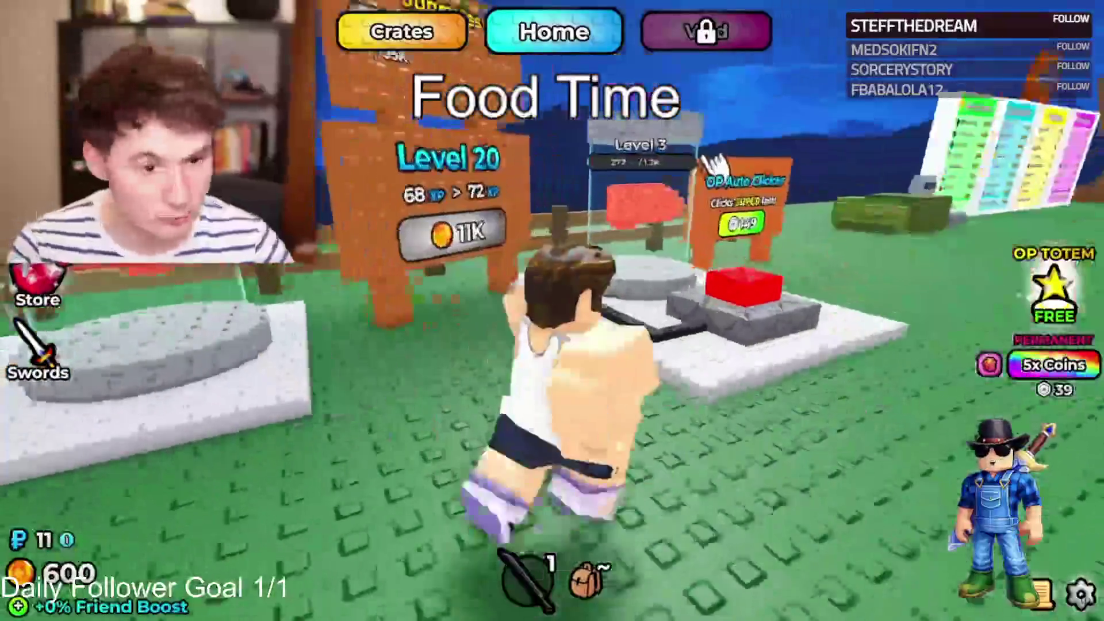
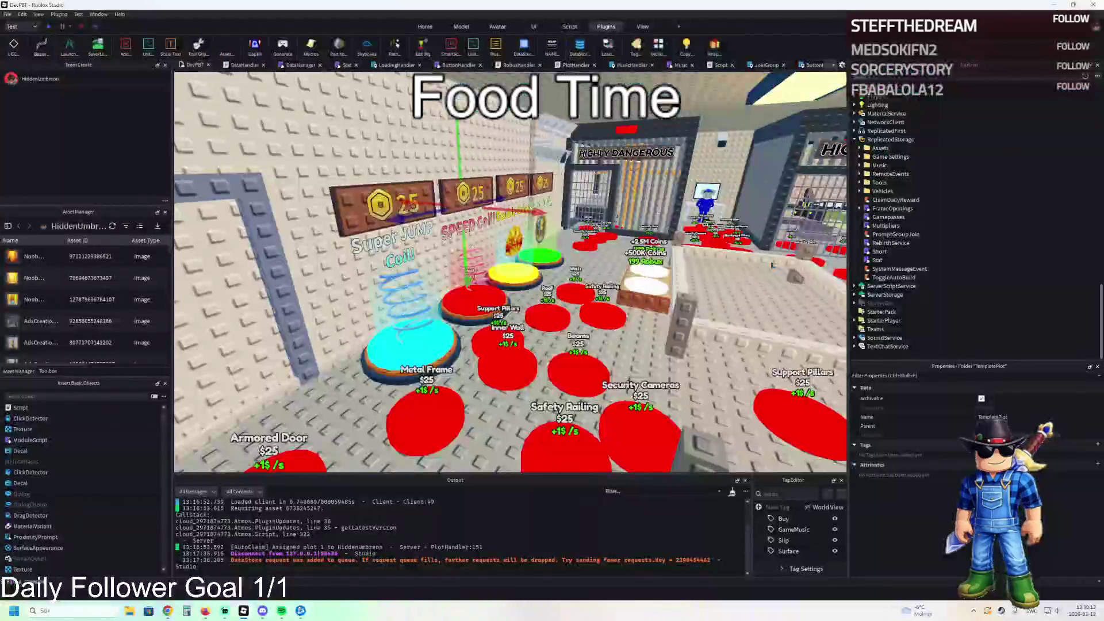
Step: Frame the TemplatePlot, switch over to the other window, then return to the Roblox Studio project
{"action": "key", "text": "f"}
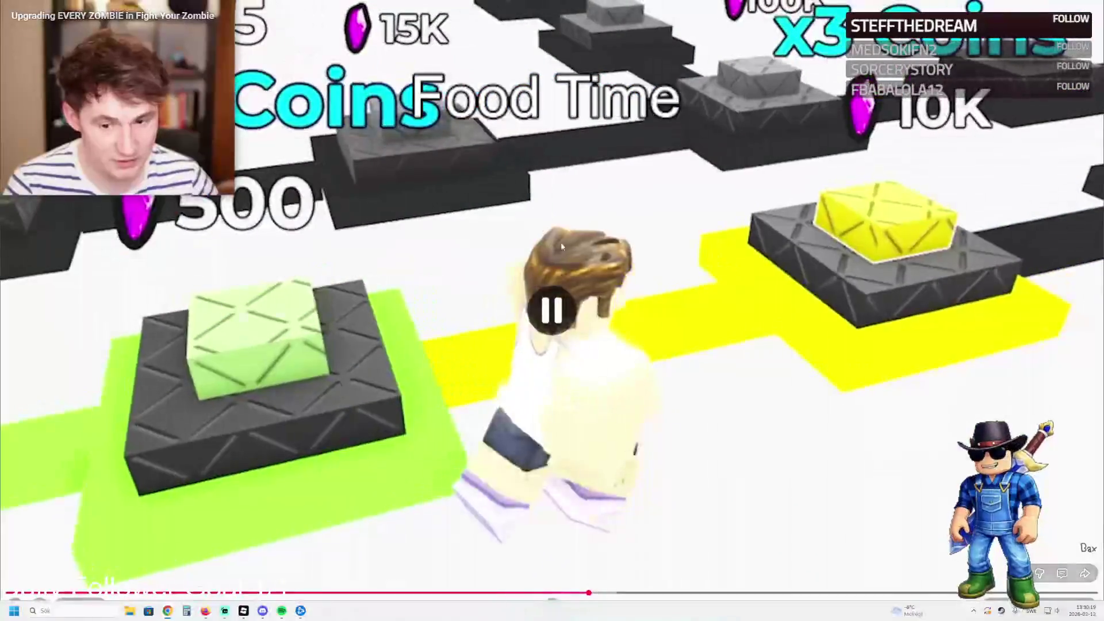
{"action": "key", "text": "alt+Tab"}
{"action": "left_click", "coordinate": [579, 239]}
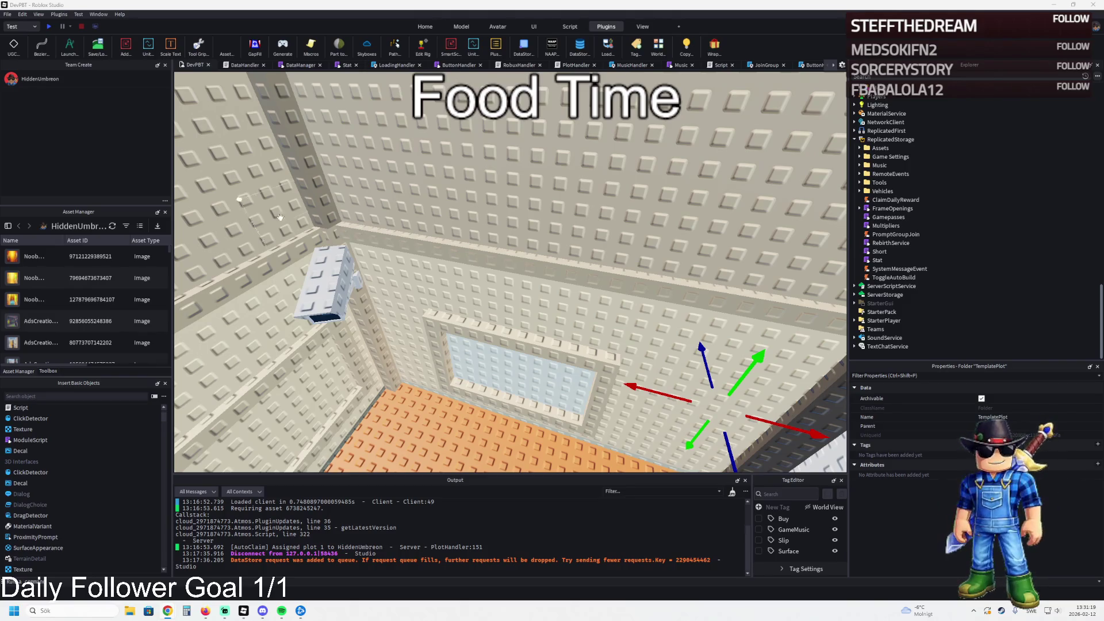
Step: Fly the camera around the prison room's walls, orange floor, red pads and jail cells
{"action": "key", "text": "s"}
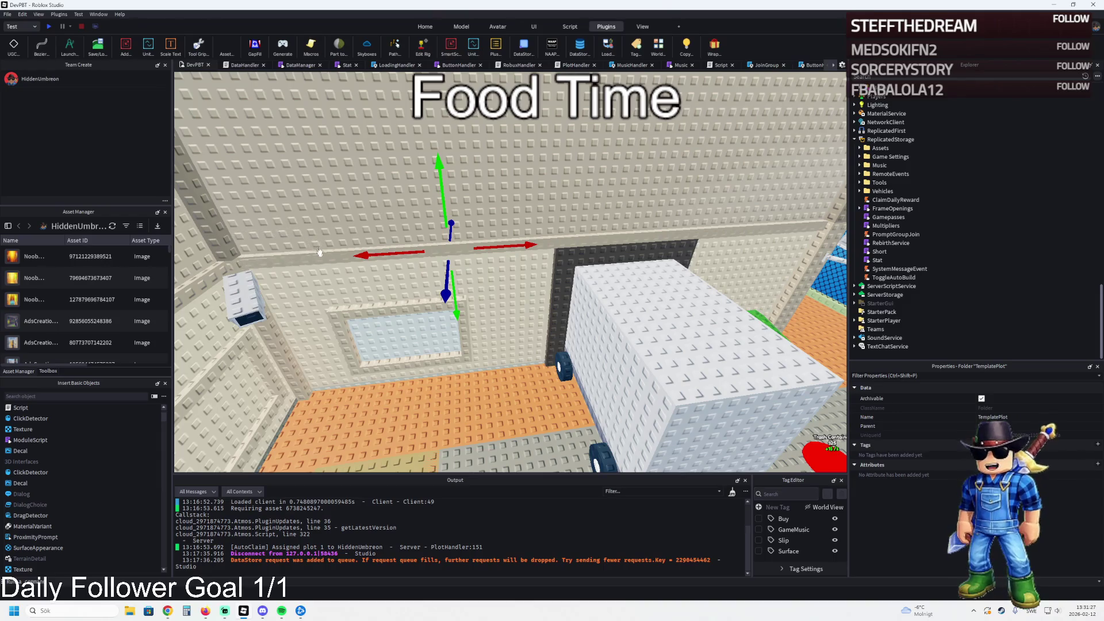
{"action": "key", "text": "w"}
{"action": "key", "text": "s"}
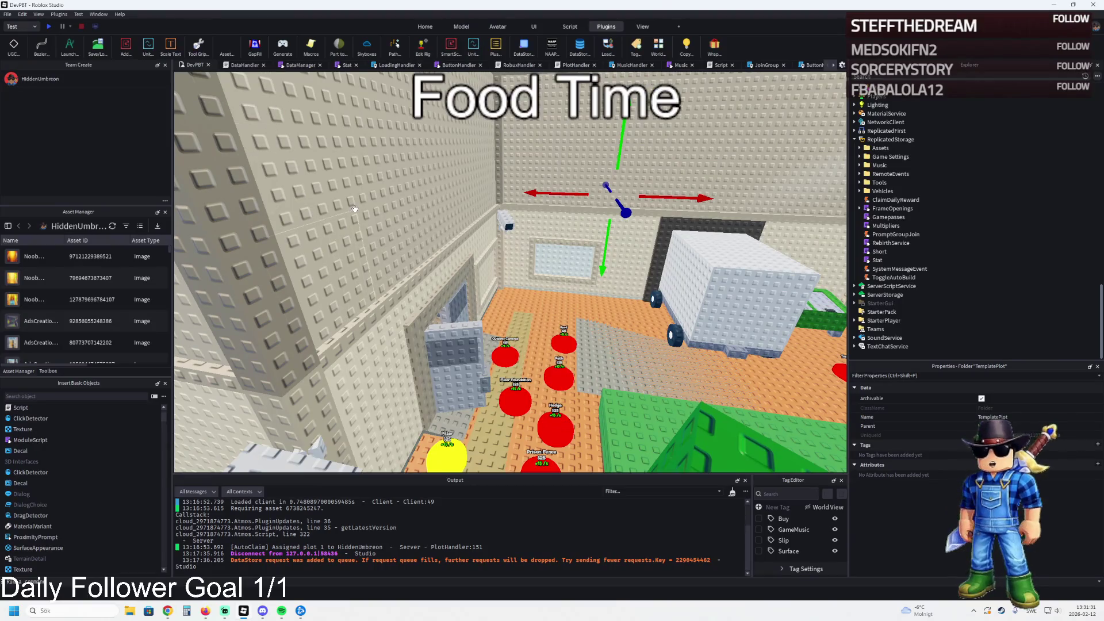
{"action": "key", "text": "w"}
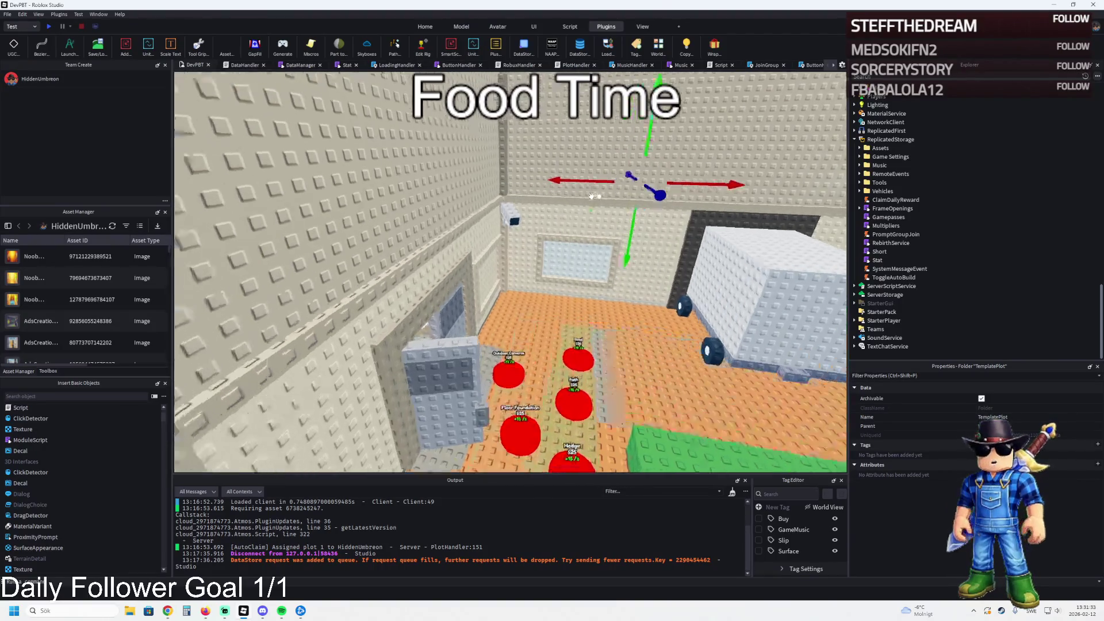
{"action": "key", "text": "s"}
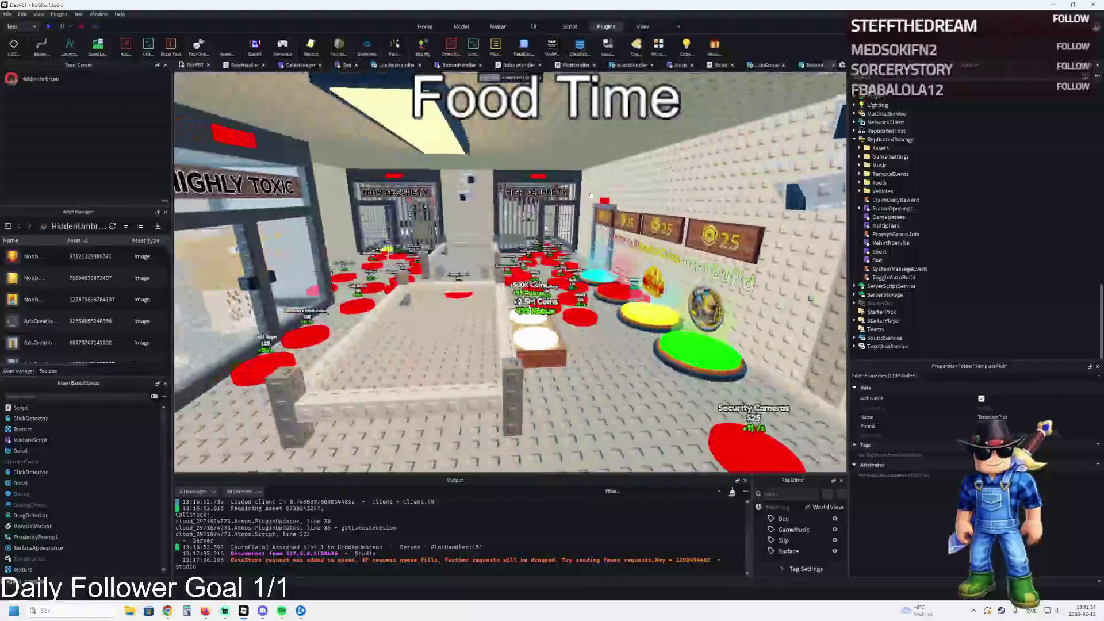
{"action": "key", "text": "w"}
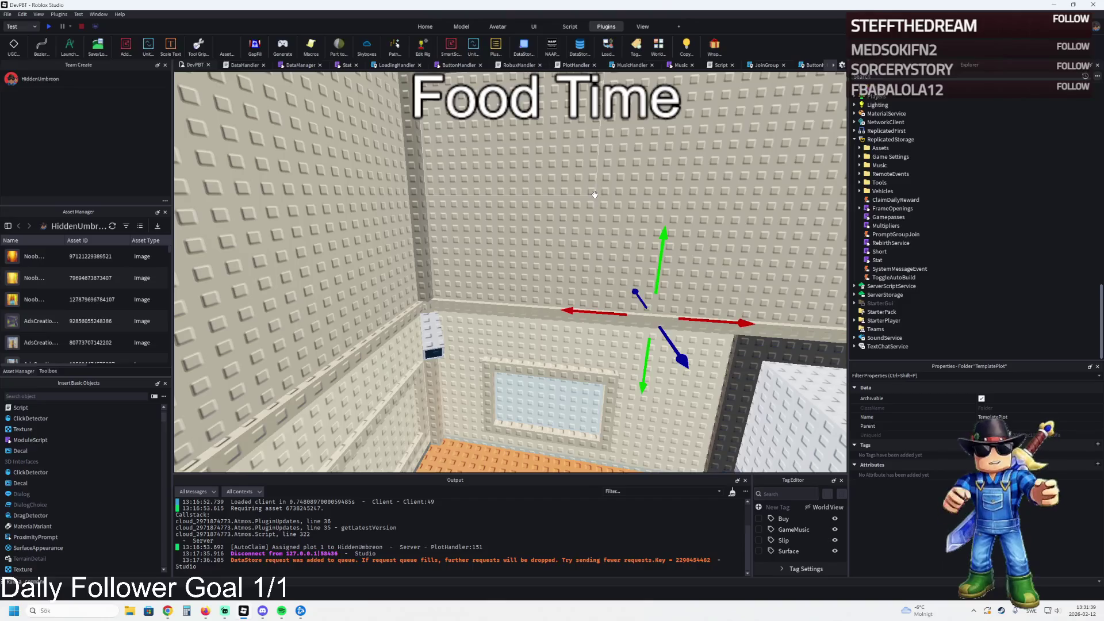
{"action": "key", "text": "q"}
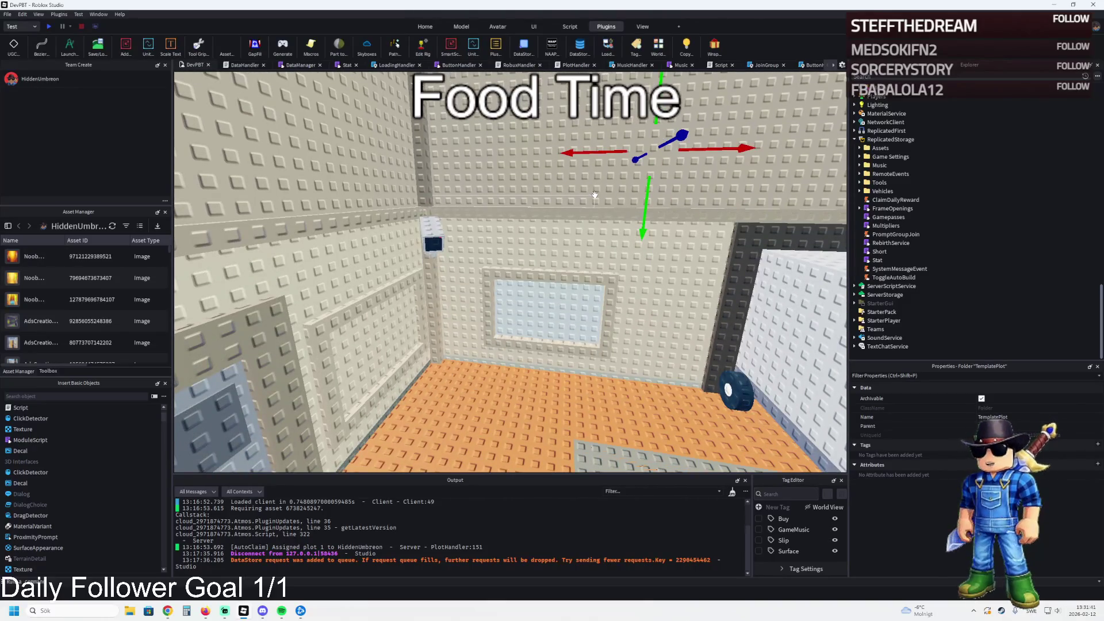
{"action": "key", "text": "w"}
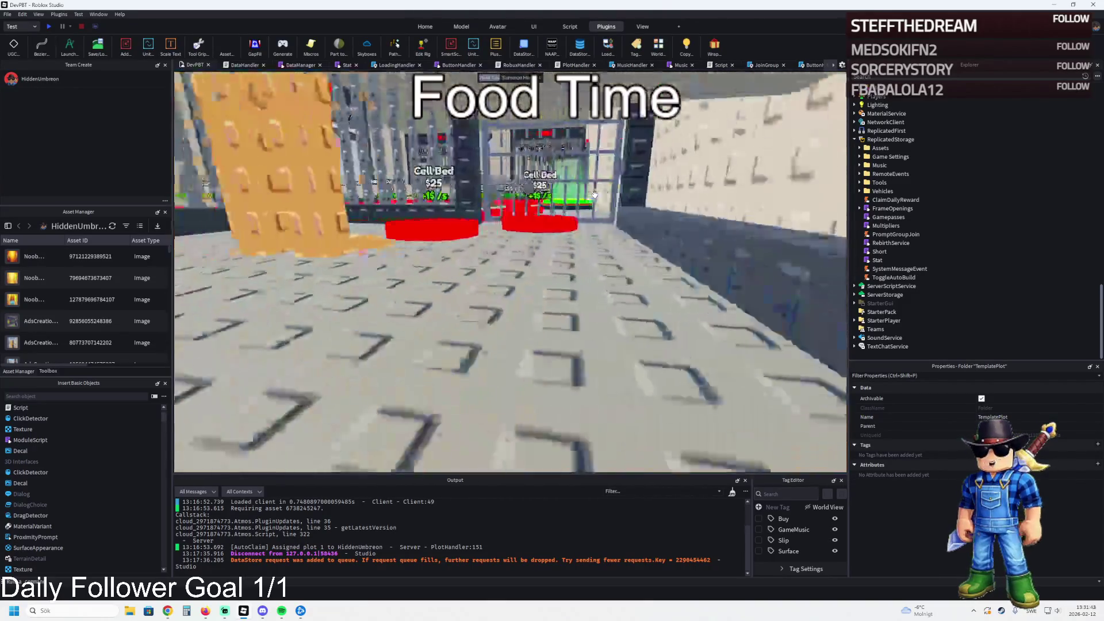
{"action": "key", "text": "d"}
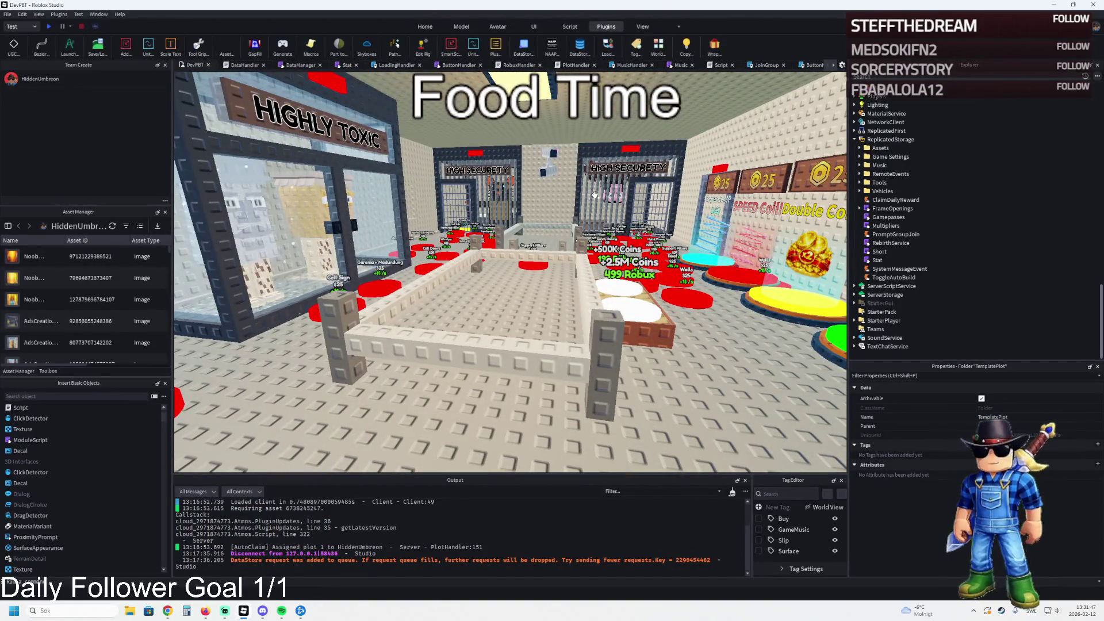
{"action": "key", "text": "f"}
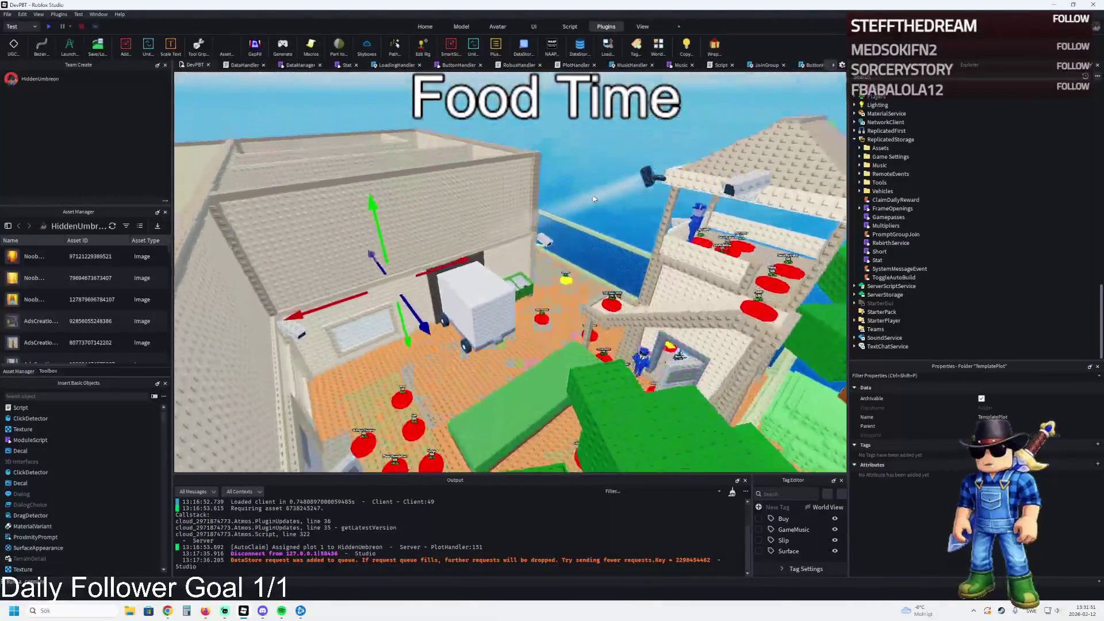
Step: Zoom in on the cells, select jail cell model 105, then switch to the browser
{"action": "scroll", "coordinate": [592, 195], "scroll_direction": "up", "scroll_amount": 5}
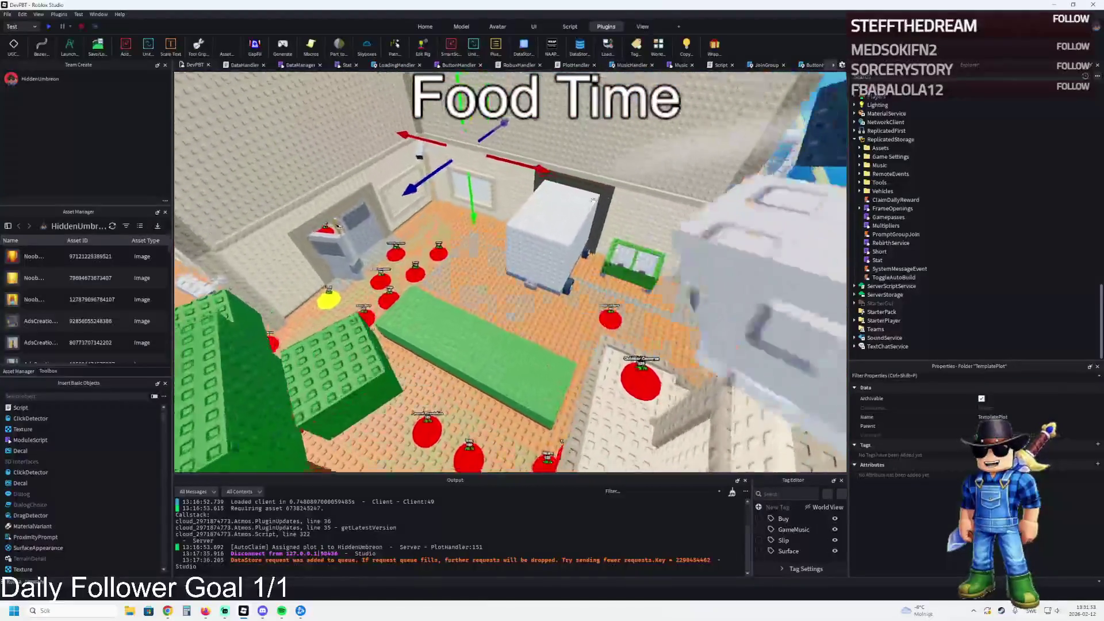
{"action": "scroll", "coordinate": [593, 202], "scroll_direction": "up", "scroll_amount": 10}
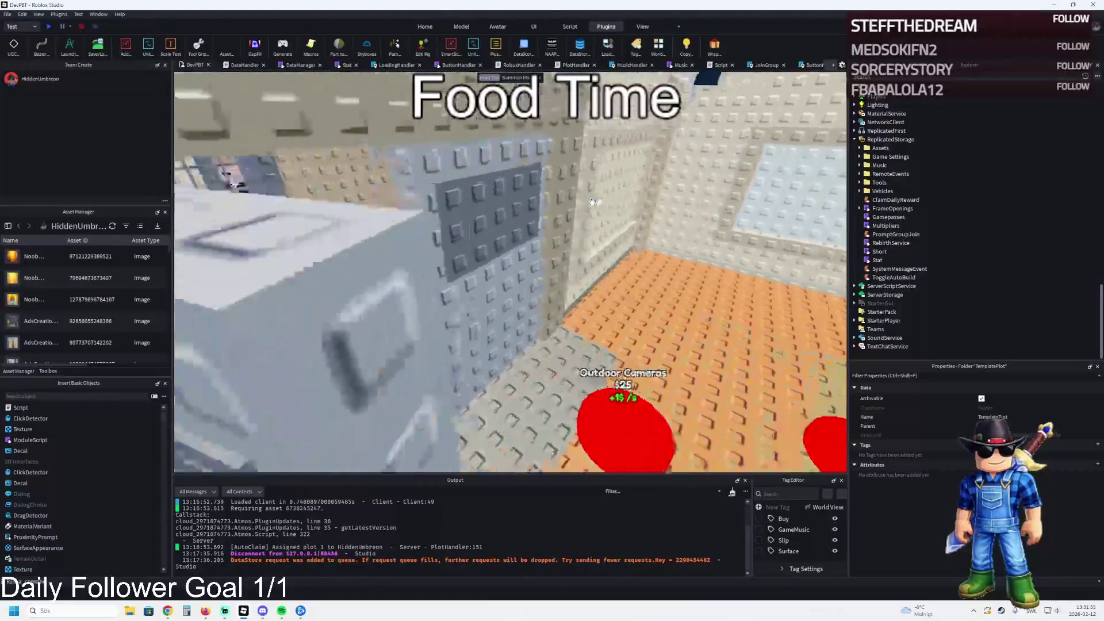
{"action": "scroll", "coordinate": [589, 200], "scroll_direction": "up", "scroll_amount": 10}
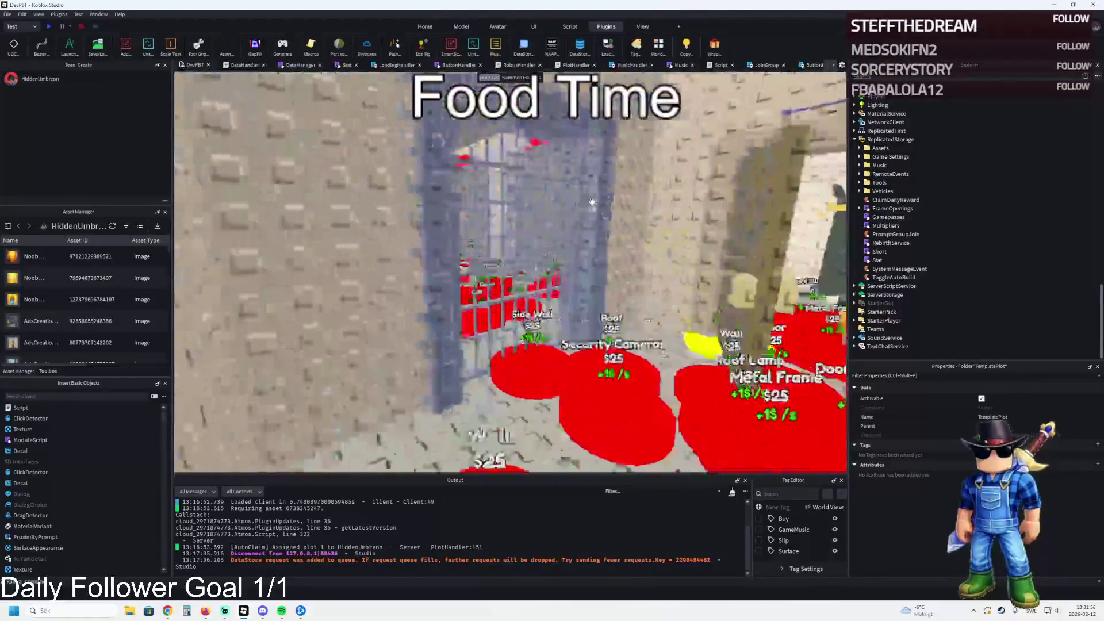
{"action": "scroll", "coordinate": [589, 200], "scroll_direction": "up", "scroll_amount": 3}
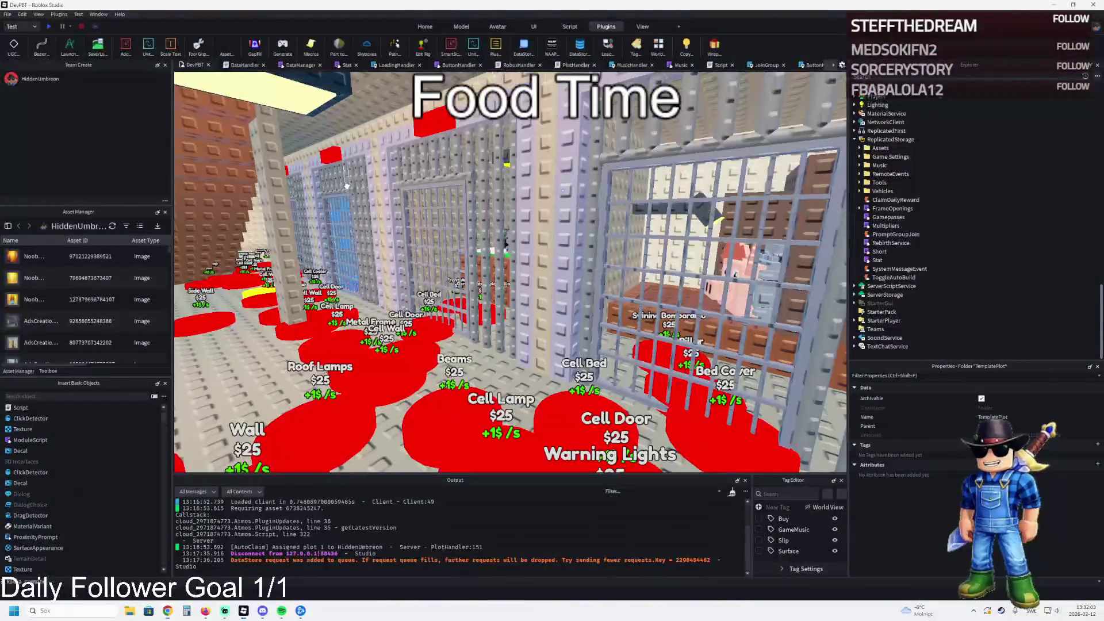
{"action": "left_click", "coordinate": [344, 258]}
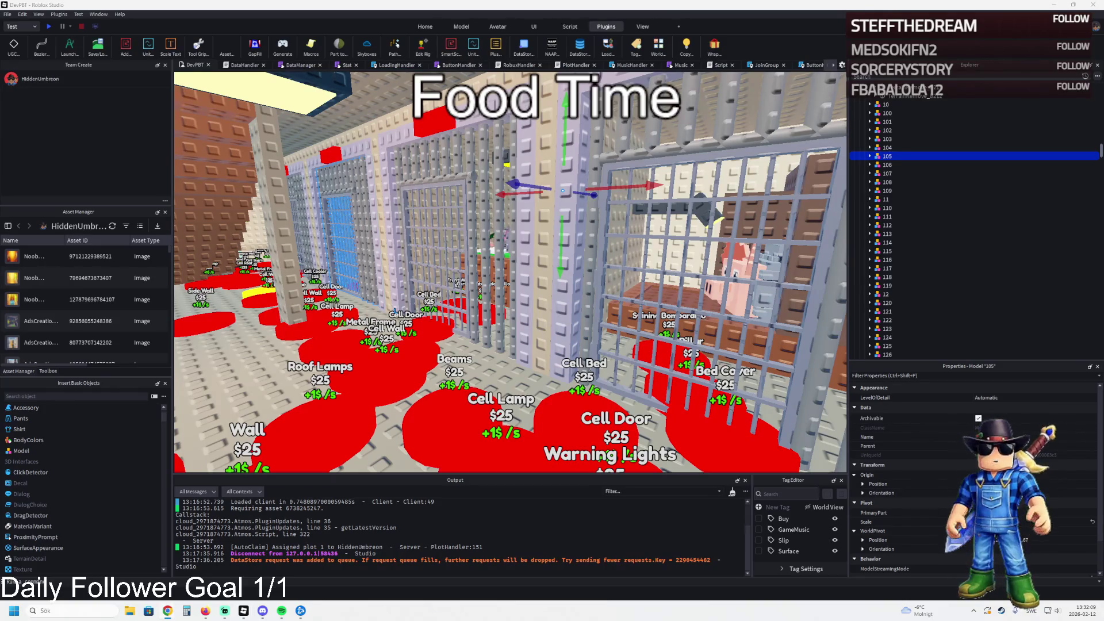
{"action": "key", "text": "alt+Tab"}
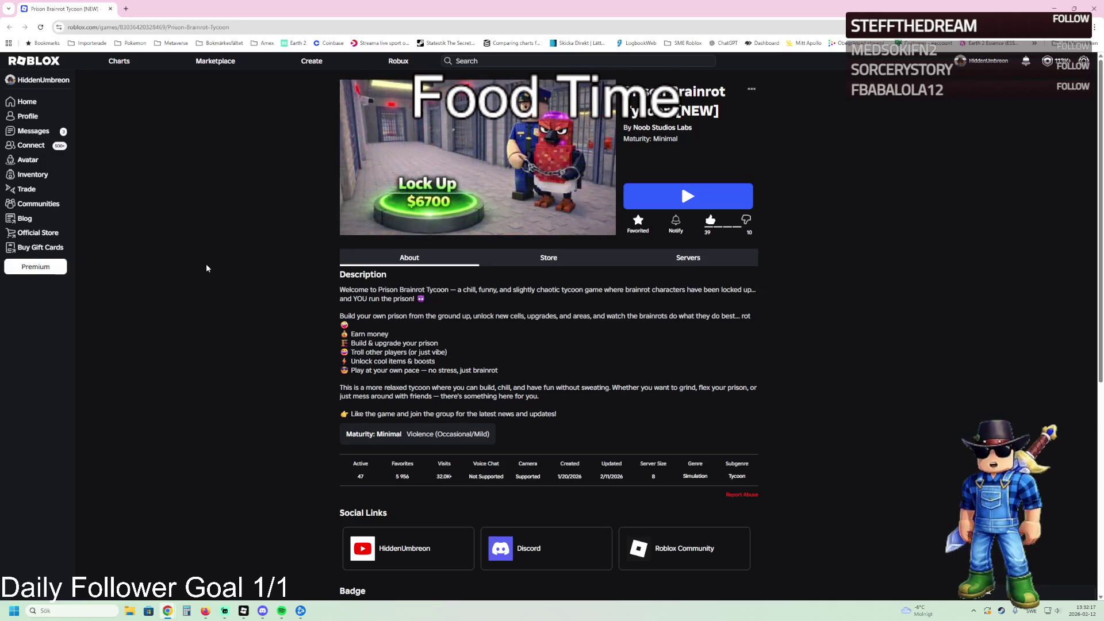
Step: Scroll through the Prison Brainrot Tycoon game page and open the '...' options beside the title
{"action": "scroll", "coordinate": [508, 435], "scroll_direction": "down", "scroll_amount": 2}
{"action": "scroll", "coordinate": [369, 441], "scroll_direction": "up", "scroll_amount": 1}
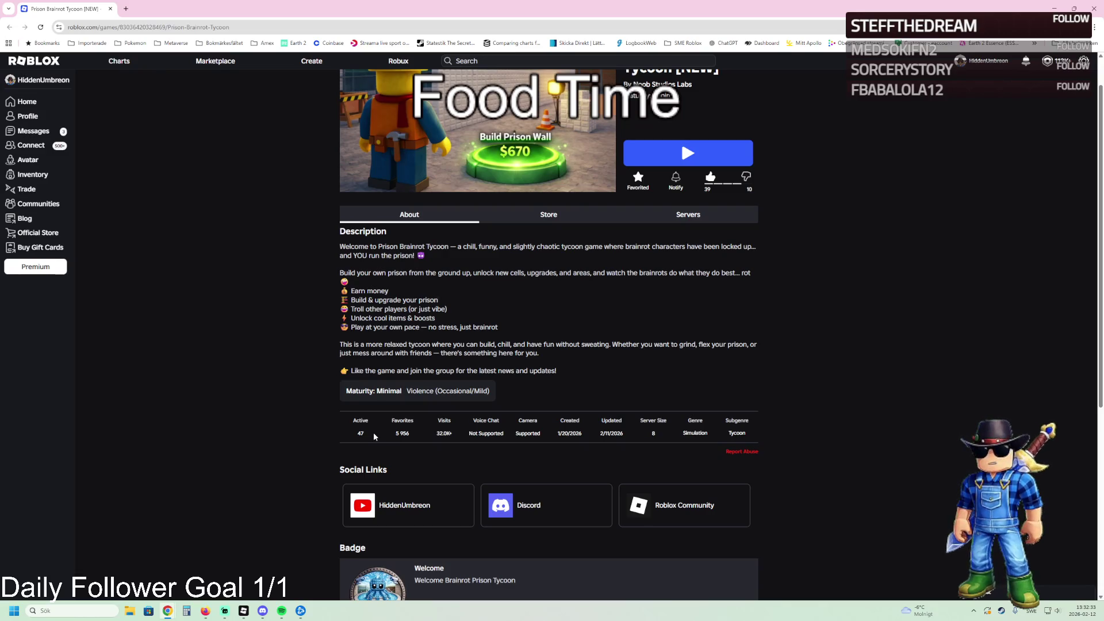
{"action": "scroll", "coordinate": [373, 437], "scroll_direction": "up", "scroll_amount": 1}
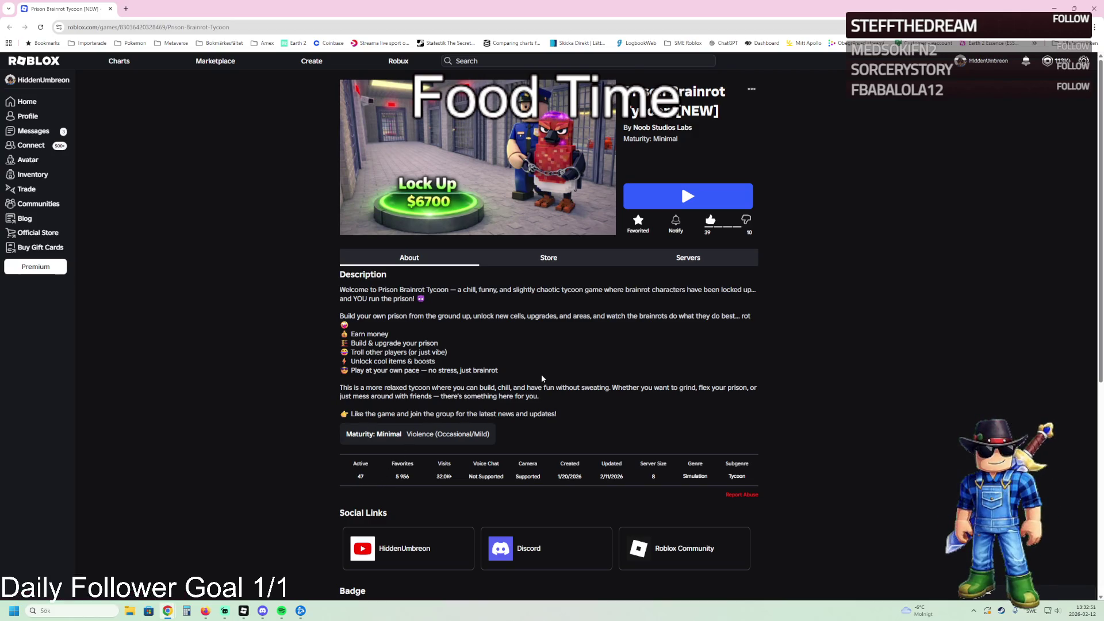
{"action": "left_click", "coordinate": [750, 93]}
Step: Configure this Place and view its Thumbnails & Videos performance analytics
{"action": "left_click", "coordinate": [747, 159]}
{"action": "left_click", "coordinate": [115, 173]}
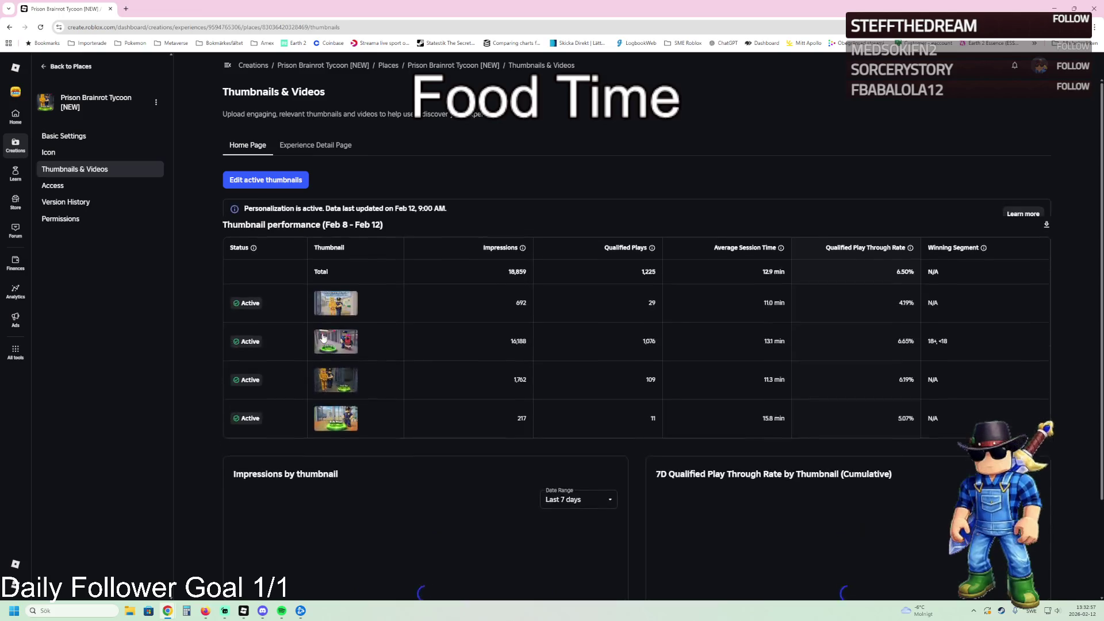
{"action": "scroll", "coordinate": [686, 313], "scroll_direction": "down", "scroll_amount": 2}
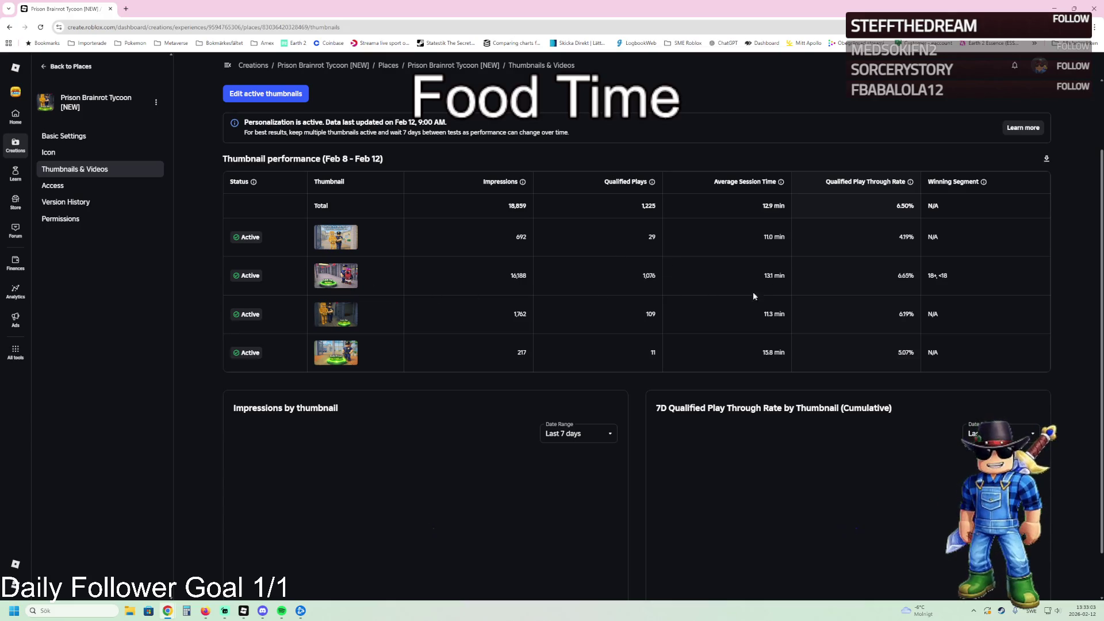
{"action": "scroll", "coordinate": [761, 277], "scroll_direction": "down", "scroll_amount": 1}
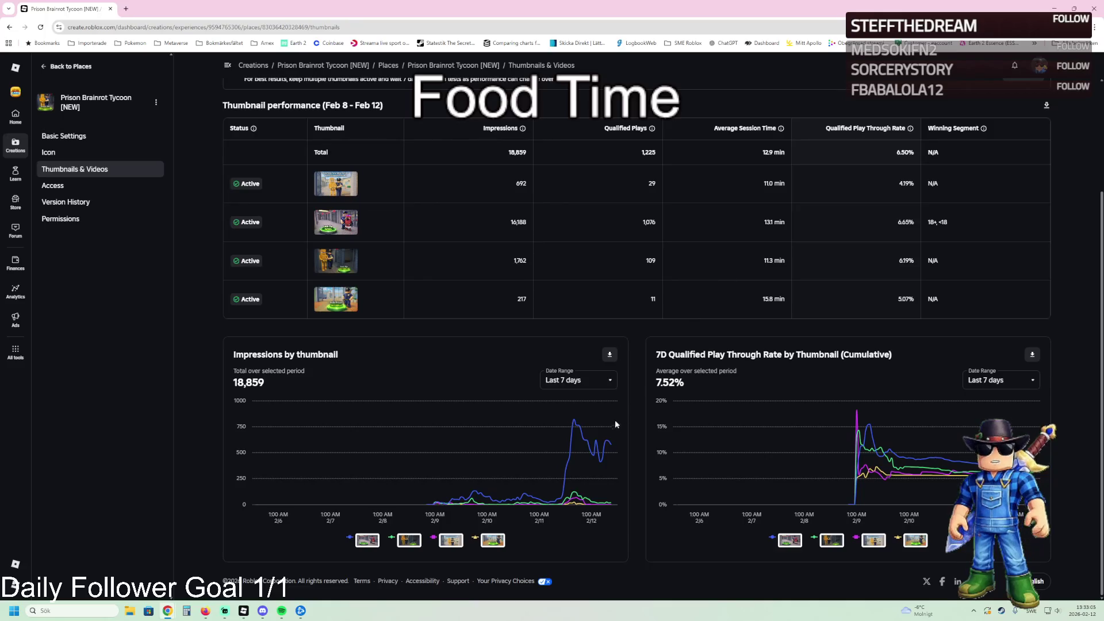
Step: Check impressions for Last 1 day, restore Last 7 days, then go back to Places
{"action": "left_click", "coordinate": [577, 379]}
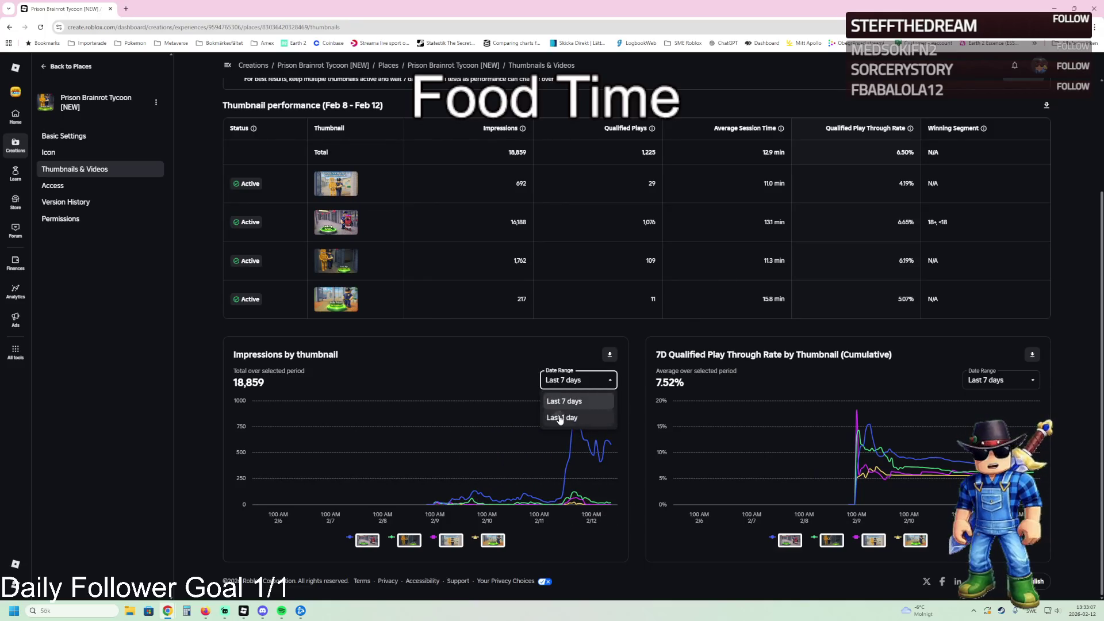
{"action": "left_click", "coordinate": [561, 417]}
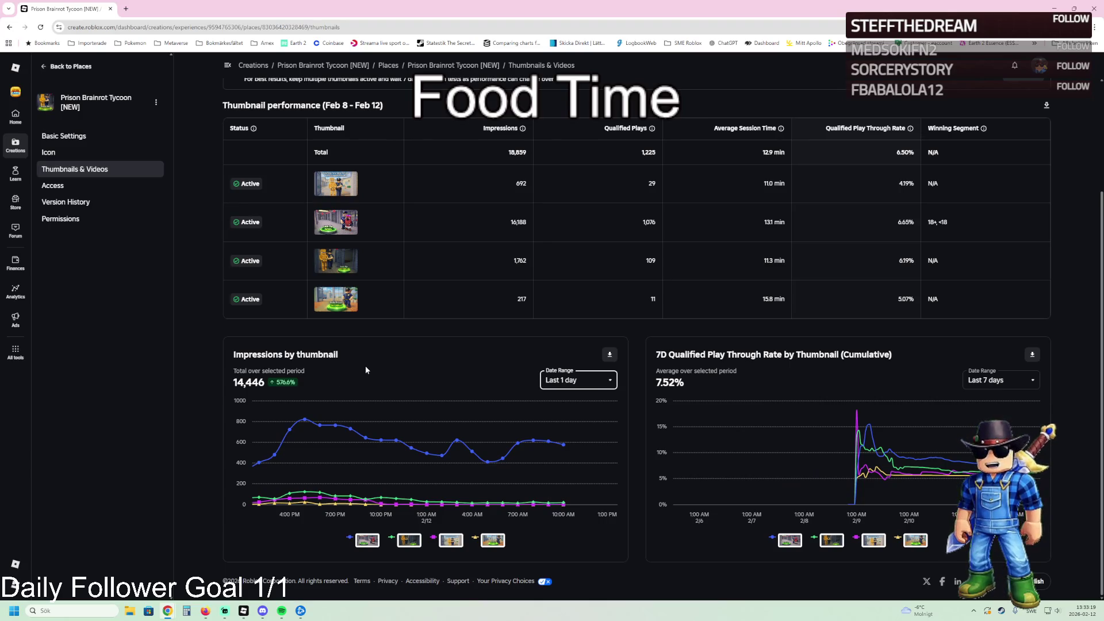
{"action": "left_click", "coordinate": [588, 382]}
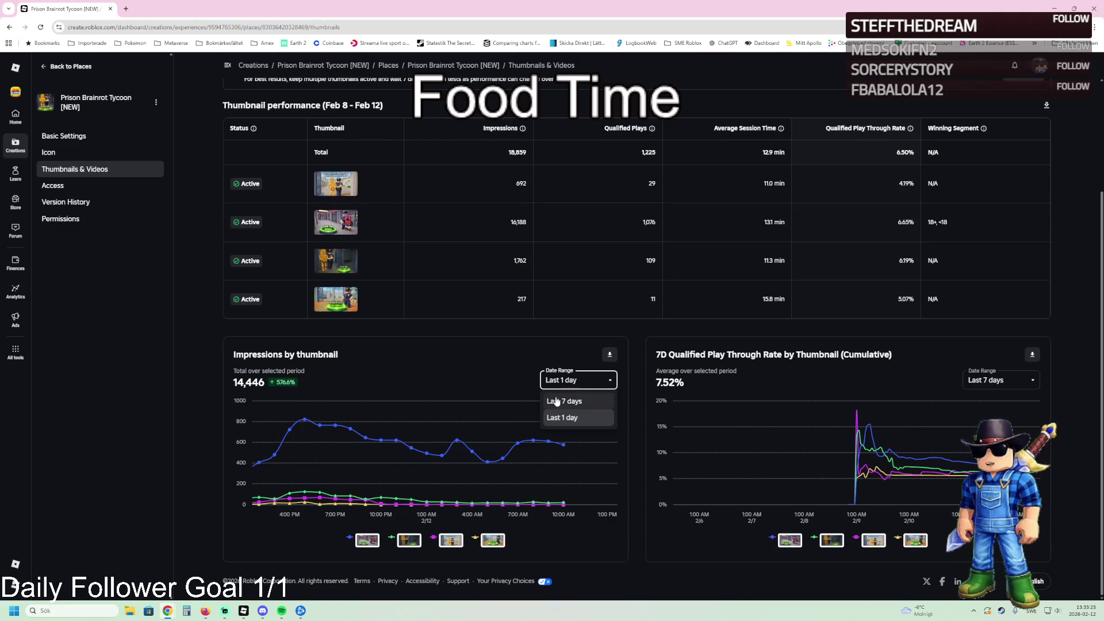
{"action": "left_click", "coordinate": [556, 401]}
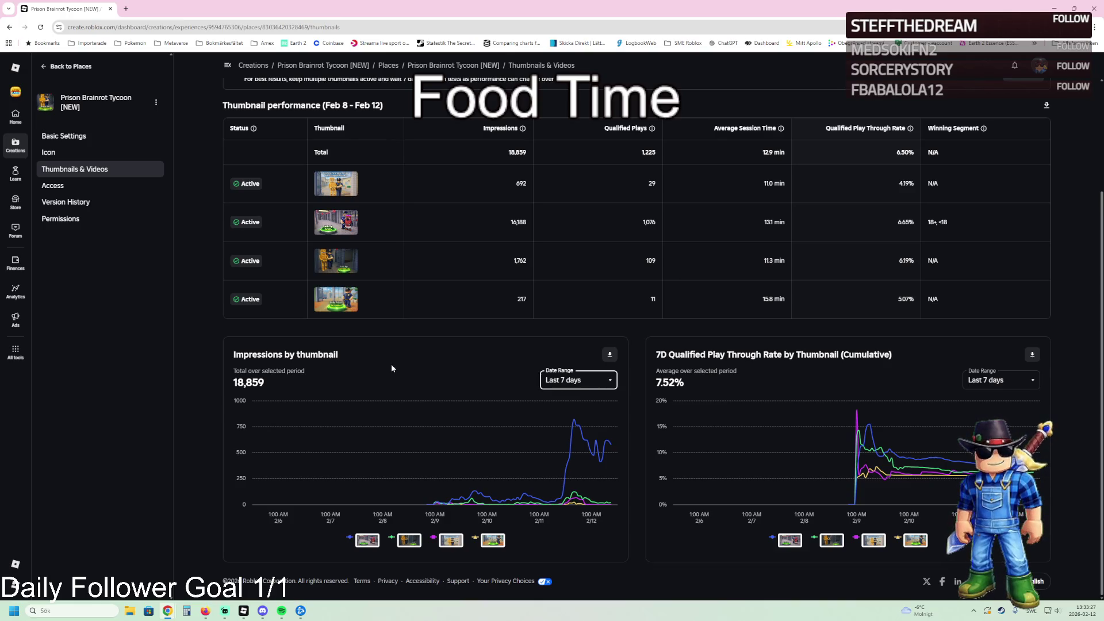
{"action": "scroll", "coordinate": [392, 368], "scroll_direction": "up", "scroll_amount": 3}
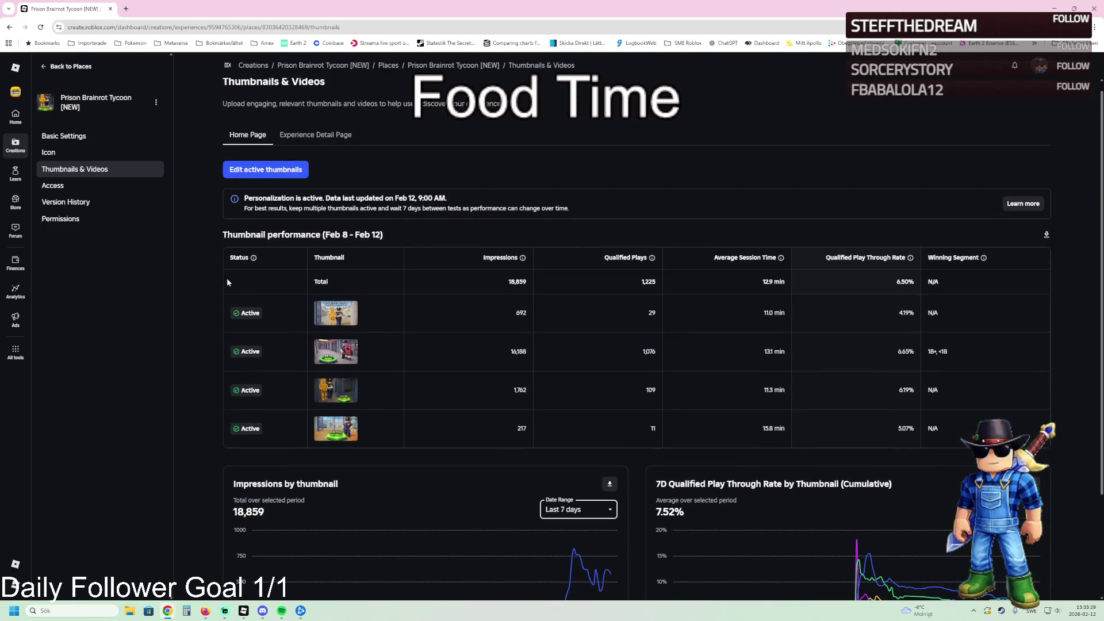
{"action": "left_click", "coordinate": [63, 67]}
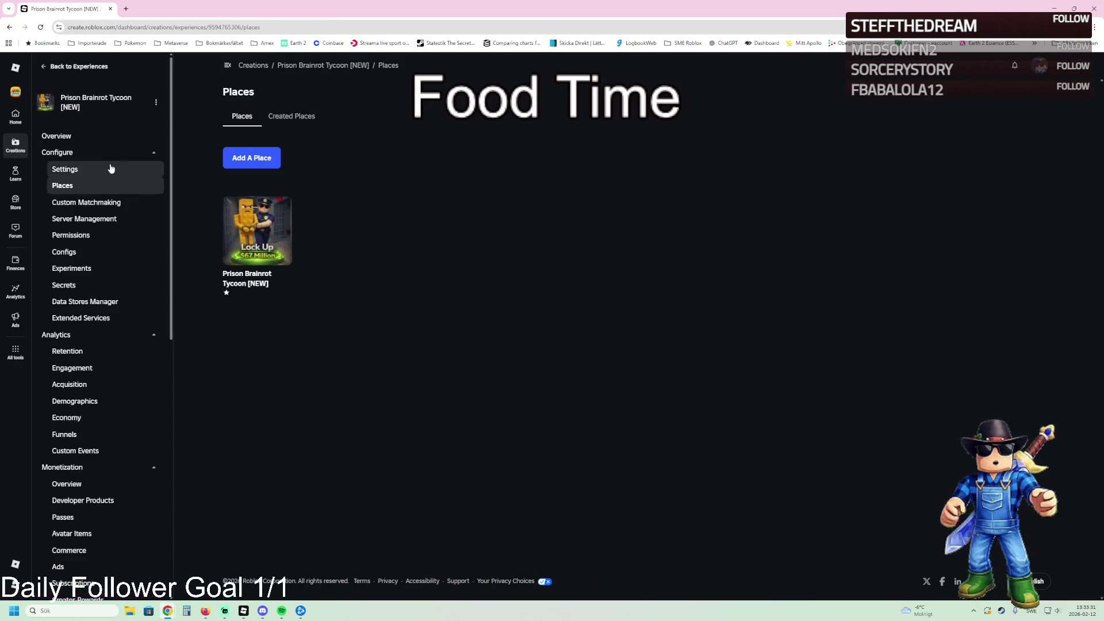
Step: Review the experience Overview insights, then open it with View on Roblox
{"action": "left_click", "coordinate": [89, 140]}
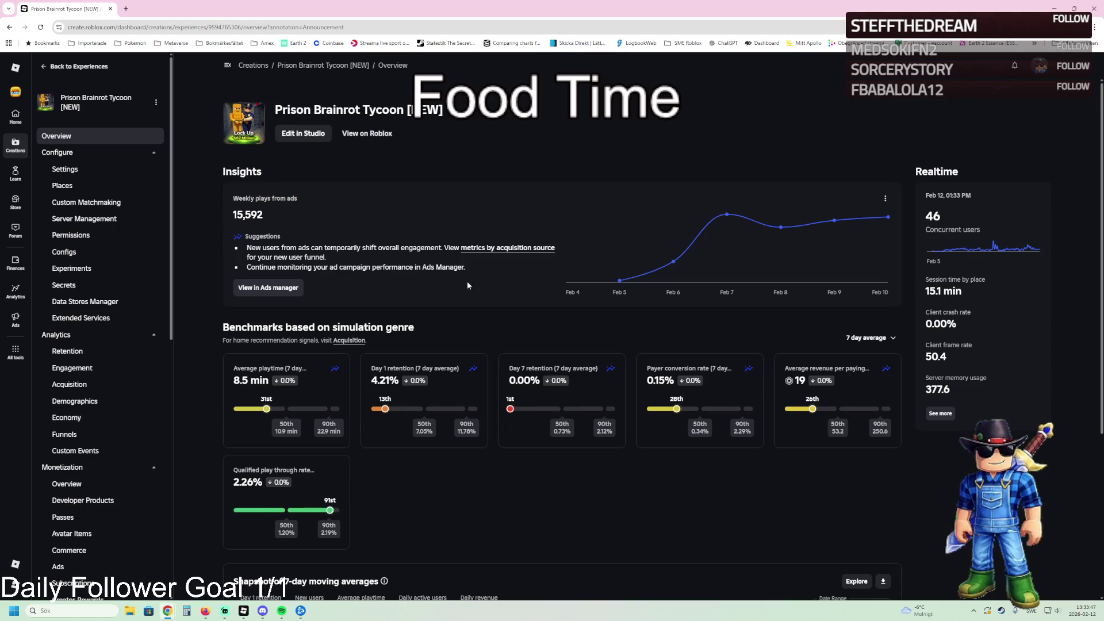
{"action": "left_click", "coordinate": [362, 135]}
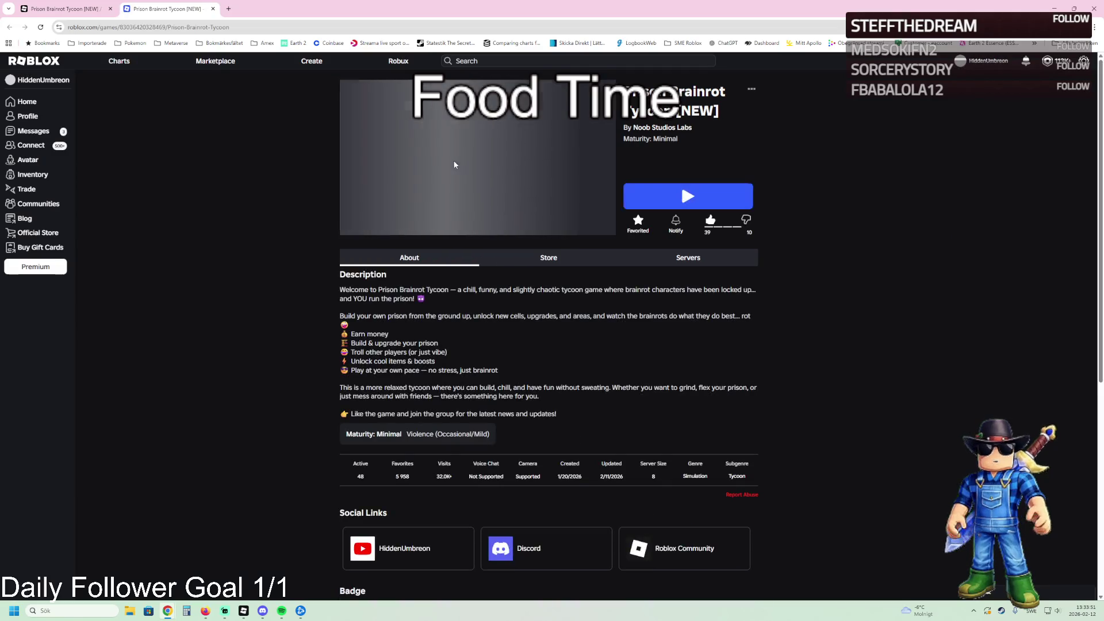
Step: Go from Noob Studios Labs to the Snow Moose Games community and open Line Simulator
{"action": "left_click", "coordinate": [671, 131]}
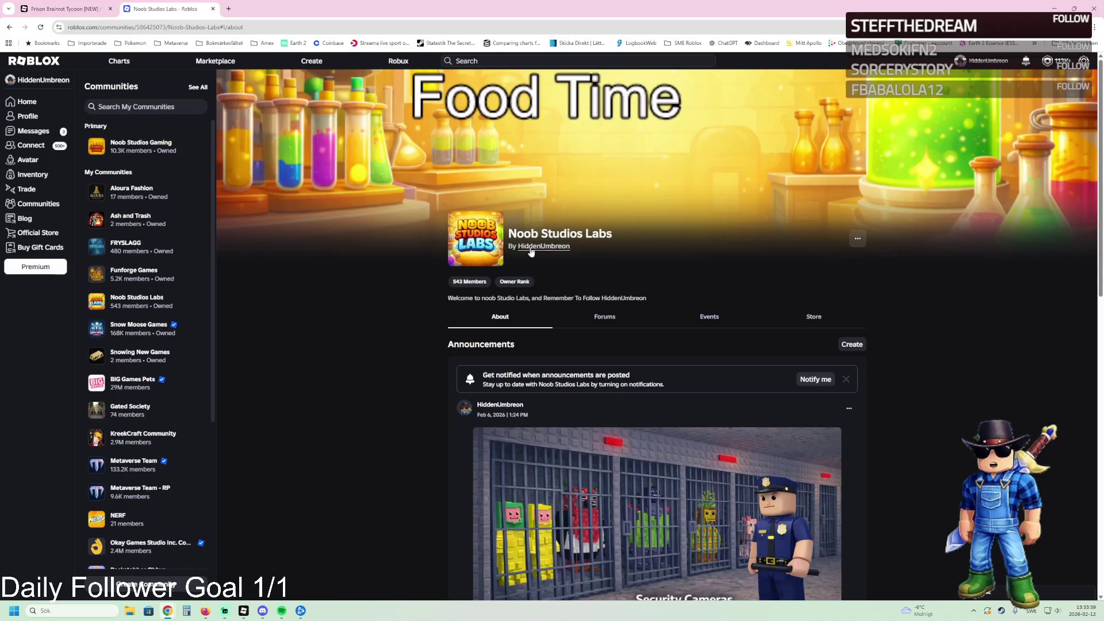
{"action": "left_click", "coordinate": [148, 326]}
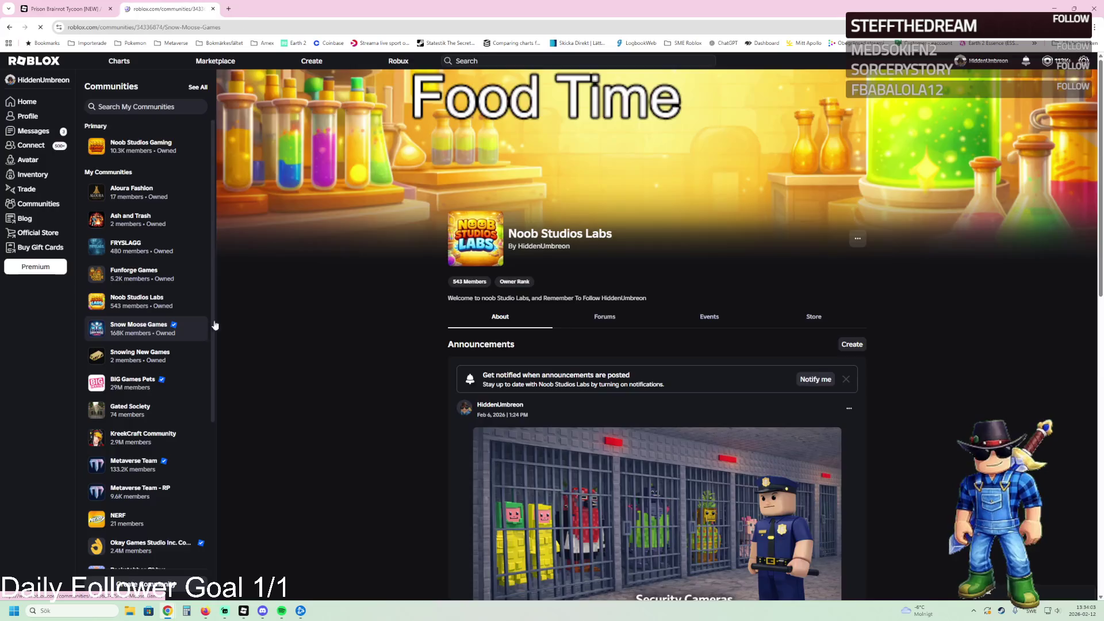
{"action": "scroll", "coordinate": [475, 337], "scroll_direction": "down", "scroll_amount": 4}
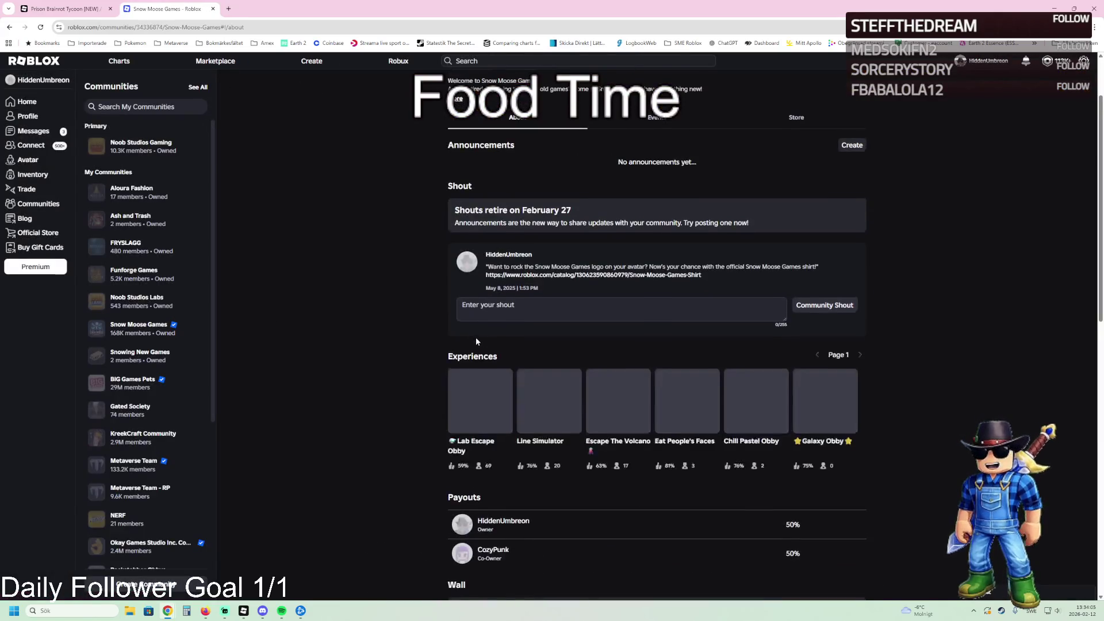
{"action": "left_click", "coordinate": [559, 287]}
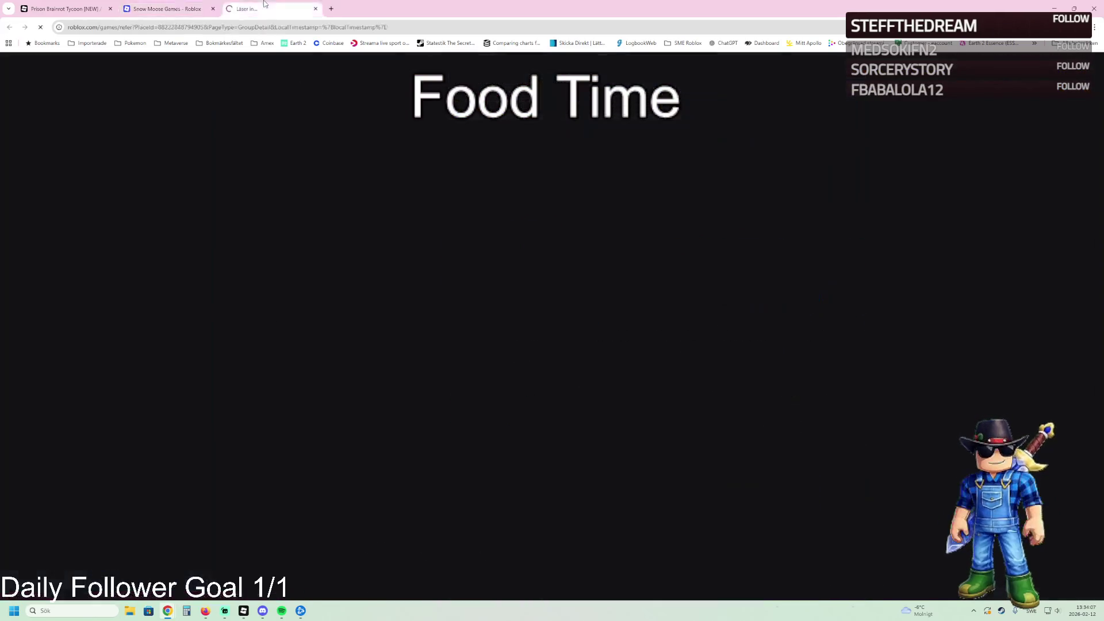